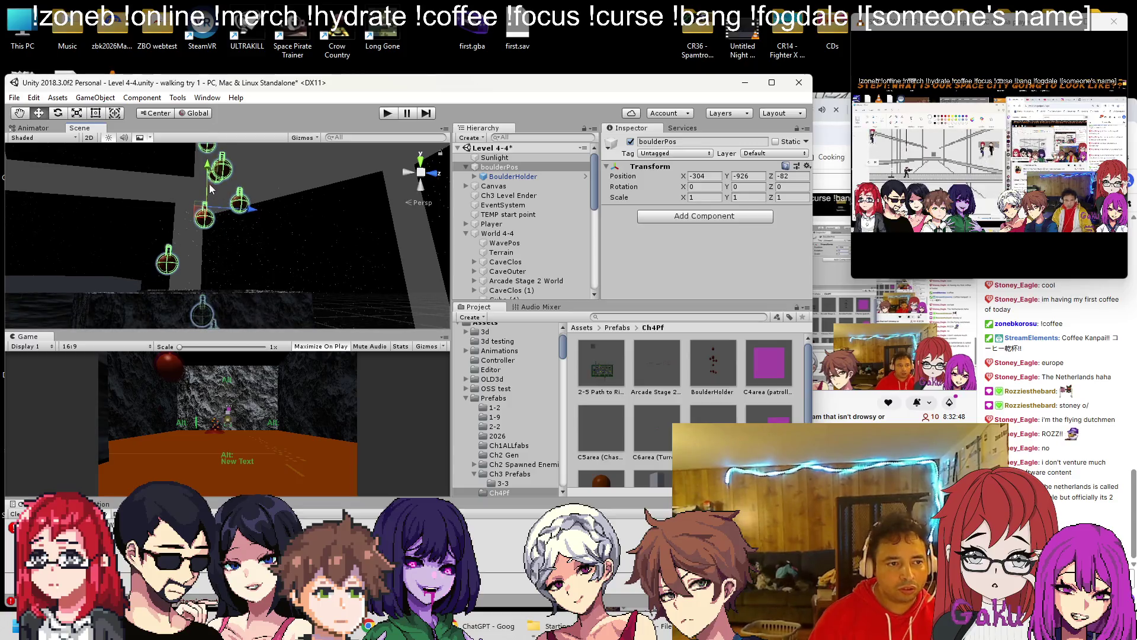
Step: Undo the boulderPos position edits and set BoulderHolder's X rotation to 50
key(ctrl+z)
key(ctrl+z)
key(ctrl+z)
key(ctrl+z)
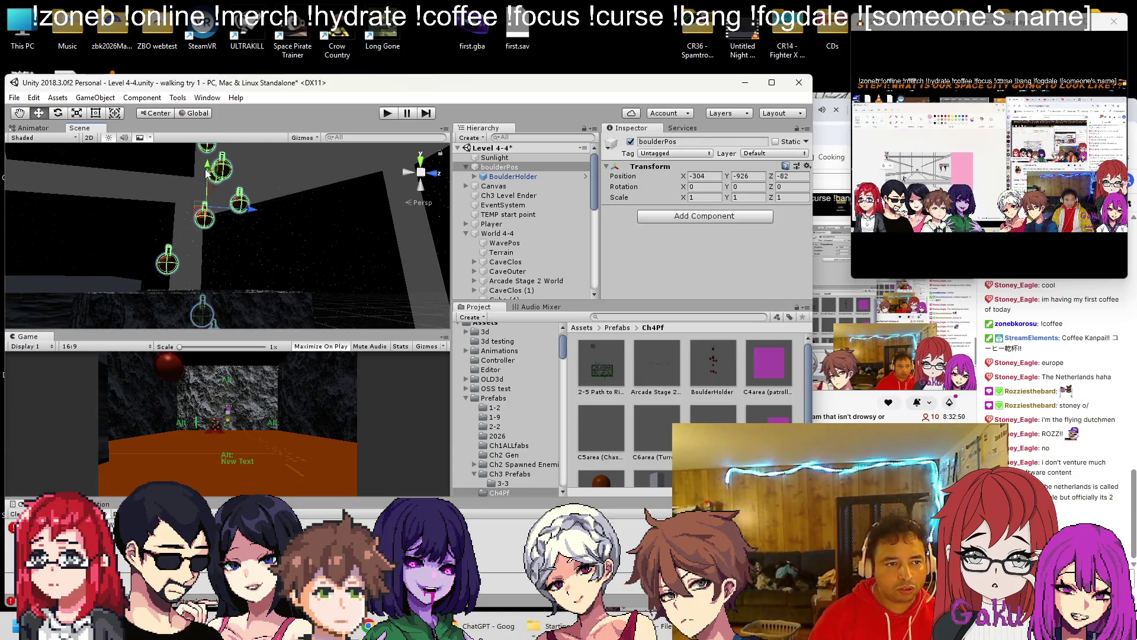
key(ctrl+z)
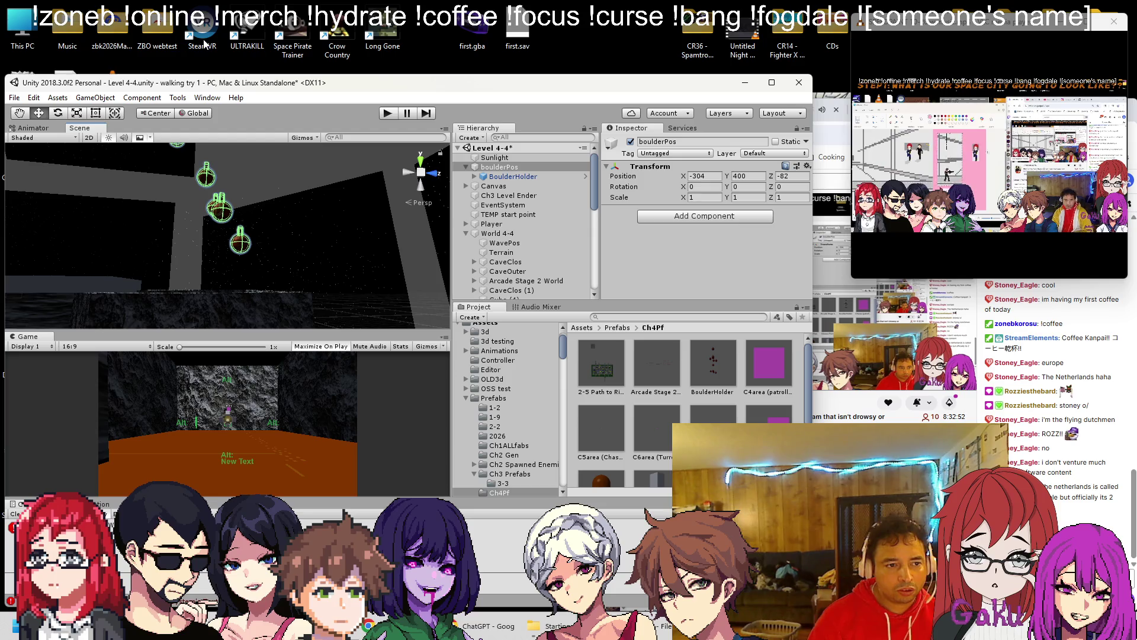
click(503, 173)
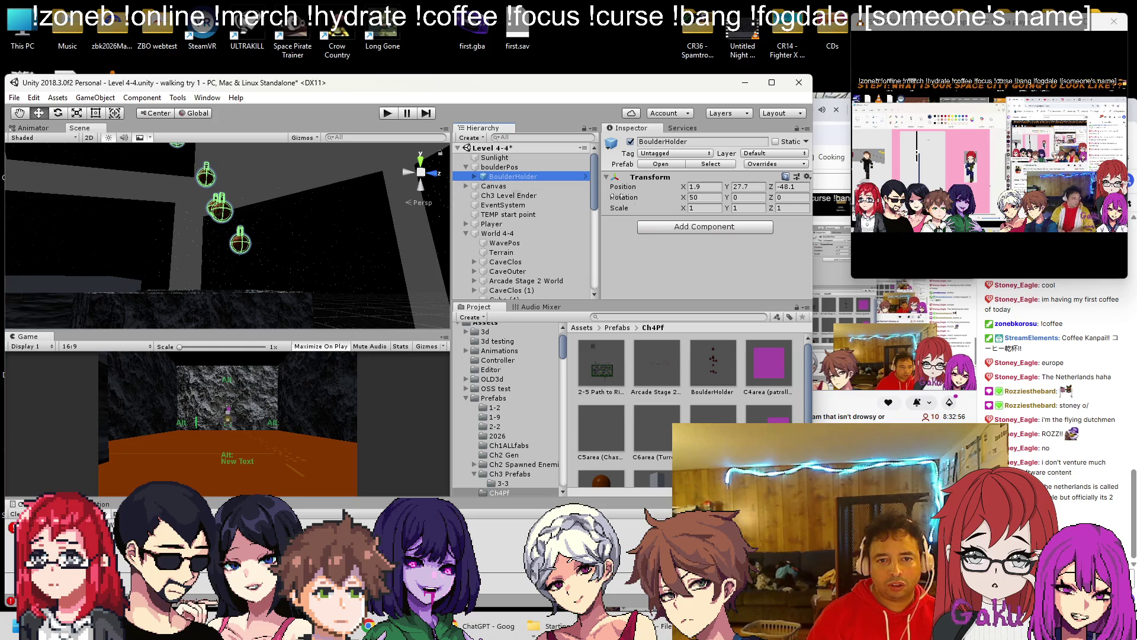
click(702, 198)
text(05)
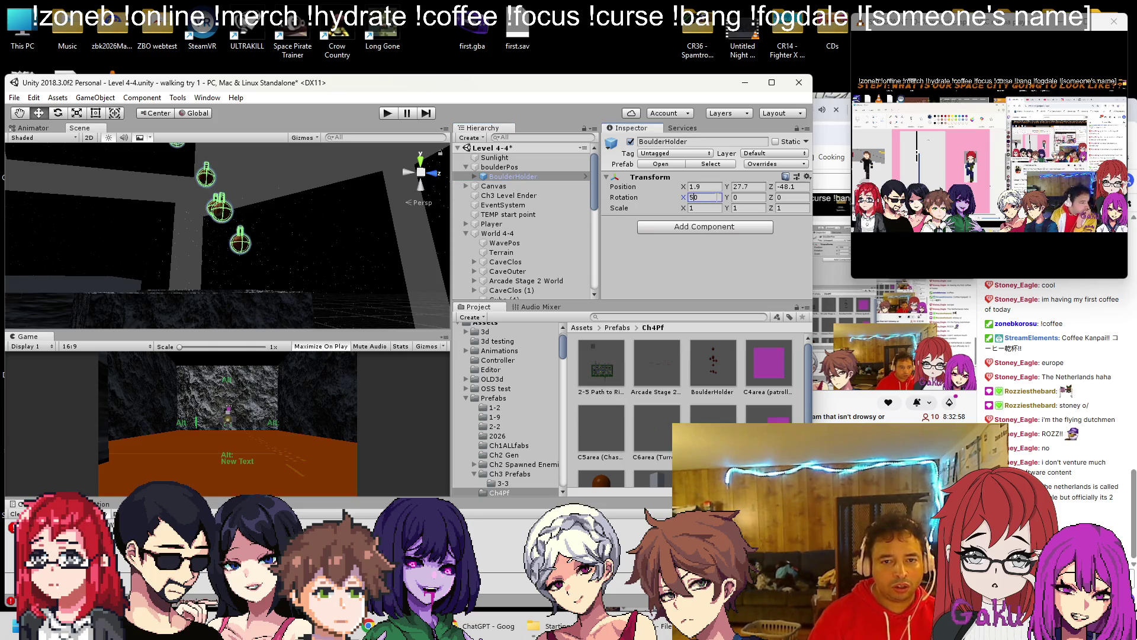
Step: Delete the BoulderHolder instance nested under boulderPos
click(489, 168)
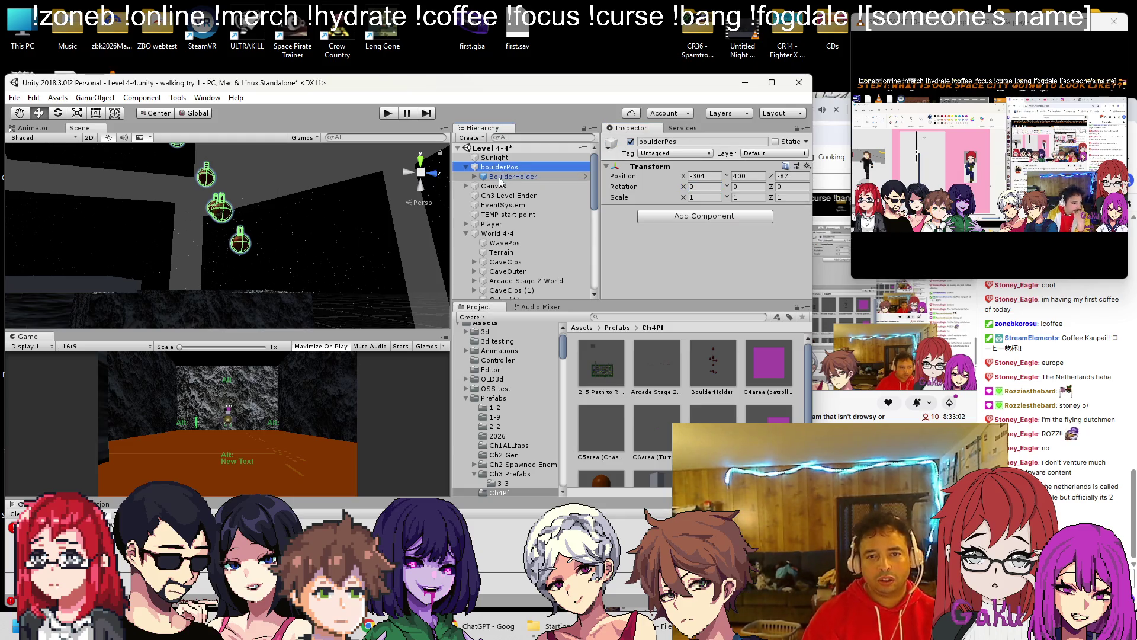
click(499, 177)
key(Delete)
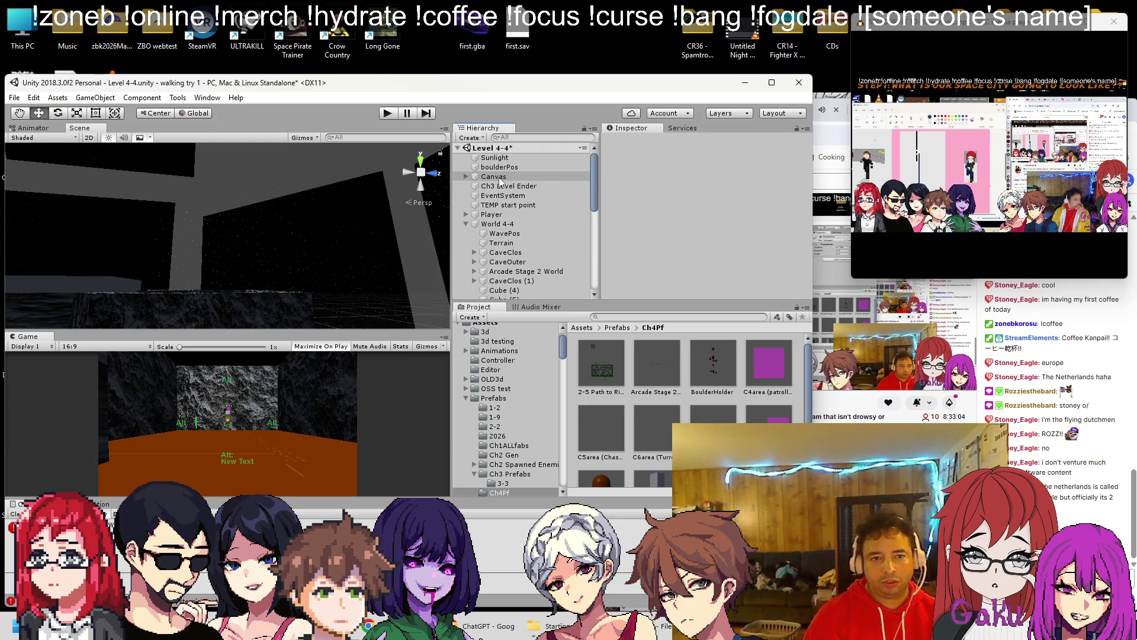
Step: Frame boulderPos in the Scene view and orbit around it
click(501, 167)
key(f)
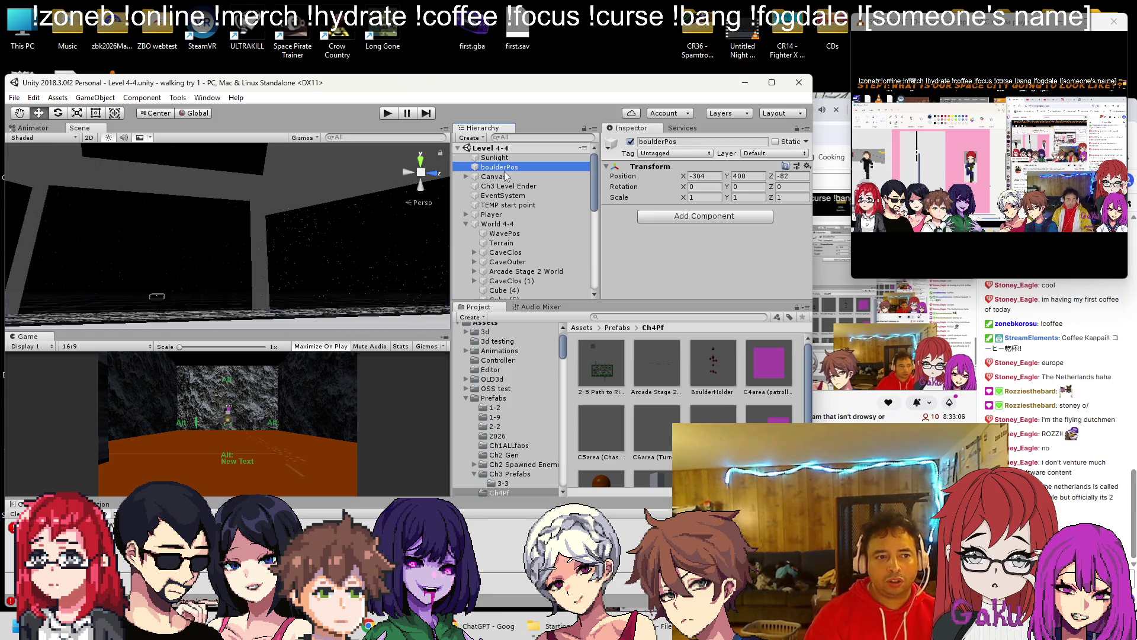
scroll(308, 266, down, 5)
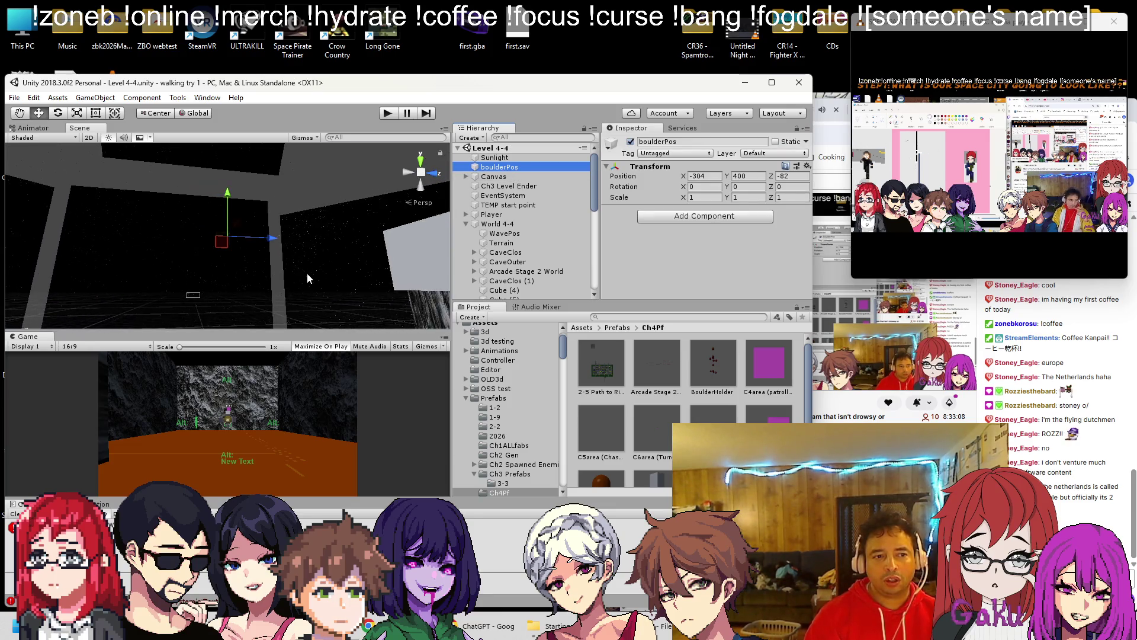
mouse_move(296, 271)
mouse_down()
mouse_move(262, 369)
mouse_move(284, 216)
mouse_up()
click(284, 215)
click(296, 215)
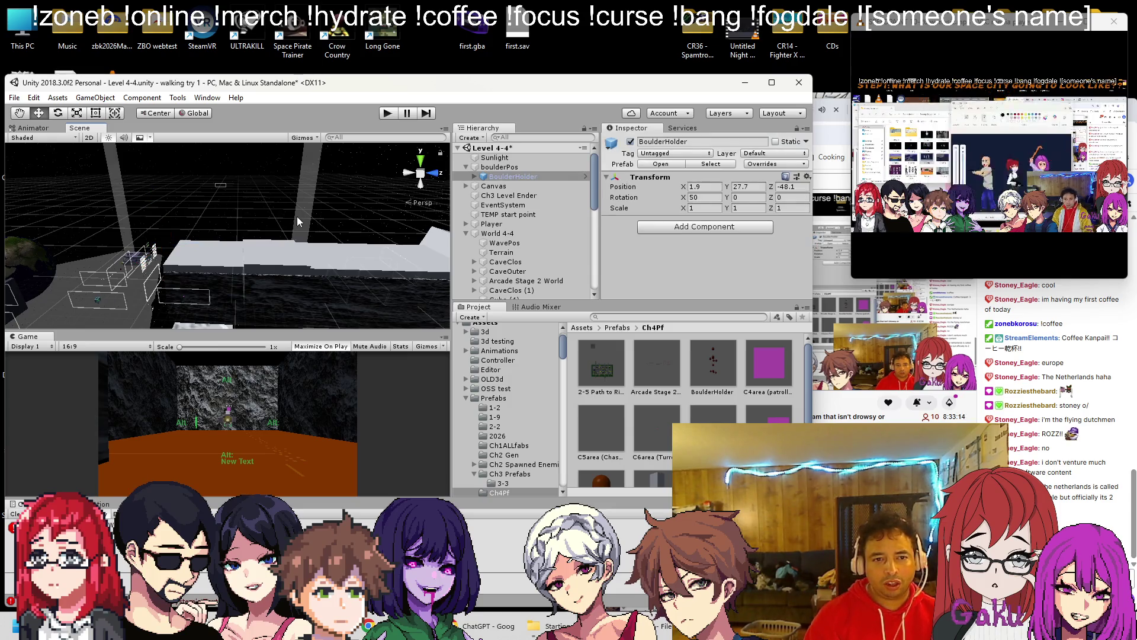
double_click(475, 168)
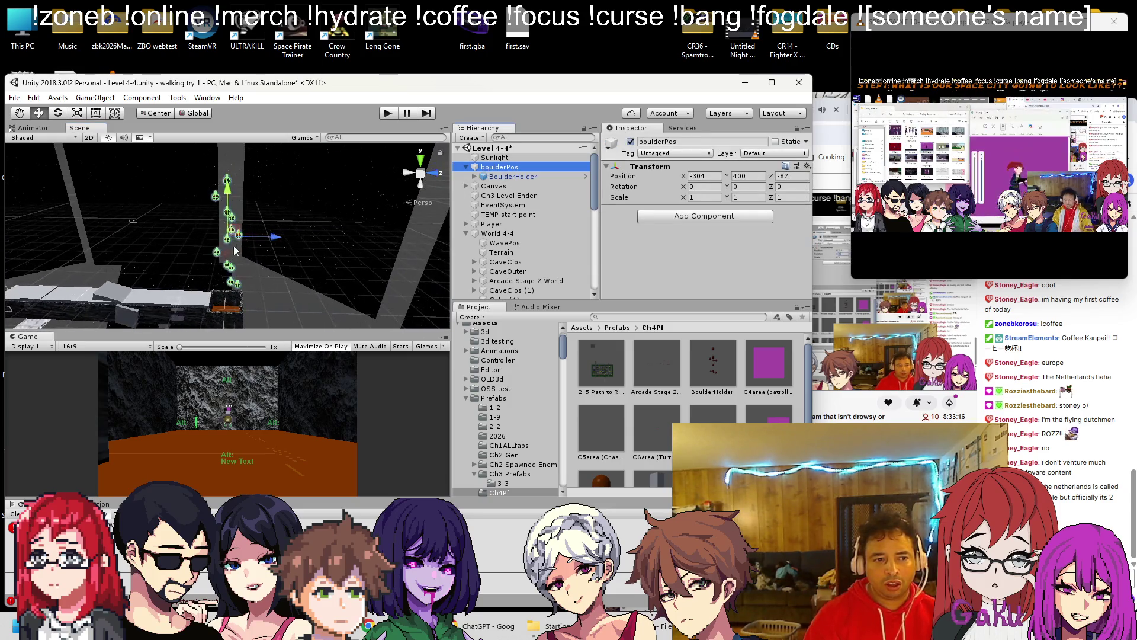
drag(513, 176, 498, 167)
double_click(499, 176)
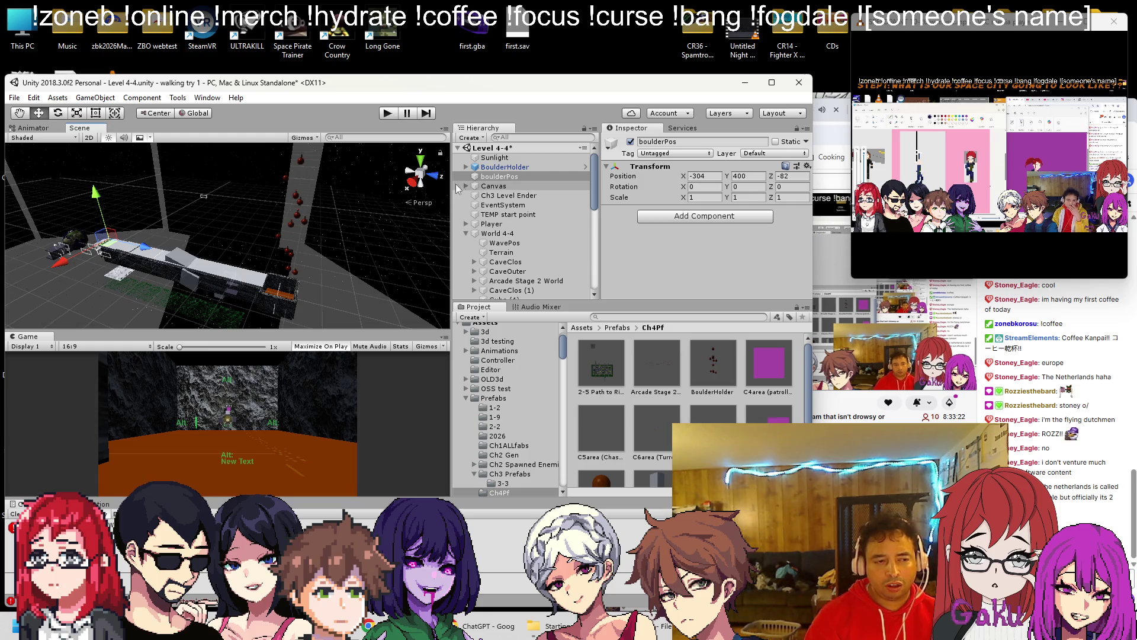
click(521, 168)
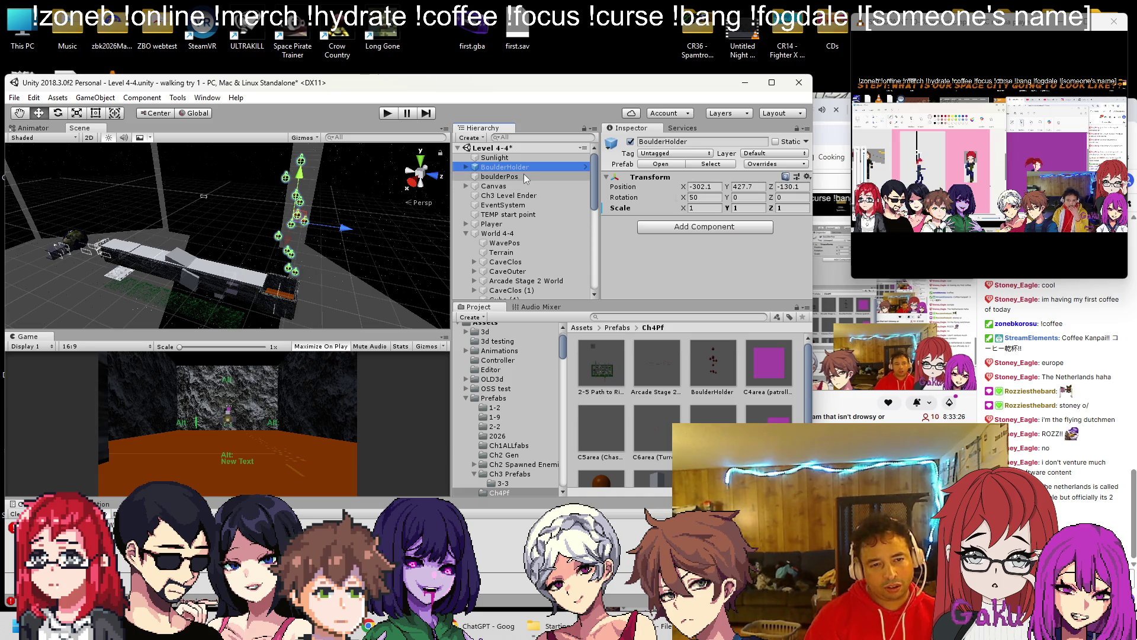
click(522, 176)
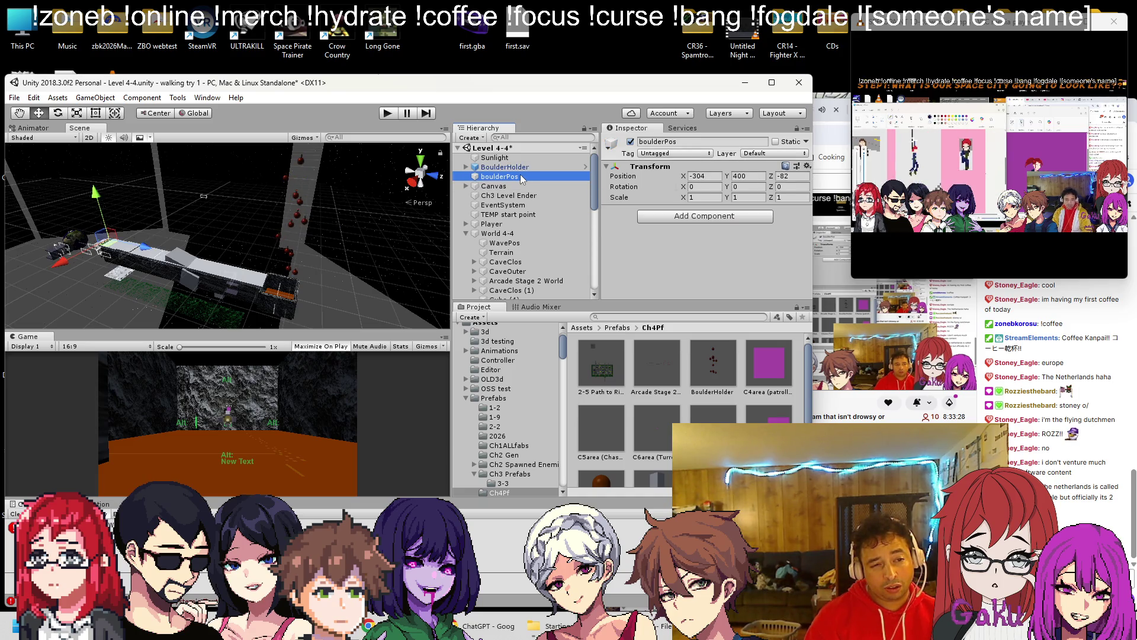
drag(495, 179, 501, 172)
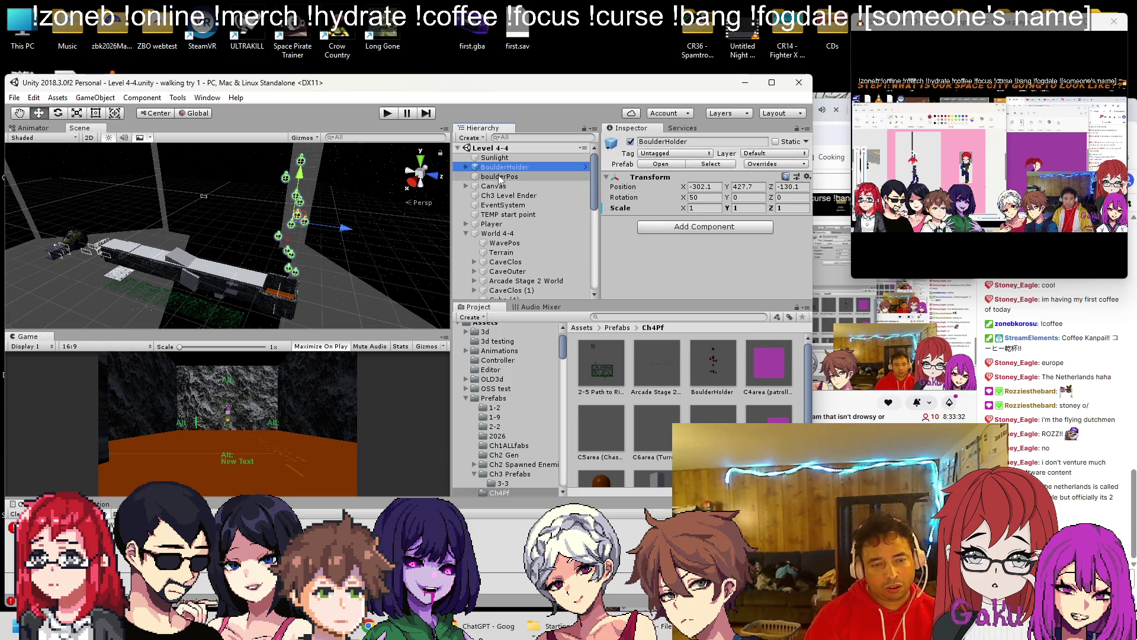
drag(501, 170, 498, 177)
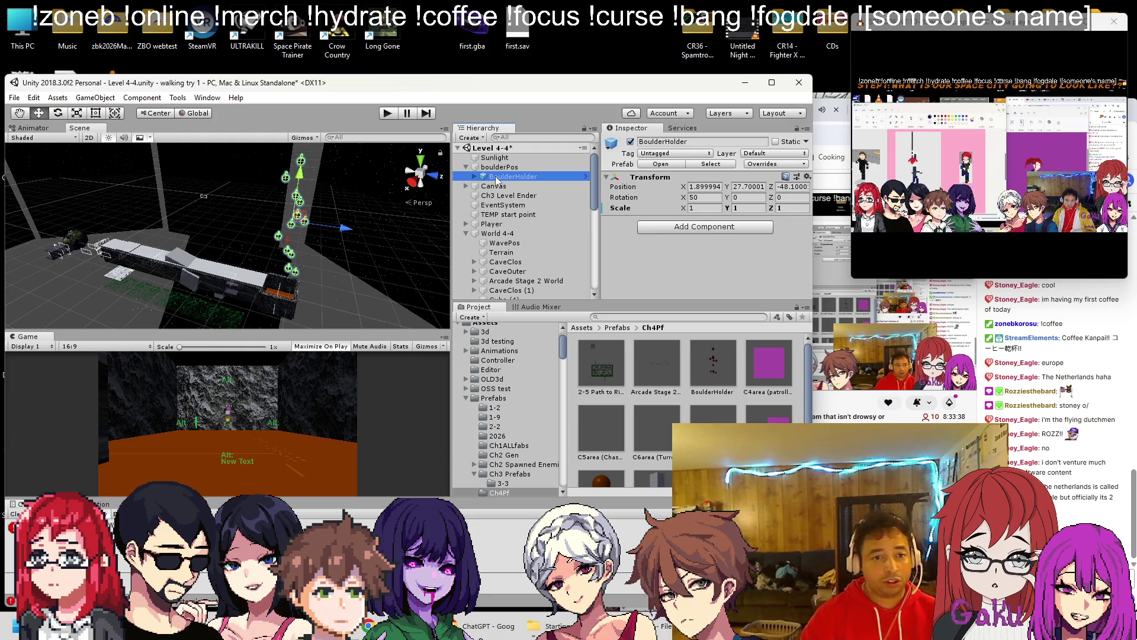
click(515, 169)
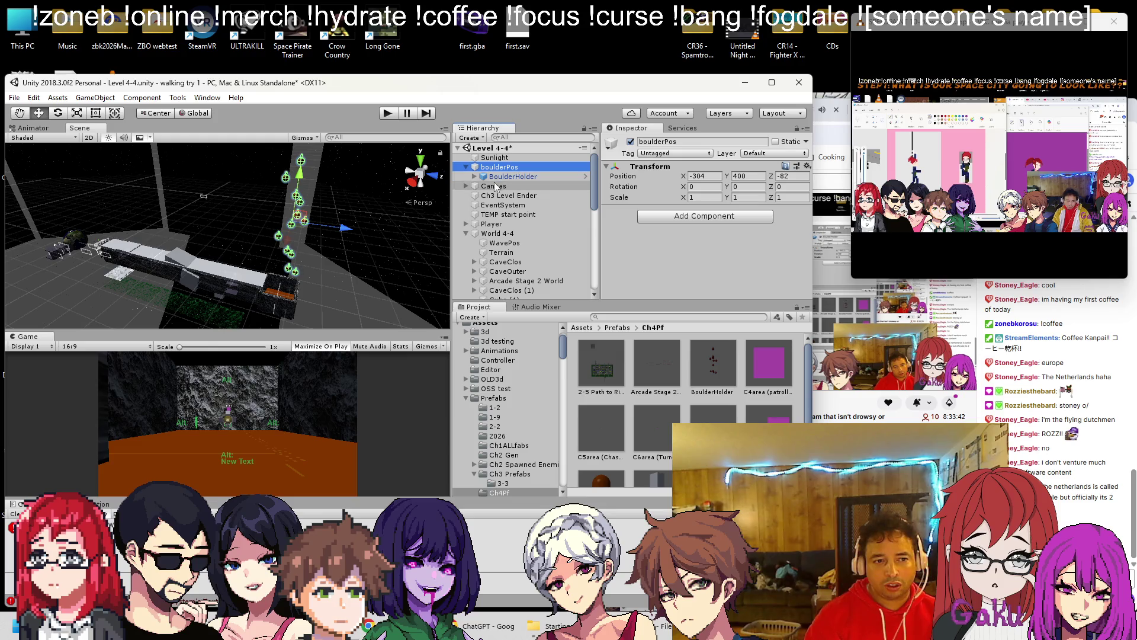
click(499, 177)
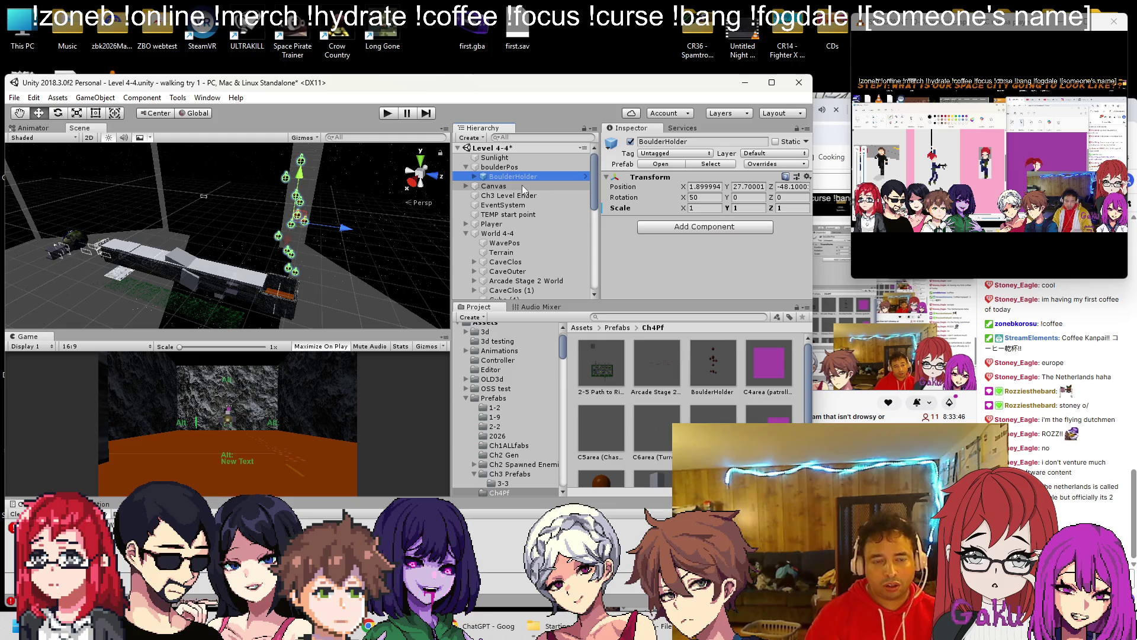
key(ctrl+z)
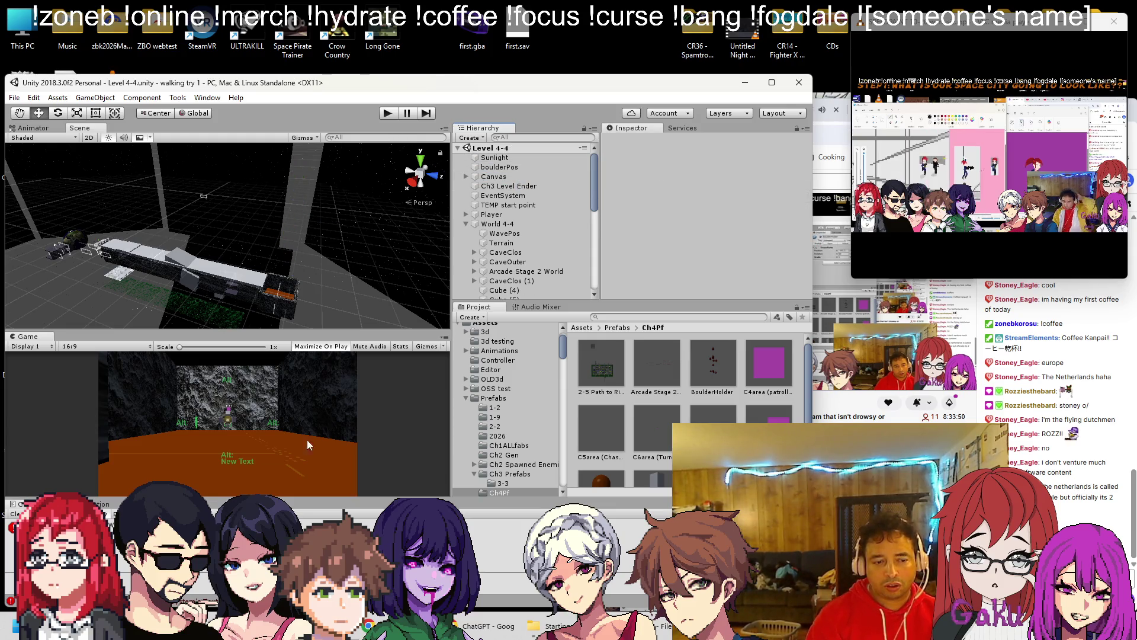
key(alt+Tab)
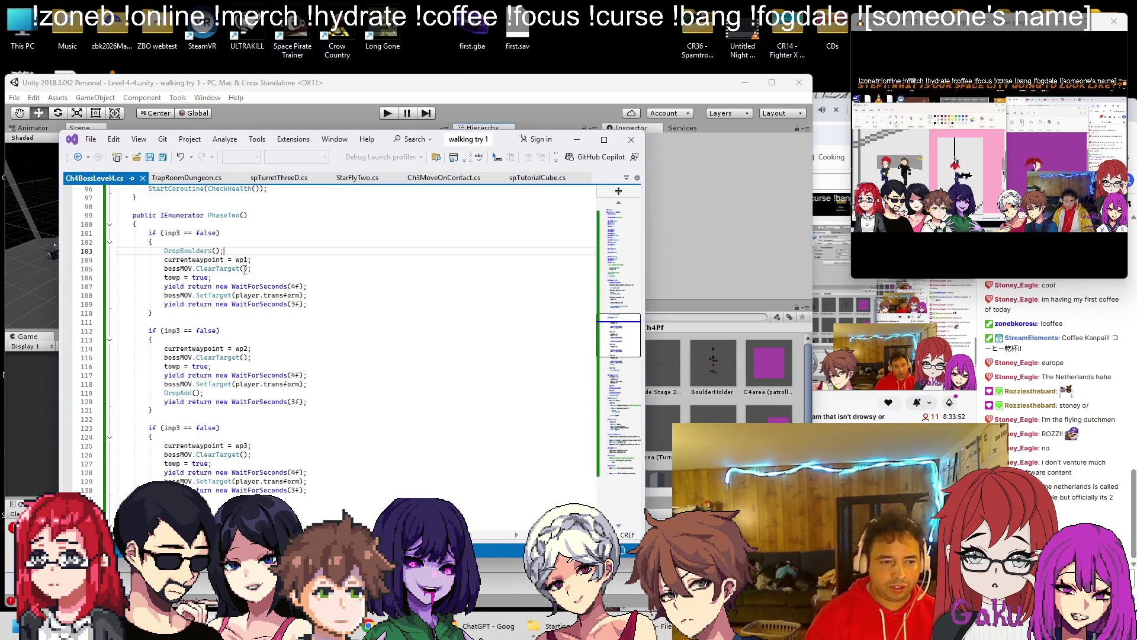
Step: Paste a DropBoulders() call at the top of Start() in Ch4BossLevel4.cs and save
key(shift+Home)
key(ctrl+c)
scroll(245, 270, up, 19)
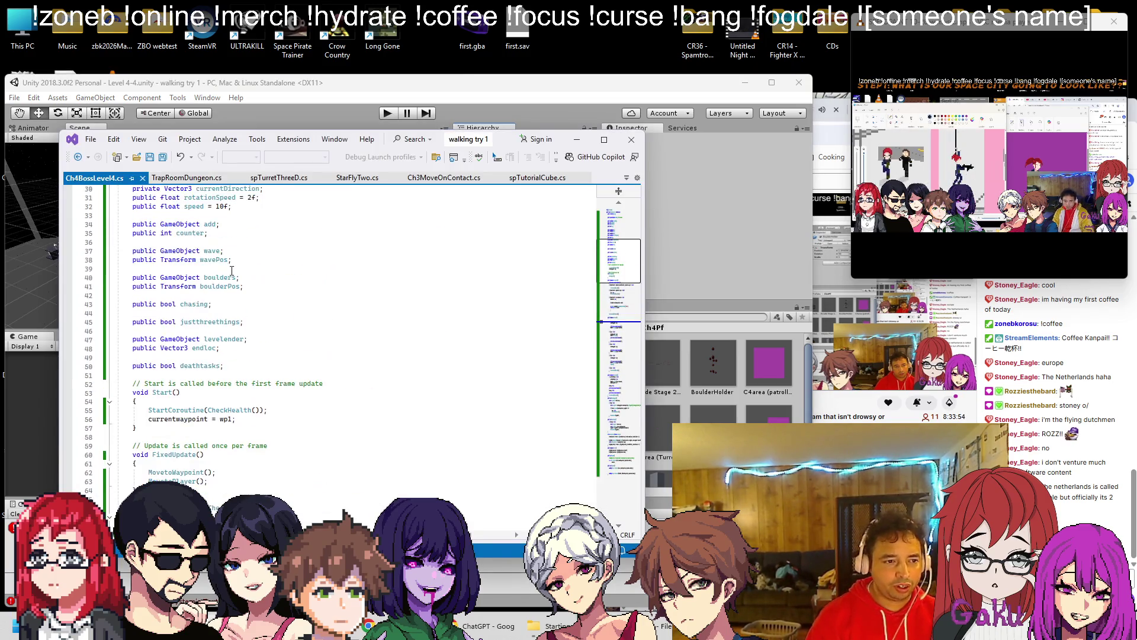
key(ctrl+v)
key(ctrl+s)
click(346, 109)
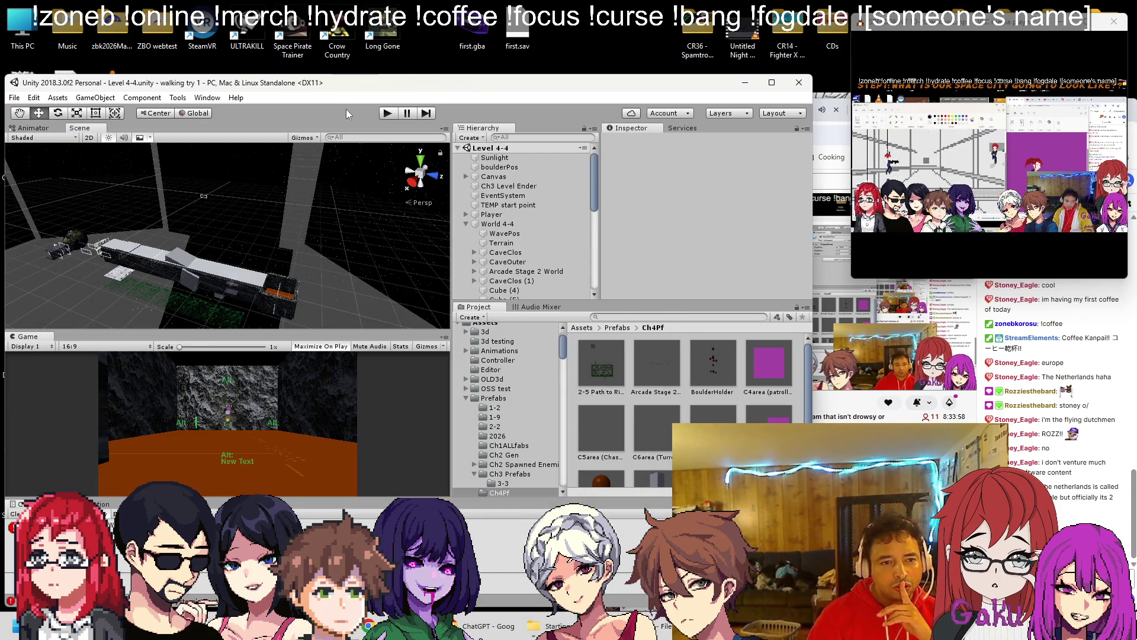
Step: Briefly play-test the level, then select and frame boulderPos
click(382, 114)
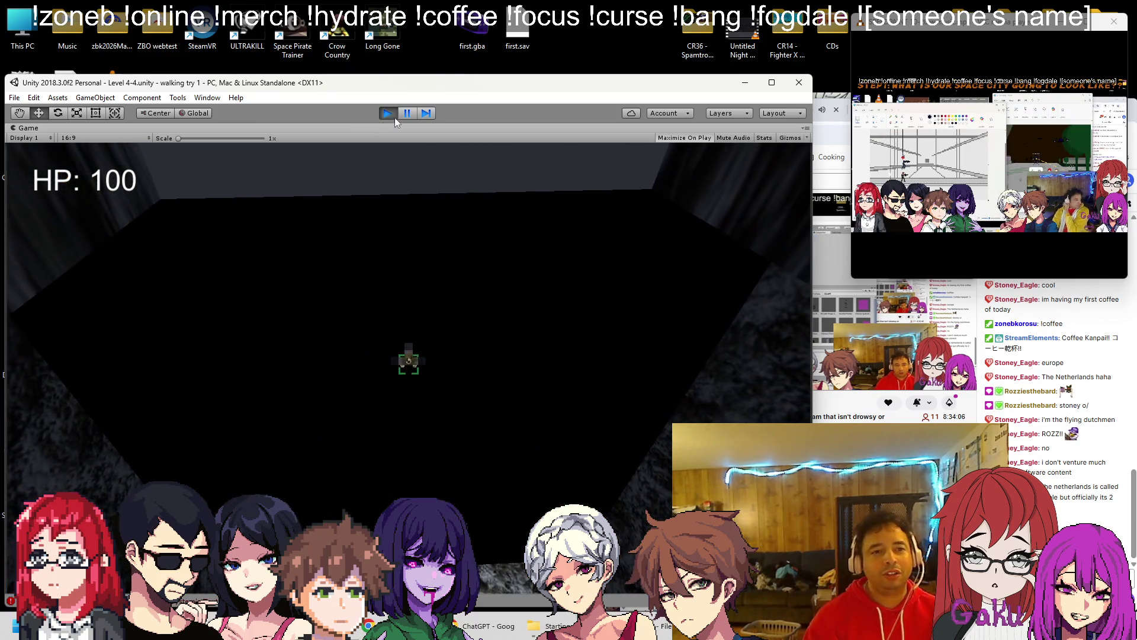
click(389, 118)
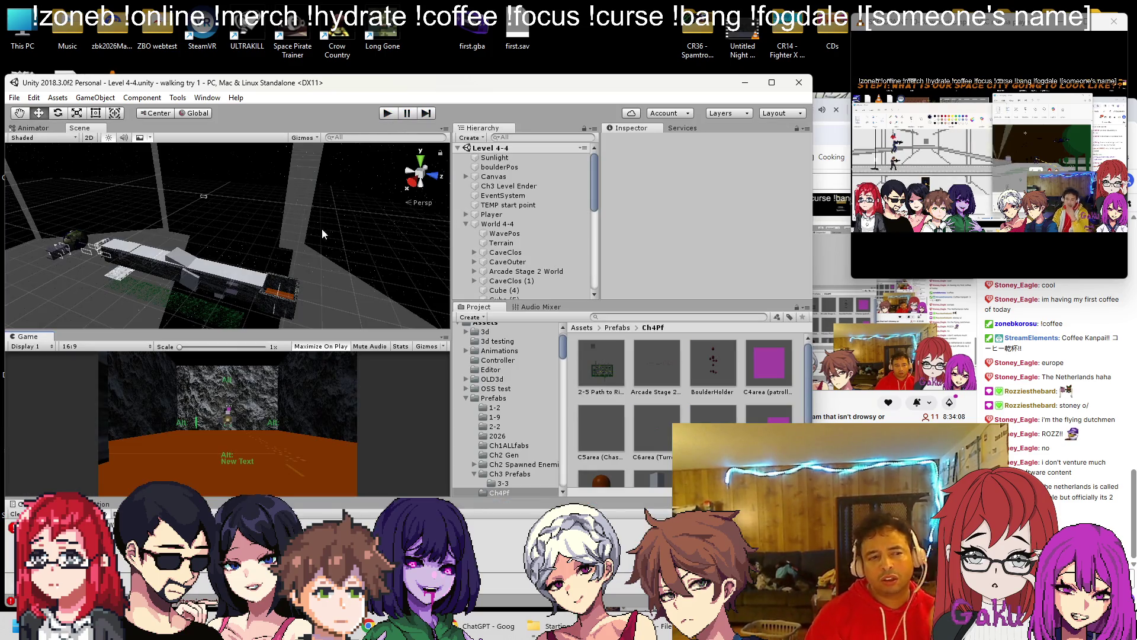
click(499, 167)
key(f)
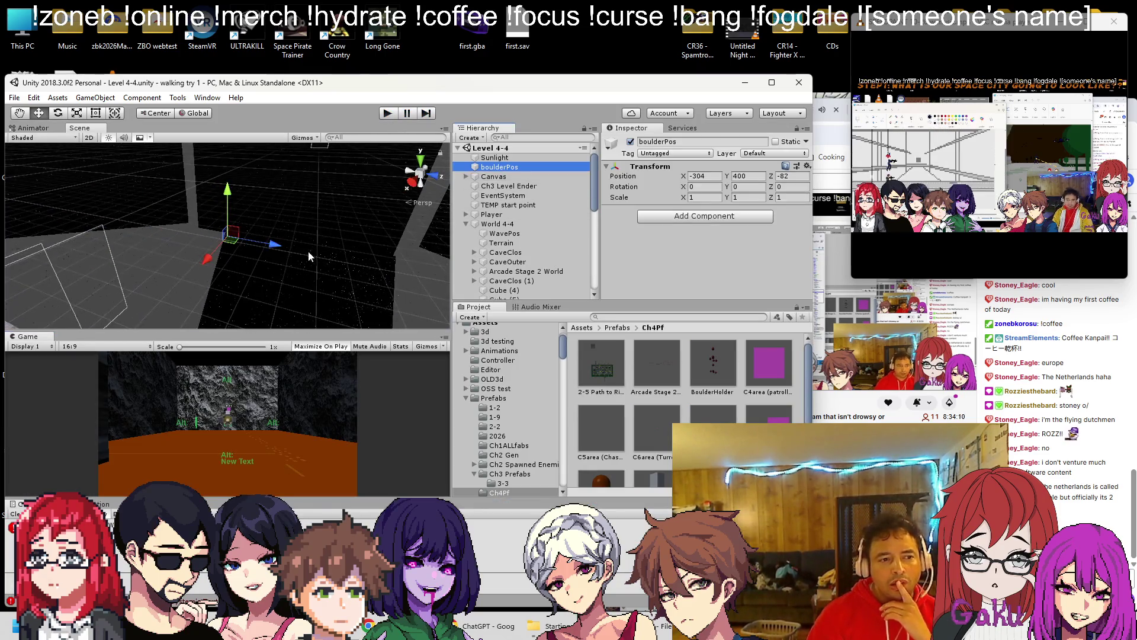
Step: Add a BoulderHolder prefab to the Hierarchy and nest boulderPos inside it
drag(713, 364, 499, 167)
scroll(204, 278, down, 6)
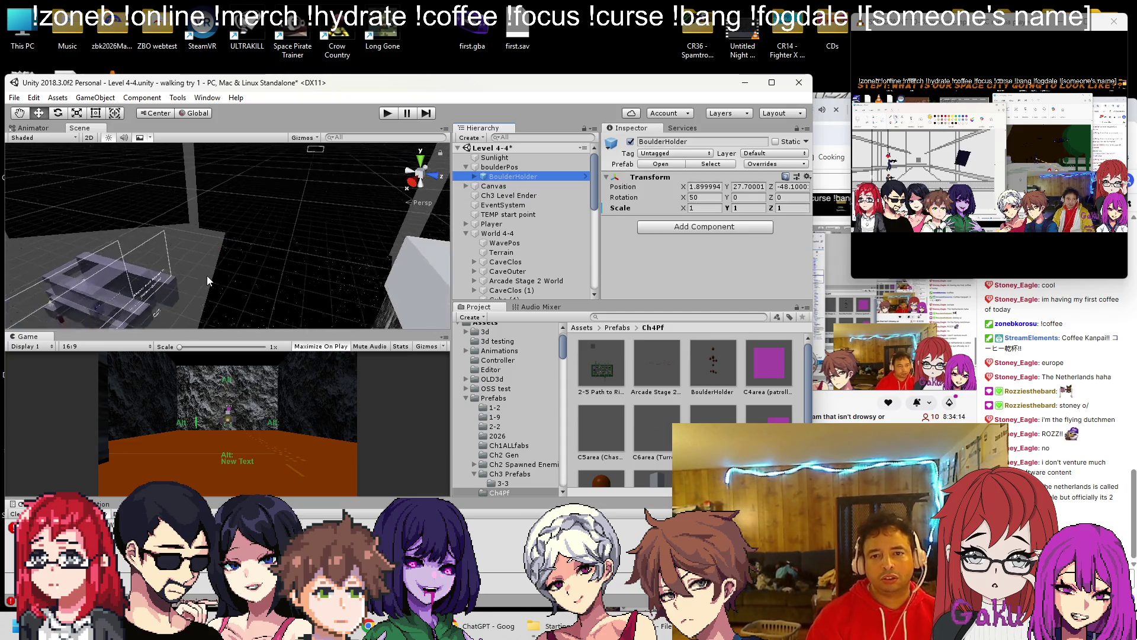
drag(169, 210, 284, 206)
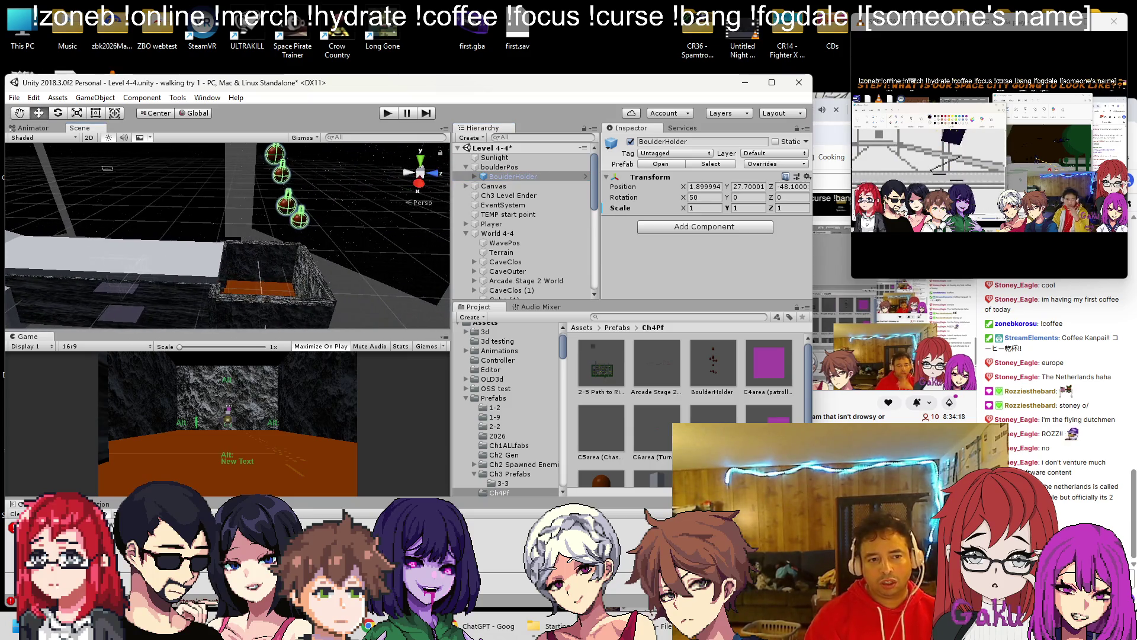
drag(513, 176, 501, 167)
Step: Set boulderPos's position to 0, 0, 0 and its X rotation to 0
click(498, 177)
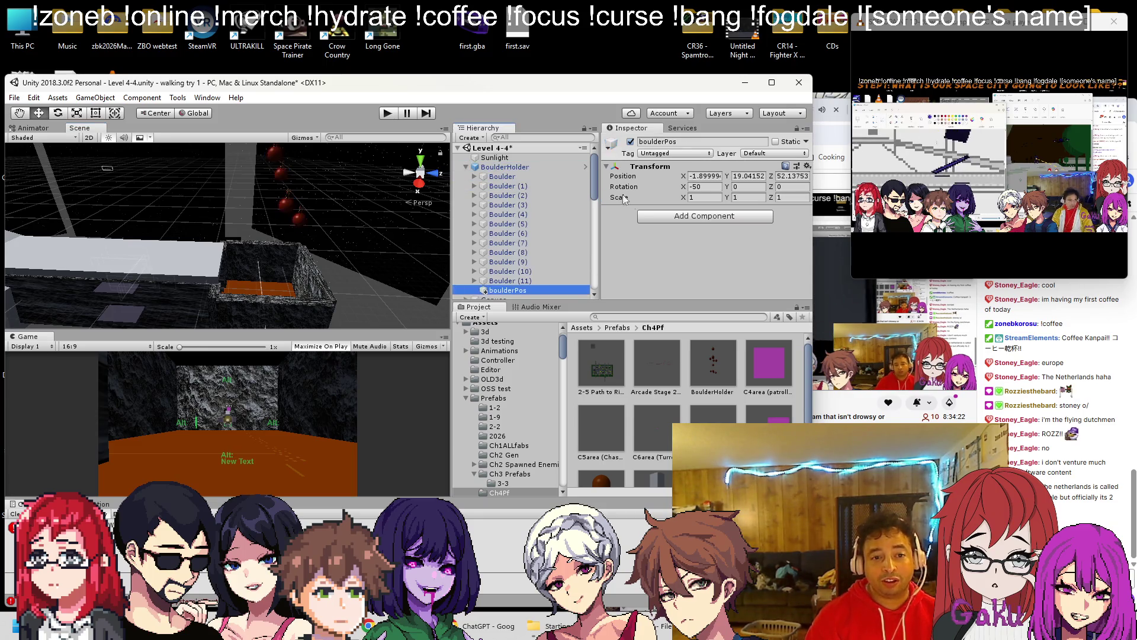
click(609, 236)
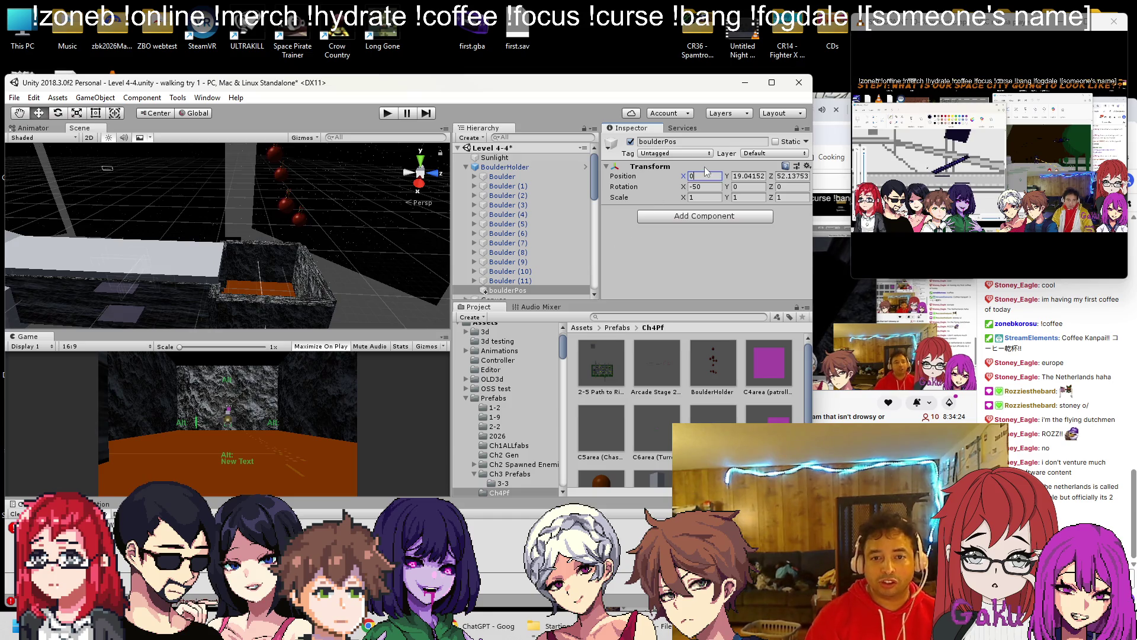
key(Tab)
text(0)
key(Tab)
text(0)
key(Tab)
text(0)
double_click(503, 290)
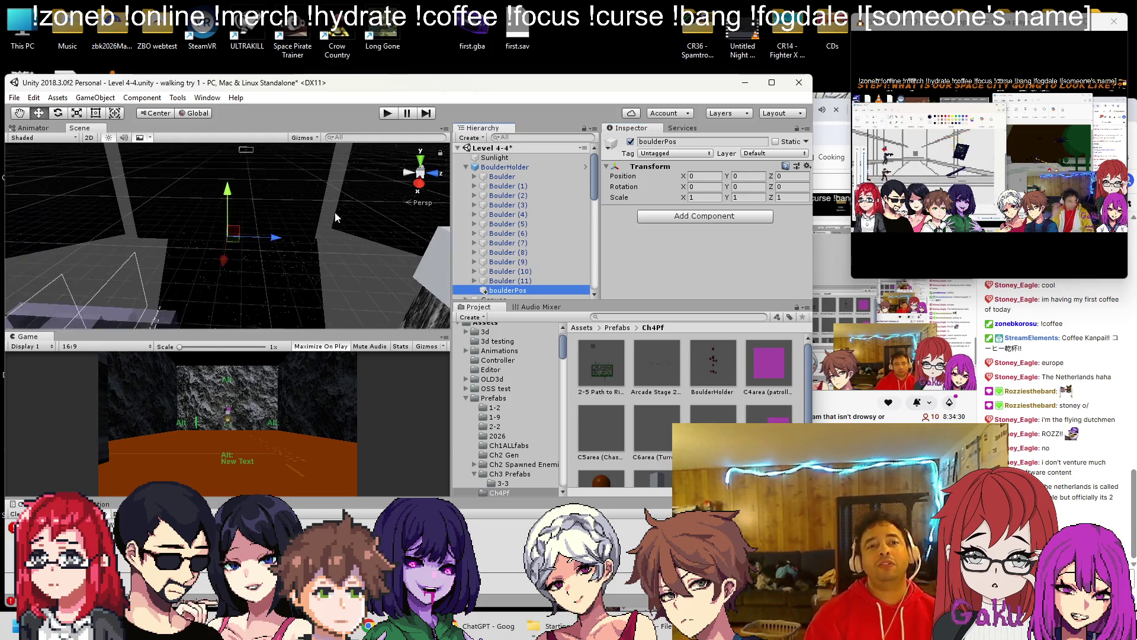
Step: Frame BoulderHolder and try dragging Boulder through Boulder (11) out of it
click(523, 169)
scroll(523, 170, down, 5)
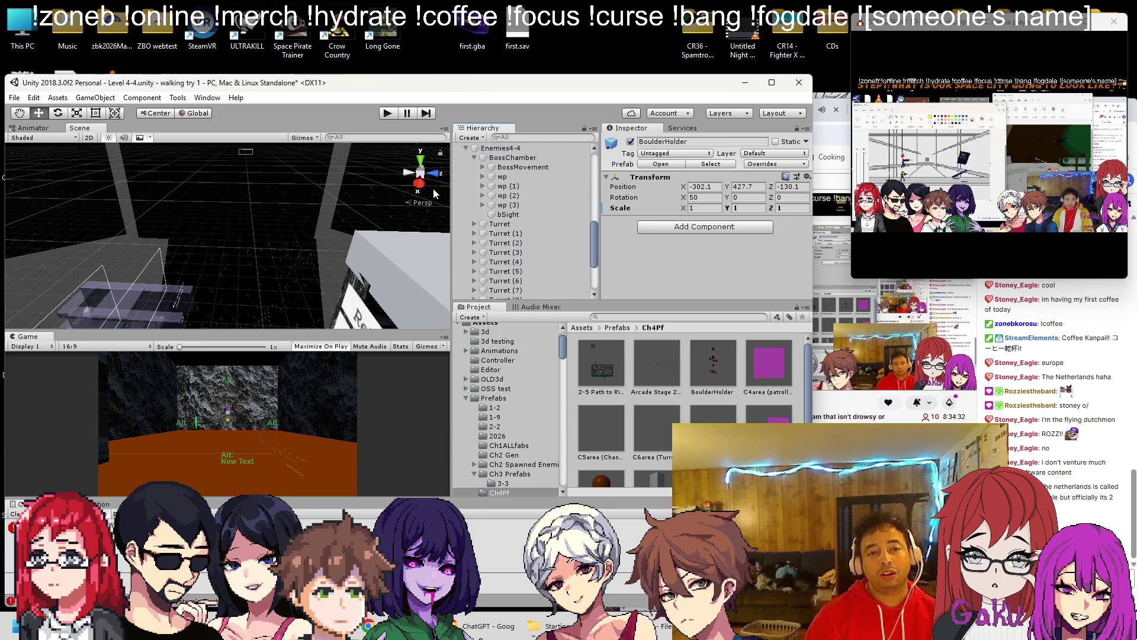
scroll(513, 200, up, 5)
key(f)
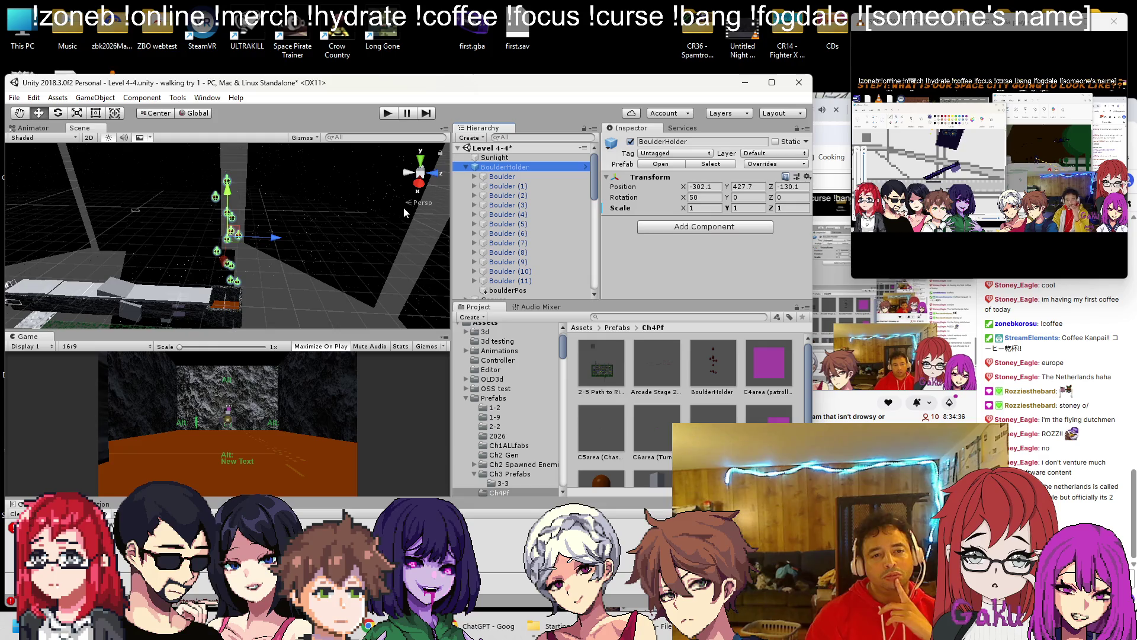
click(504, 176)
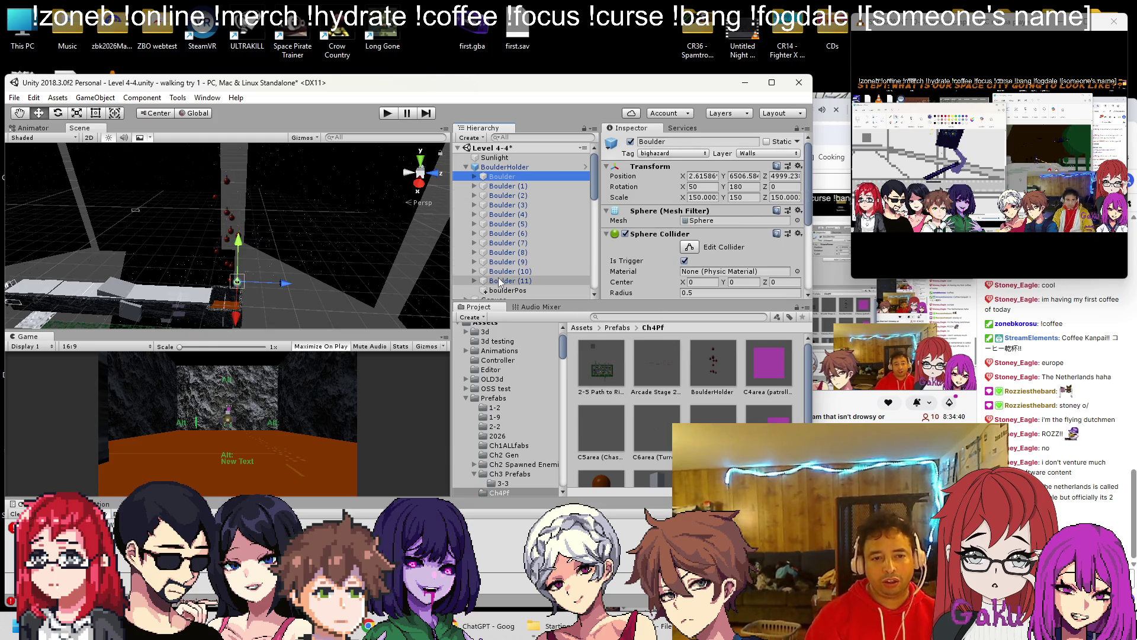
shift+click(500, 282)
drag(496, 179, 497, 162)
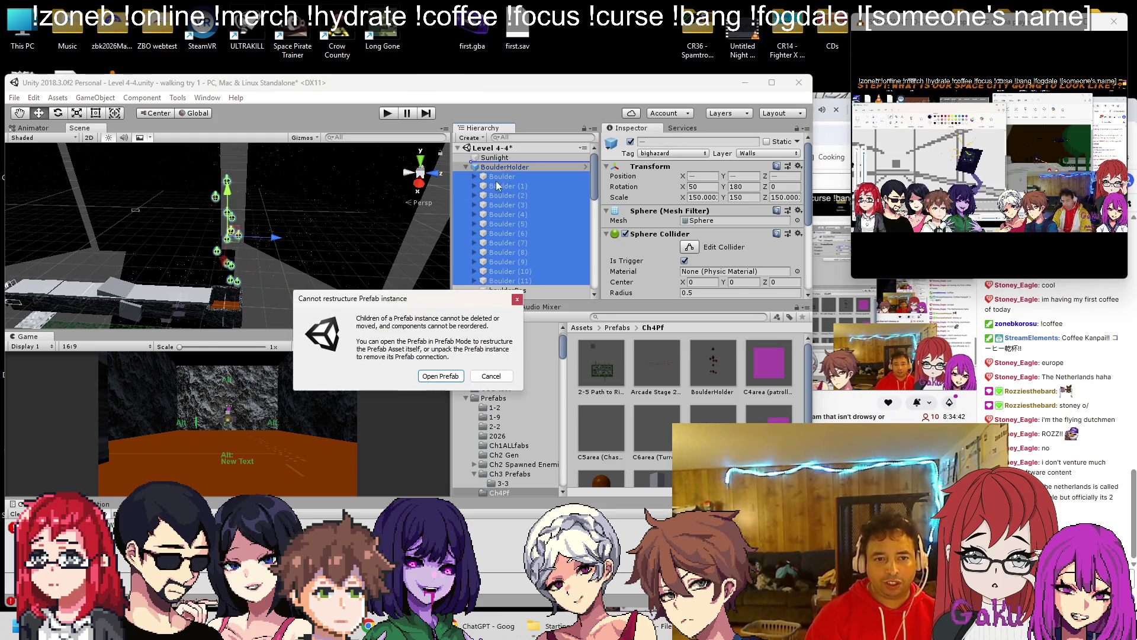
Step: Open BoulderHolder in Prefab Mode, then return to Level 4-4
click(440, 376)
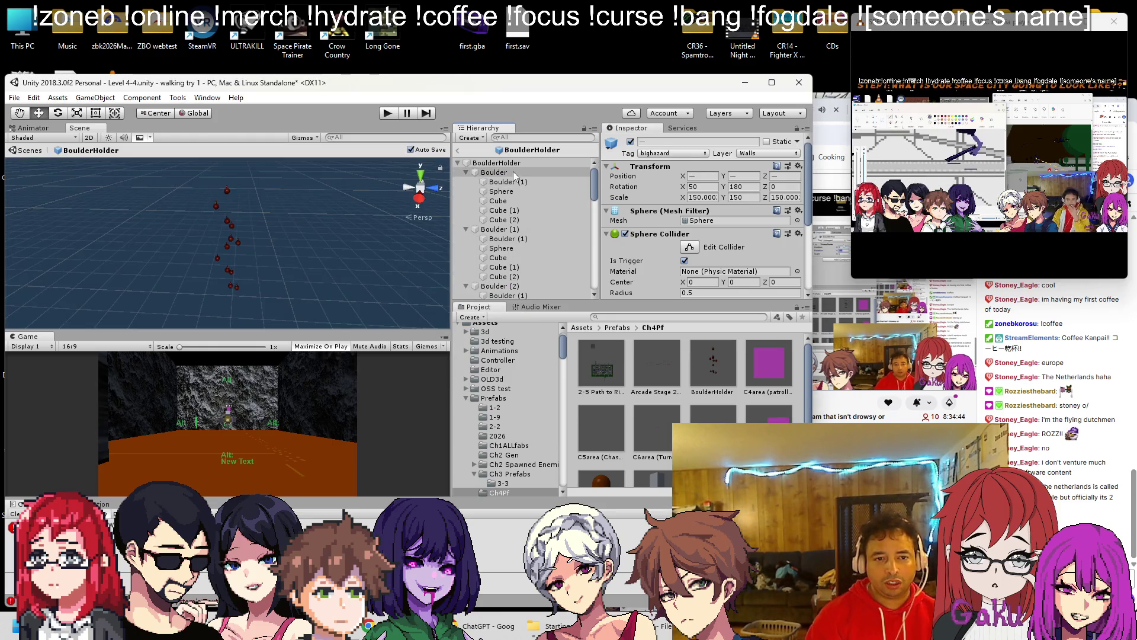
click(458, 163)
click(458, 163)
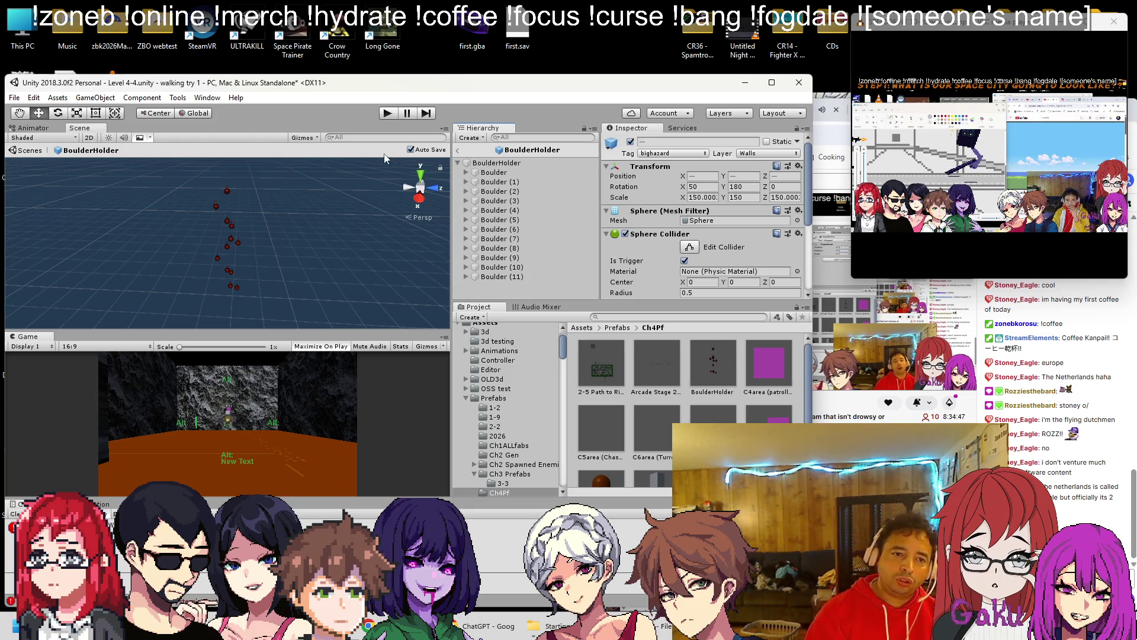
click(460, 152)
Step: Select the BoulderHolder prefab asset in the Project panel and request its deletion
click(494, 168)
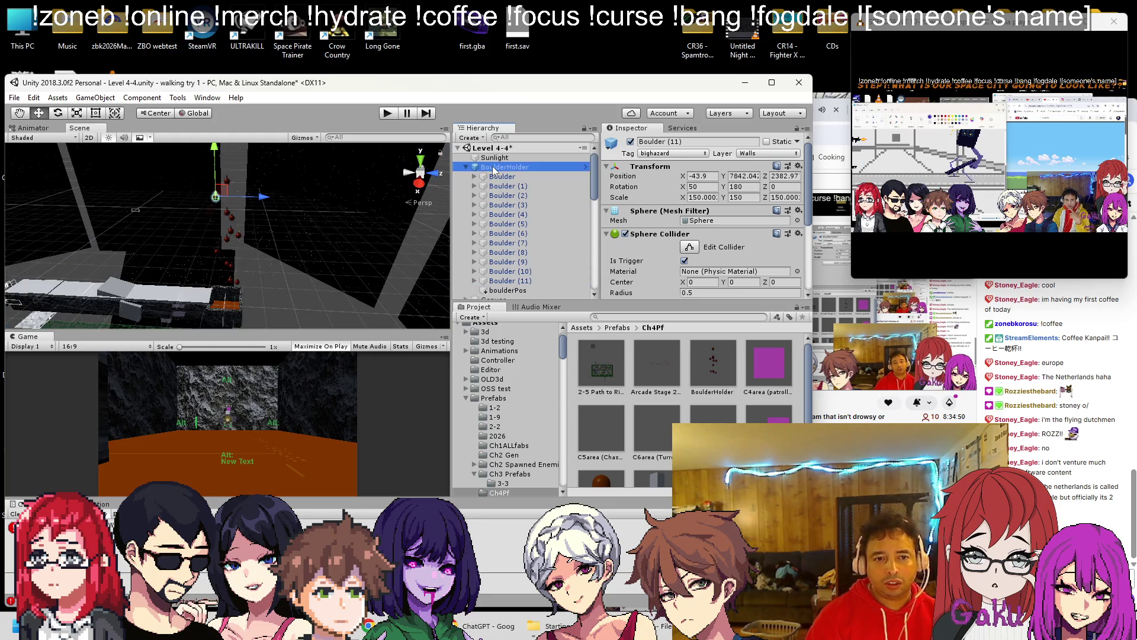
click(712, 367)
key(Delete)
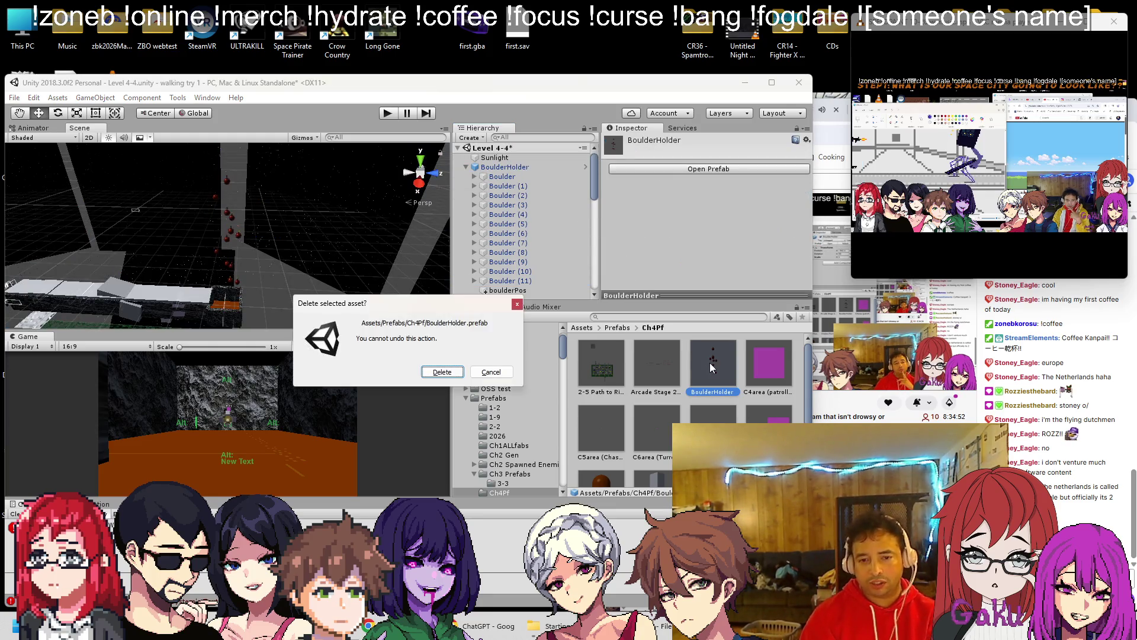
Step: Confirm deleting the BoulderHolder prefab and unpack the scene's BoulderHolder
click(462, 373)
right_click(501, 167)
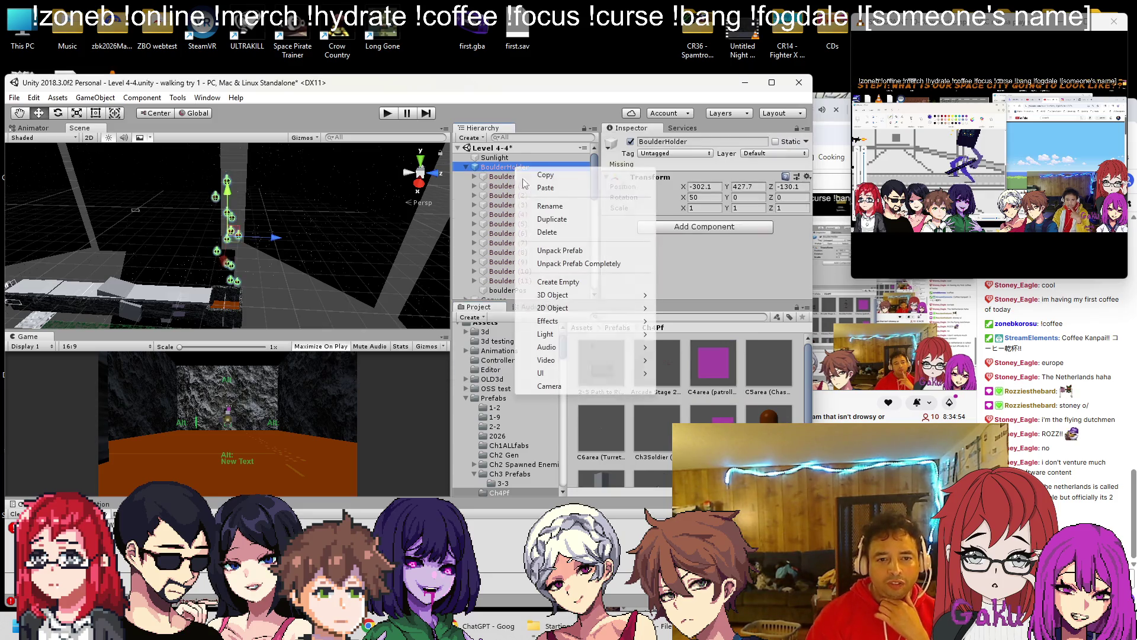
click(572, 263)
Step: Move Boulder through Boulder (11) to the scene root and reposition the empty BoulderHolder
click(503, 177)
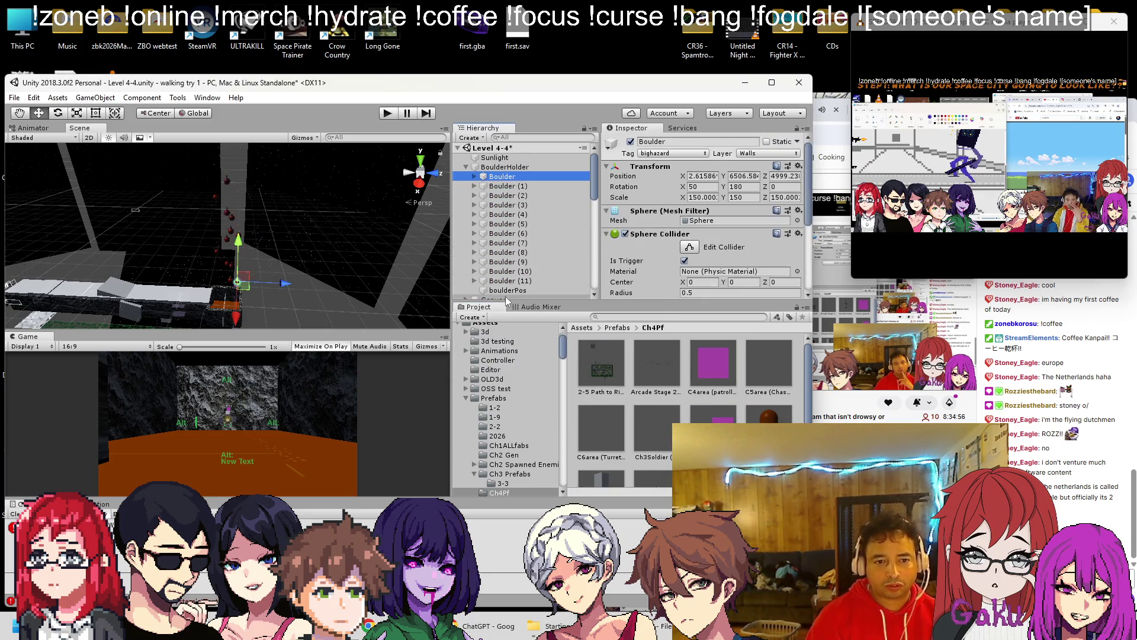
shift+click(504, 280)
drag(508, 178, 504, 161)
click(497, 282)
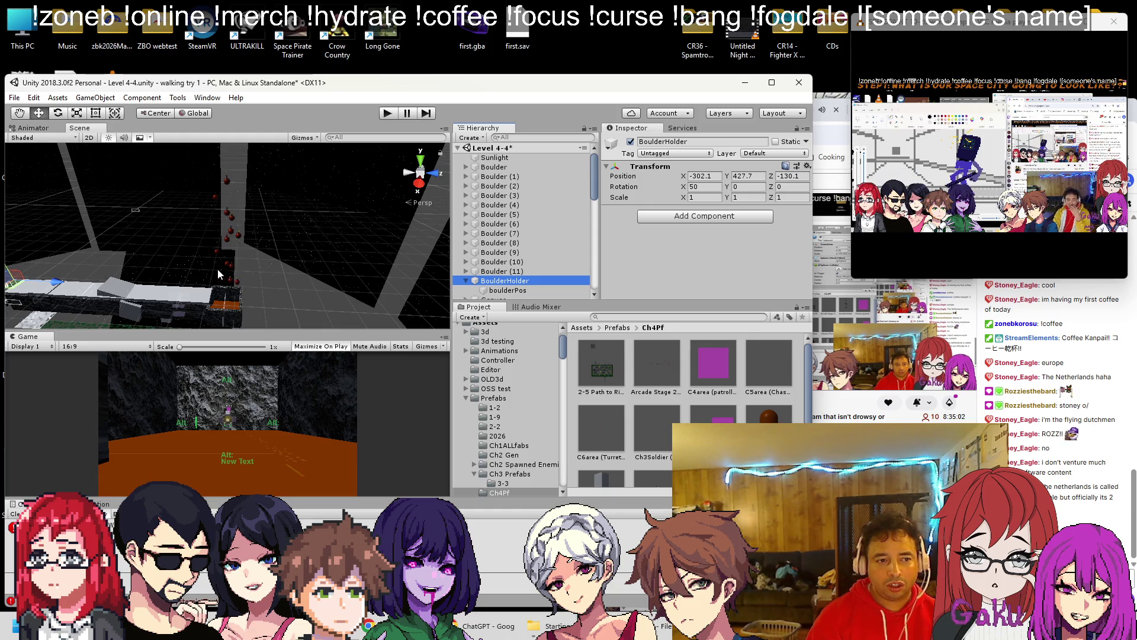
drag(57, 285, 224, 258)
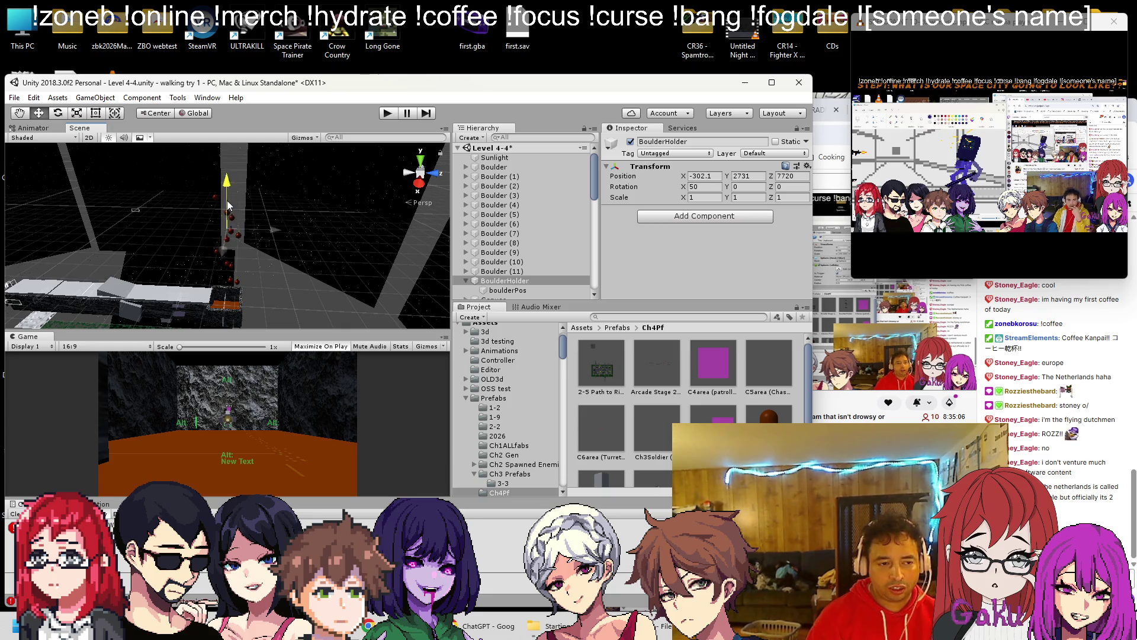
key(alt+Tab)
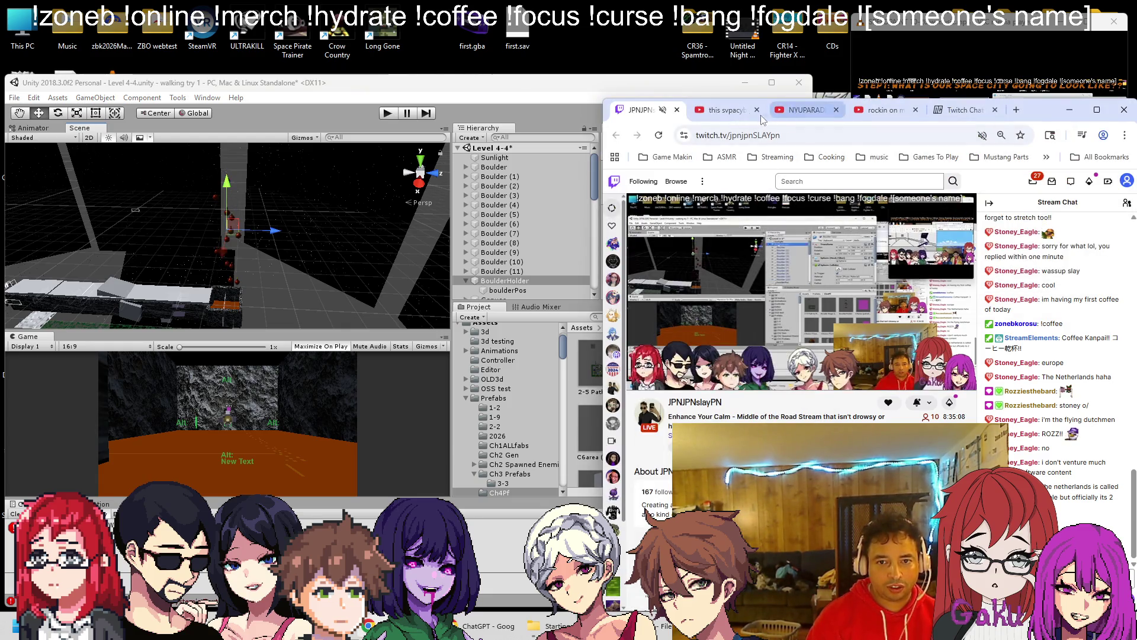
Step: Open SVPACYBERPLACE MIX vol. 4 in a new tab, close the NYUPARADE tab, return to Twitch
click(803, 110)
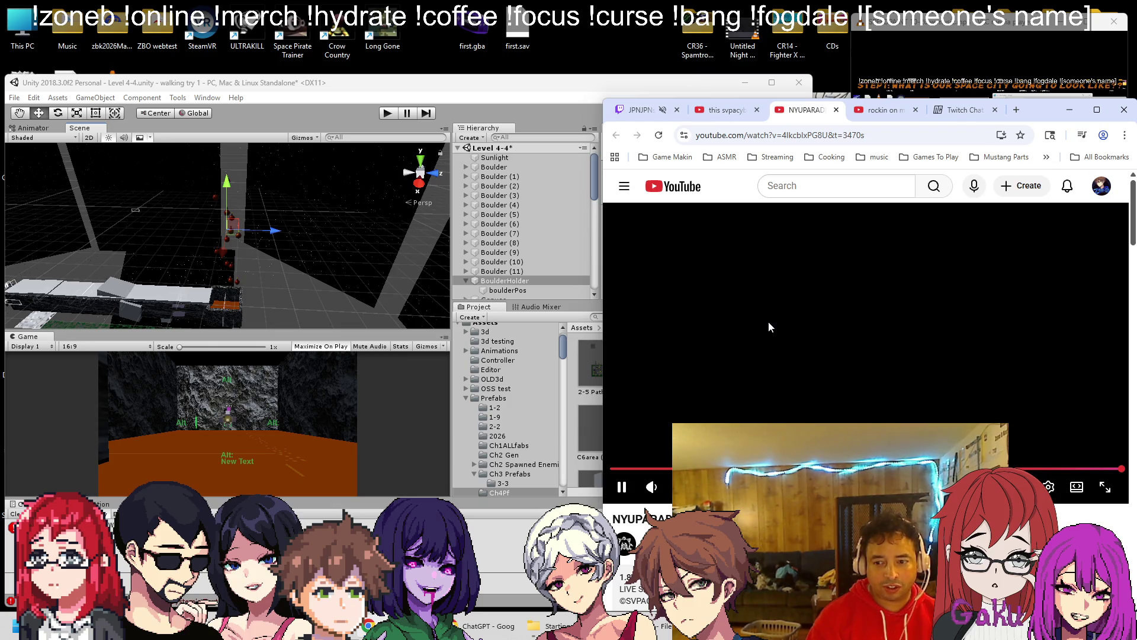
click(730, 112)
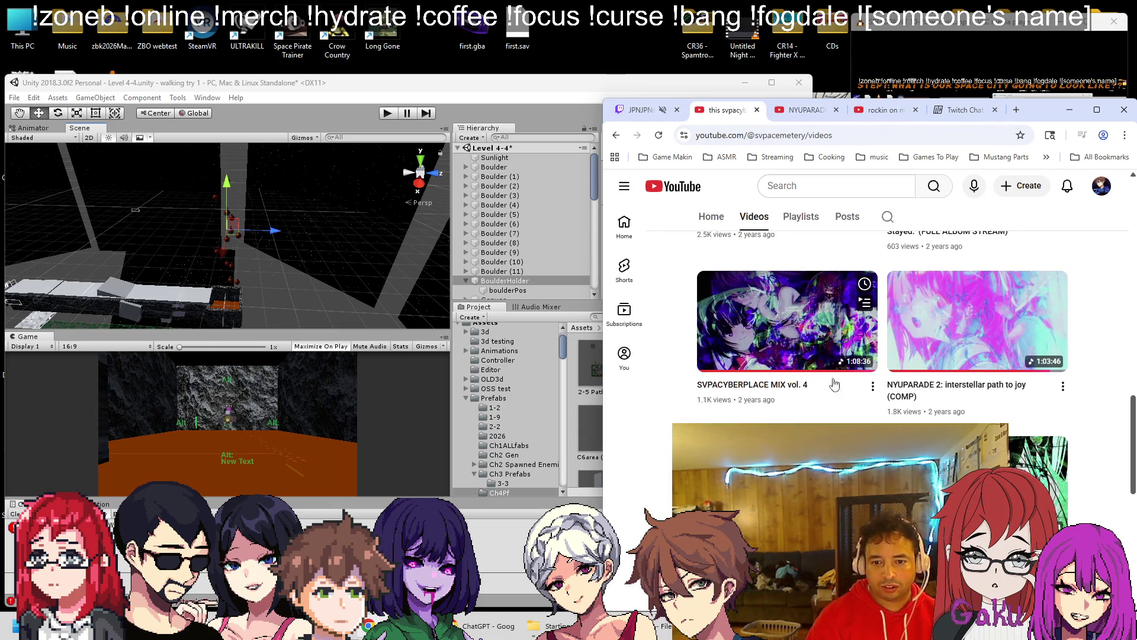
click(803, 113)
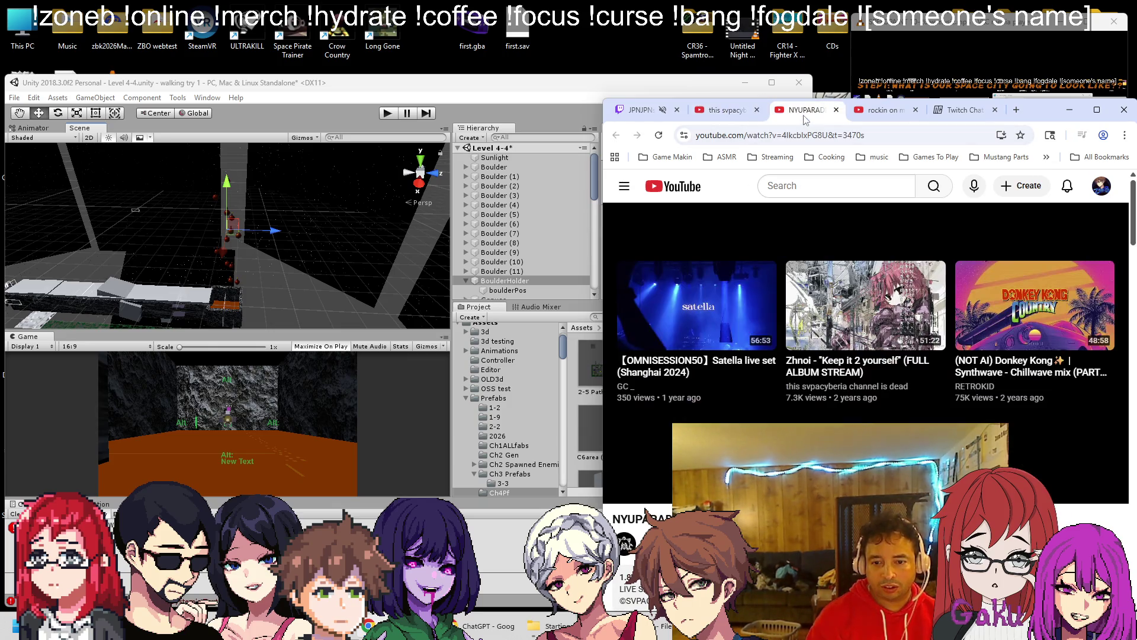
click(735, 113)
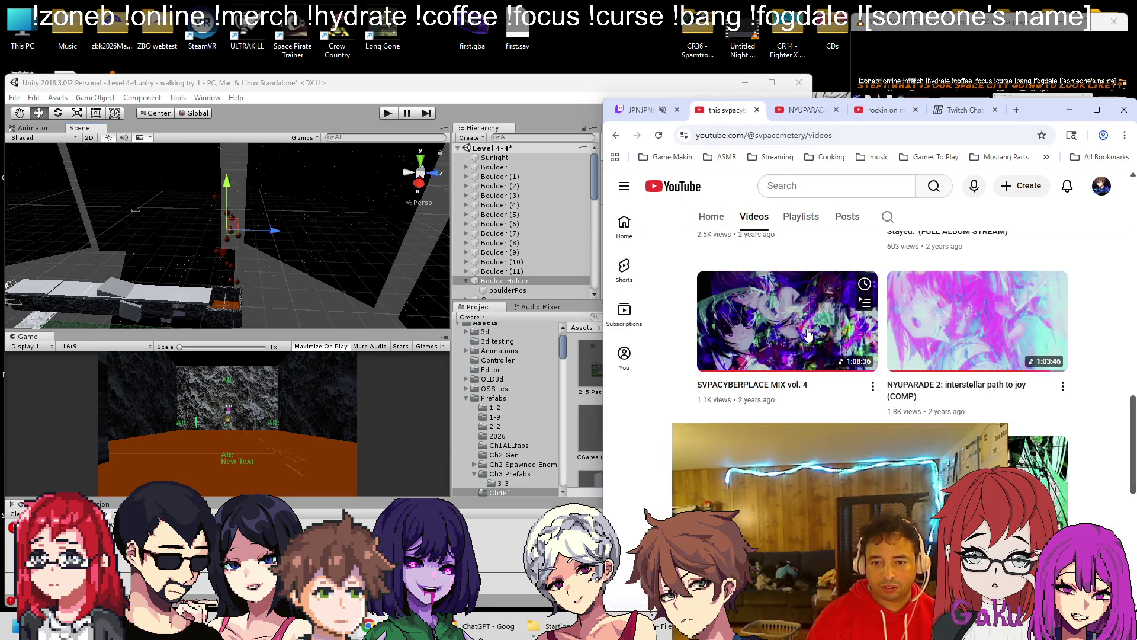
middle_click(808, 335)
click(792, 115)
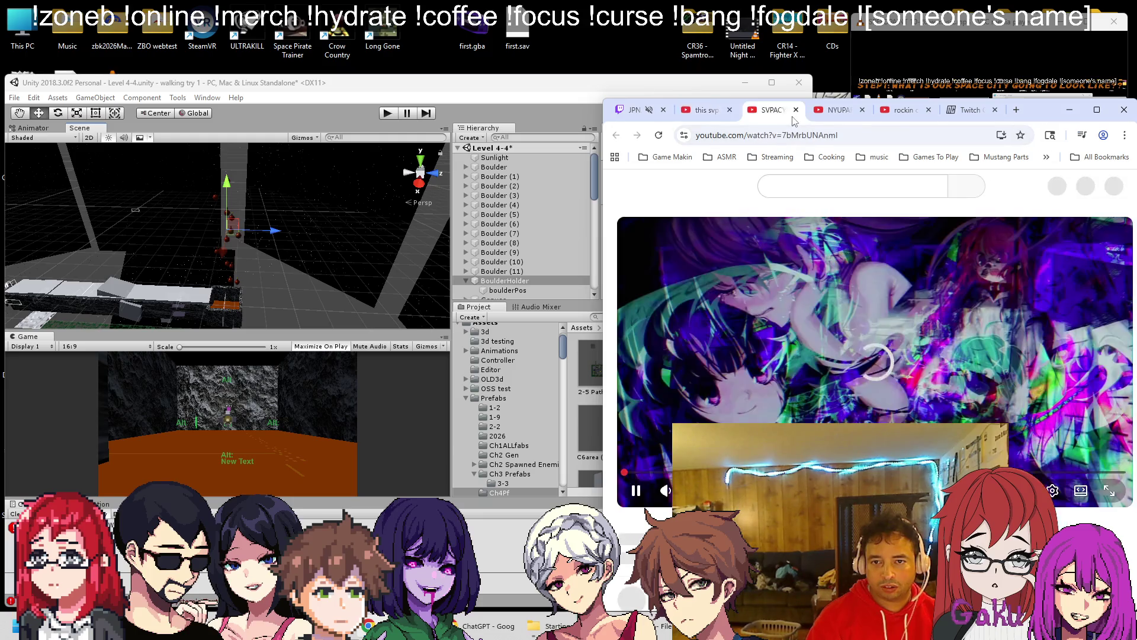
click(862, 110)
key(ctrl+1)
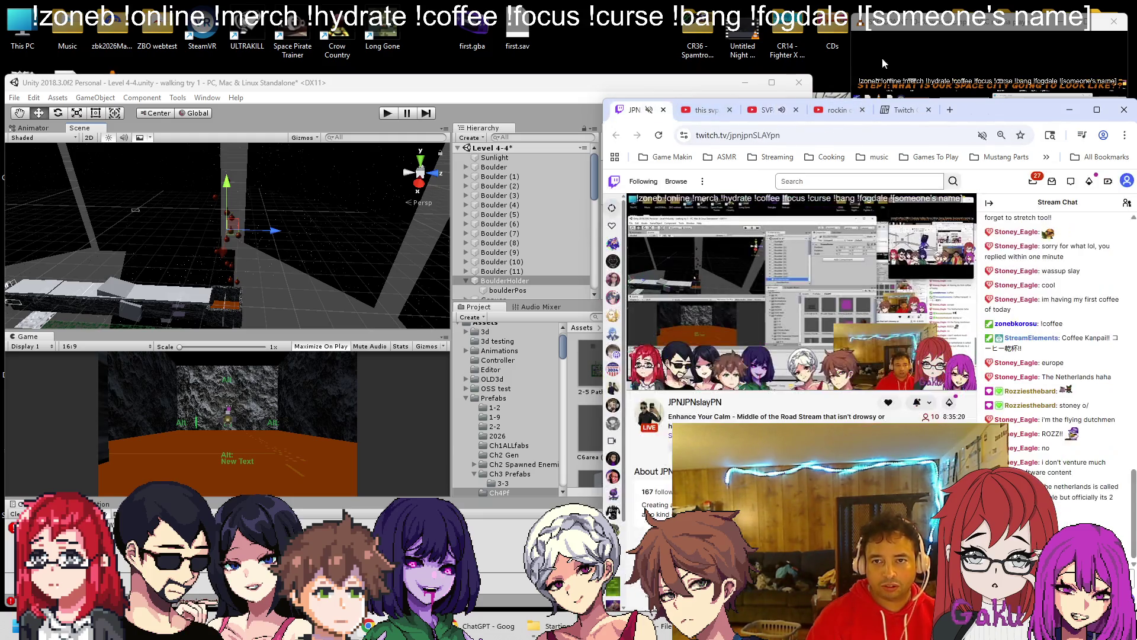
click(864, 72)
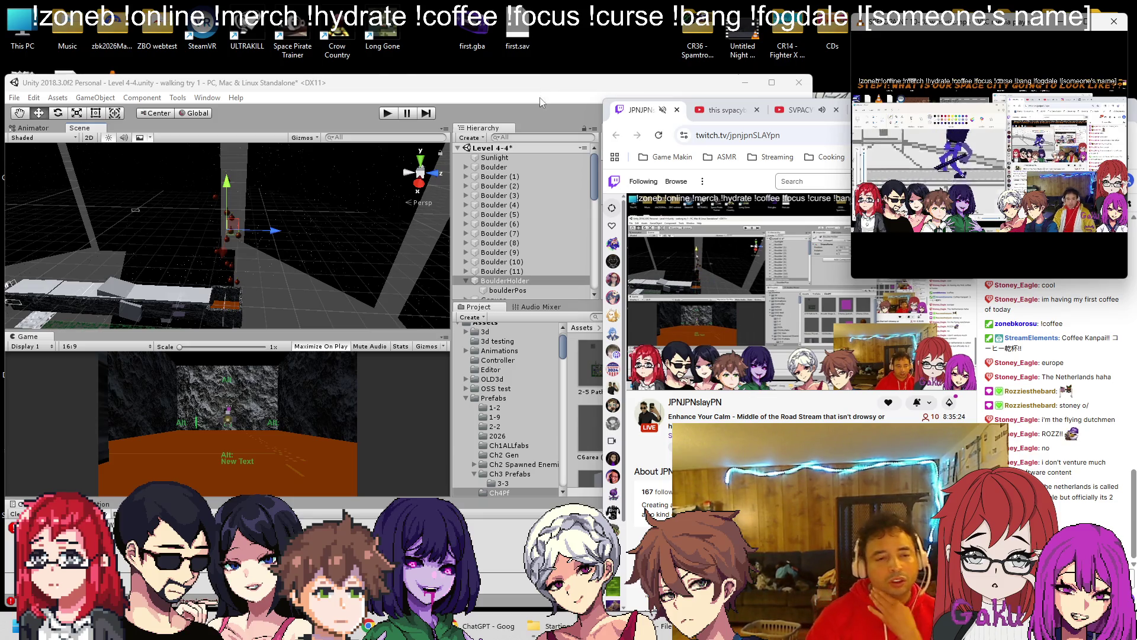
Step: Make boulderPos top-level and save BoulderHolder with its boulders as a new prefab
click(515, 290)
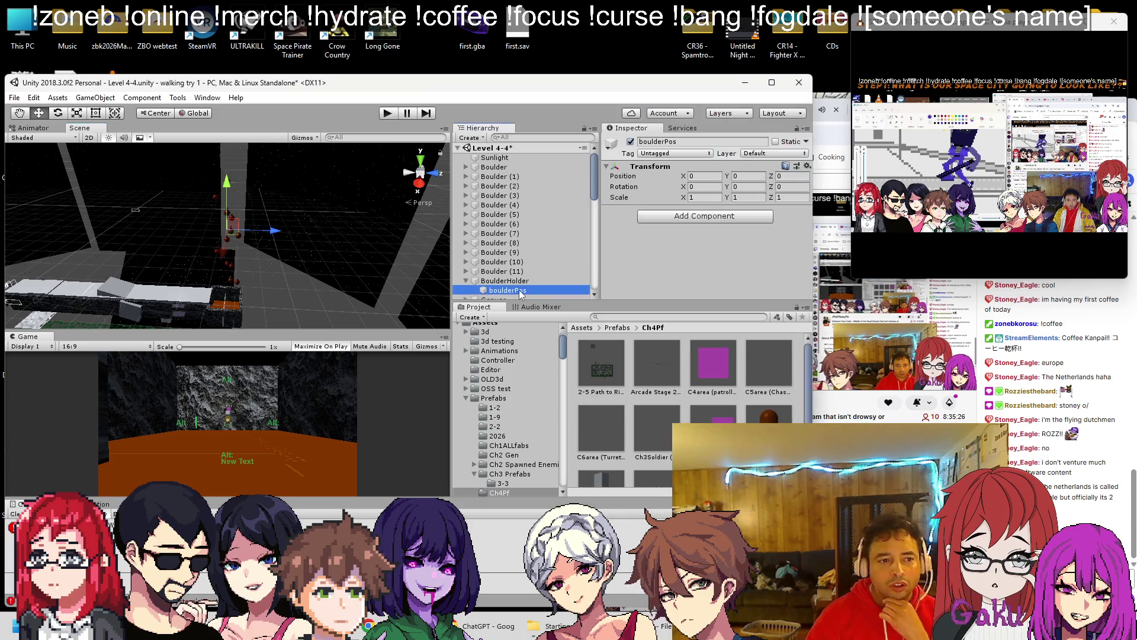
drag(514, 290, 504, 164)
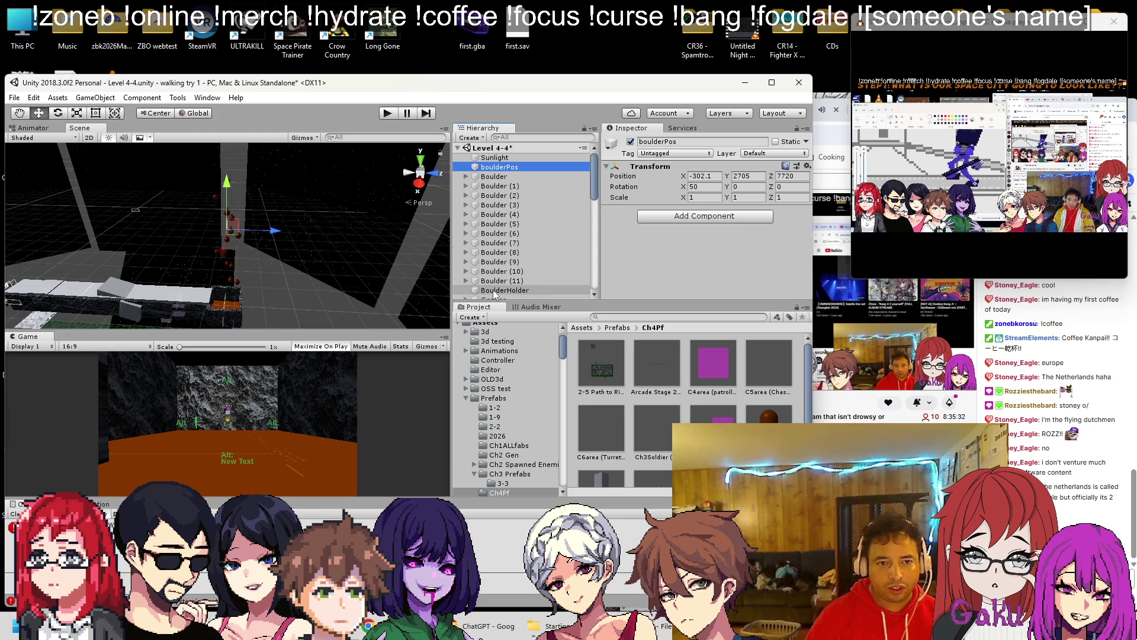
mouse_move(494, 293)
mouse_down()
mouse_move(494, 172)
mouse_move(743, 402)
mouse_up()
click(498, 186)
key(shift+End)
click(475, 176)
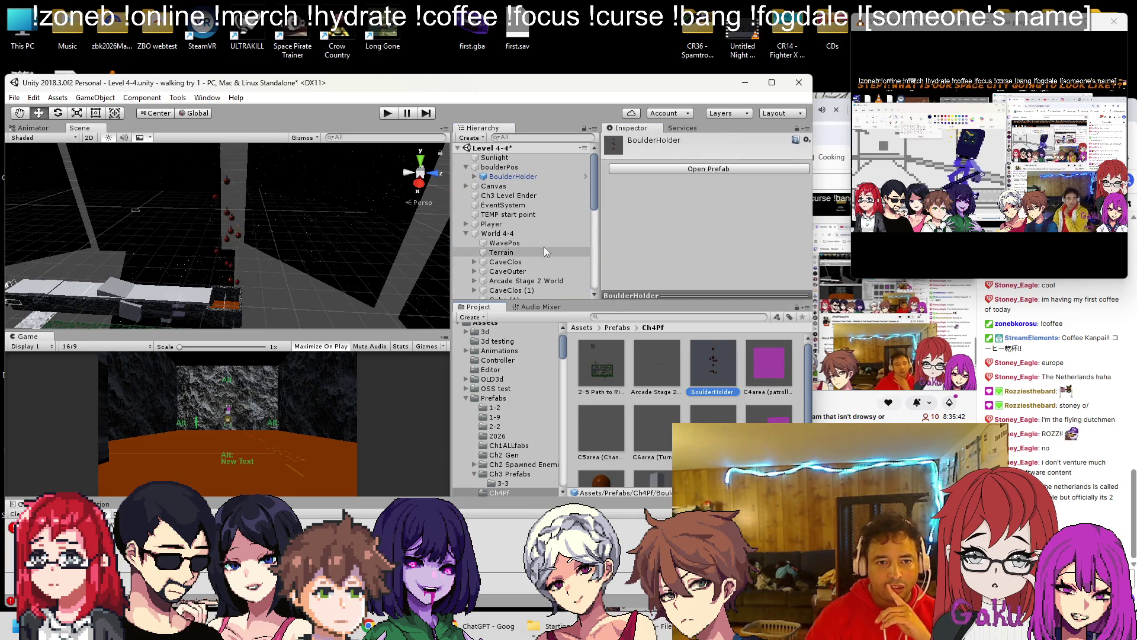
Step: Delete the BoulderHolder copy under boulderPos and save the Level 4-4 scene
click(520, 167)
click(509, 177)
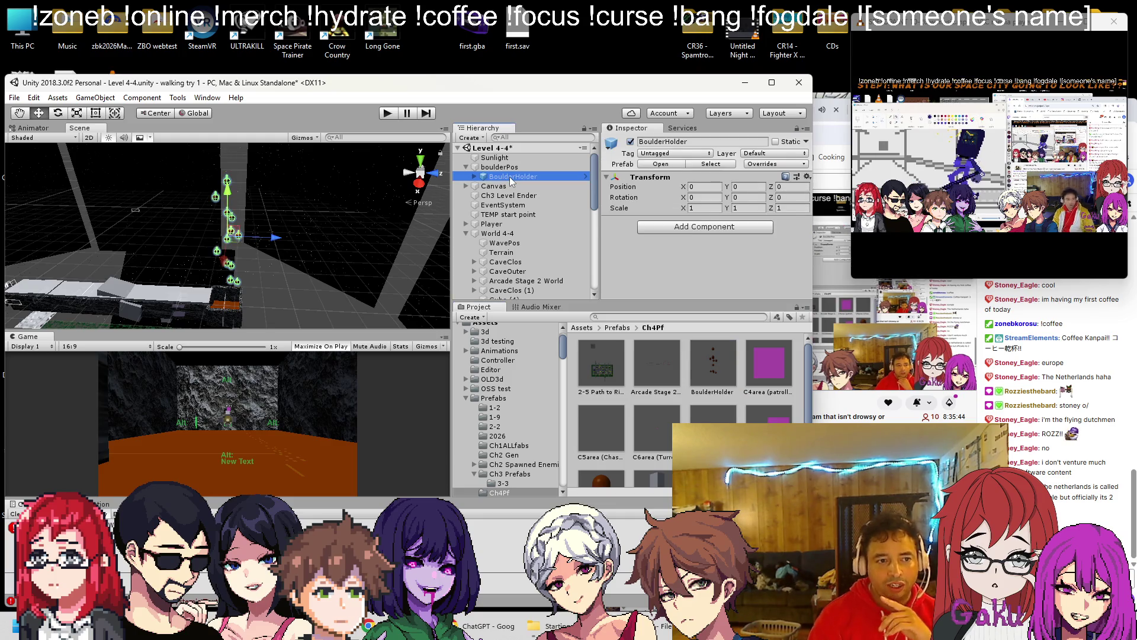
key(Delete)
click(516, 167)
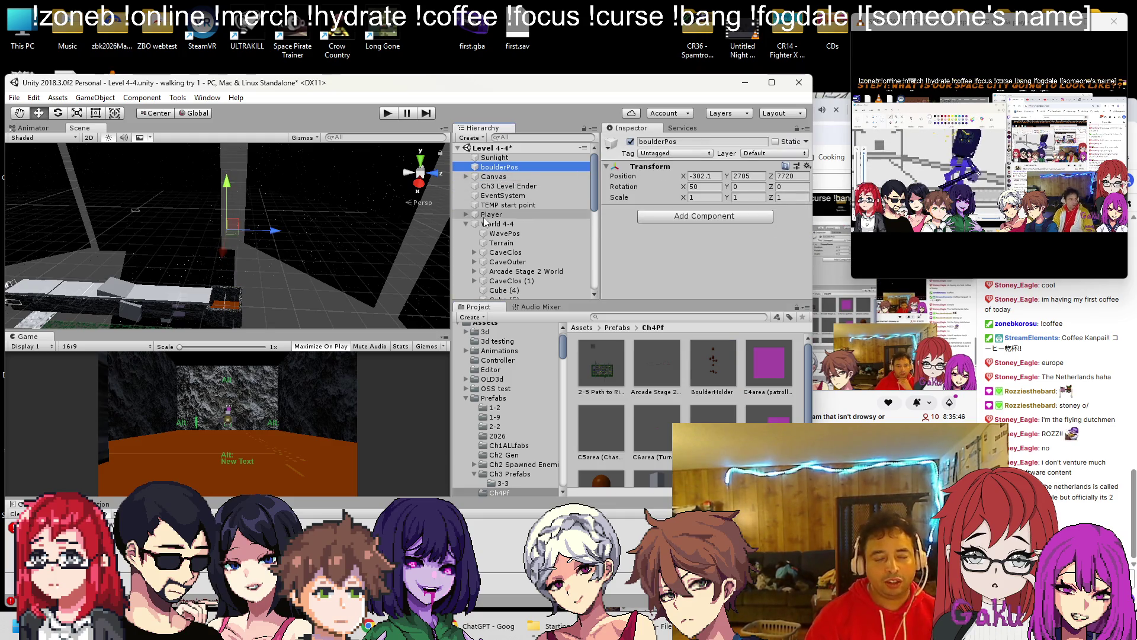
key(ctrl+s)
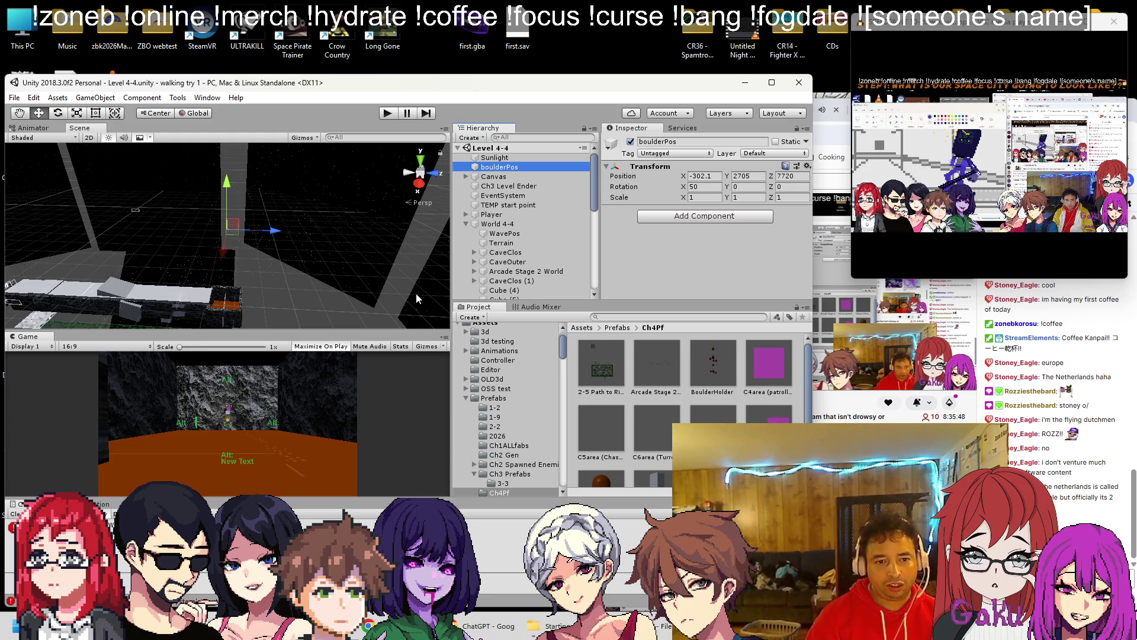
Step: Assign the BoulderHolder prefab to BossMovement's Boulders field
click(466, 224)
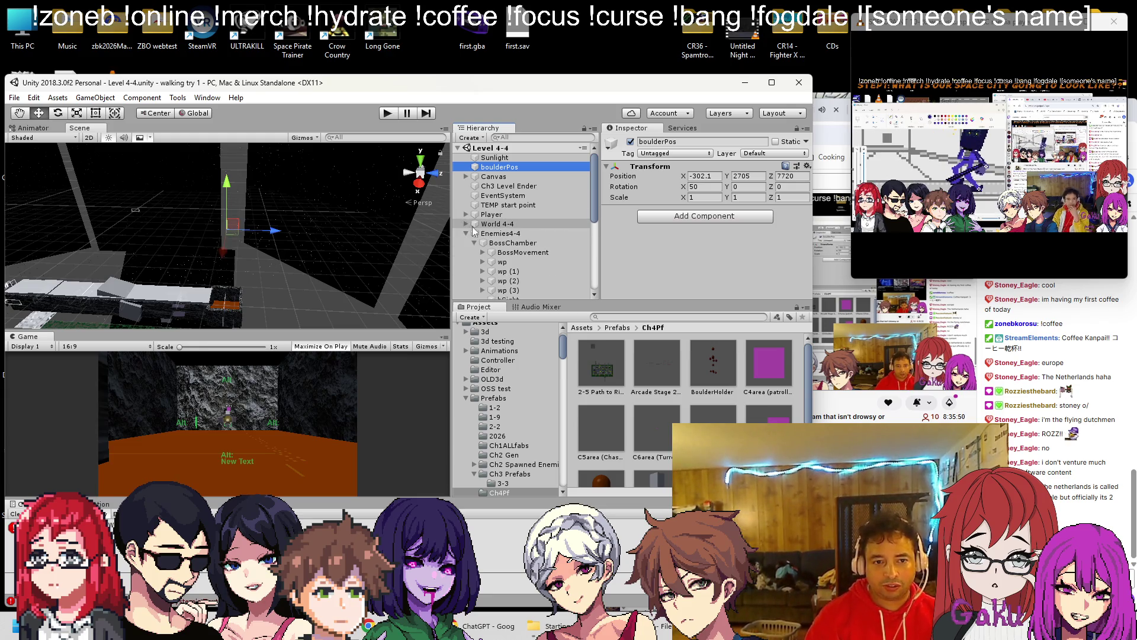
click(502, 252)
scroll(710, 245, down, 5)
scroll(698, 220, down, 5)
mouse_move(729, 348)
mouse_down()
mouse_move(716, 356)
mouse_move(710, 176)
mouse_up()
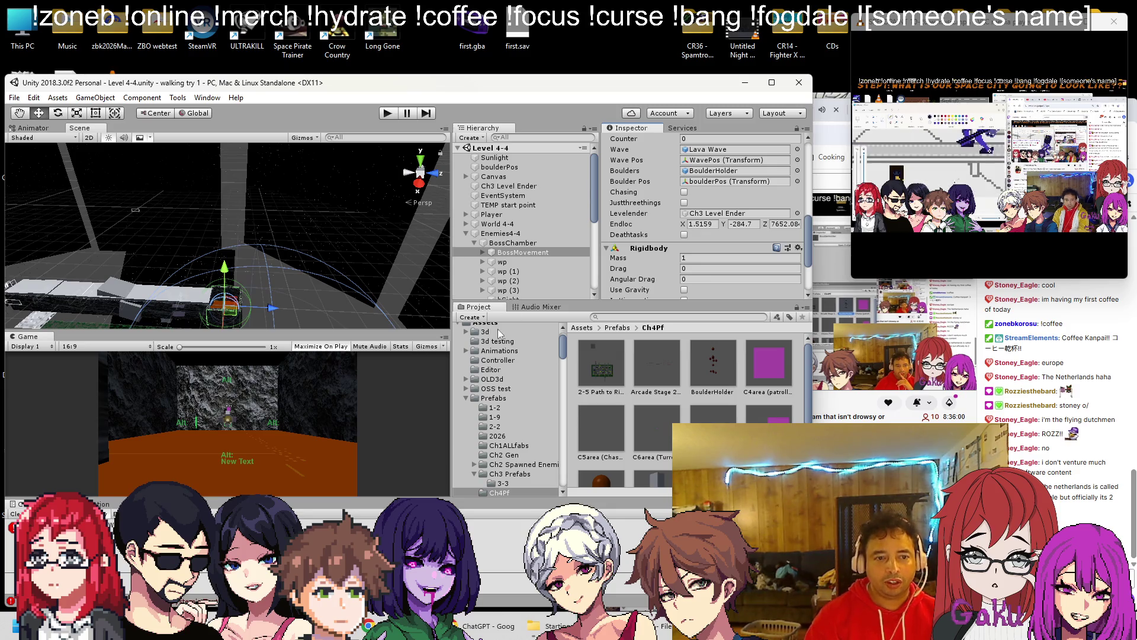
Step: Play-test Level 4-4 to watch the red boulders drop, then stop
click(389, 113)
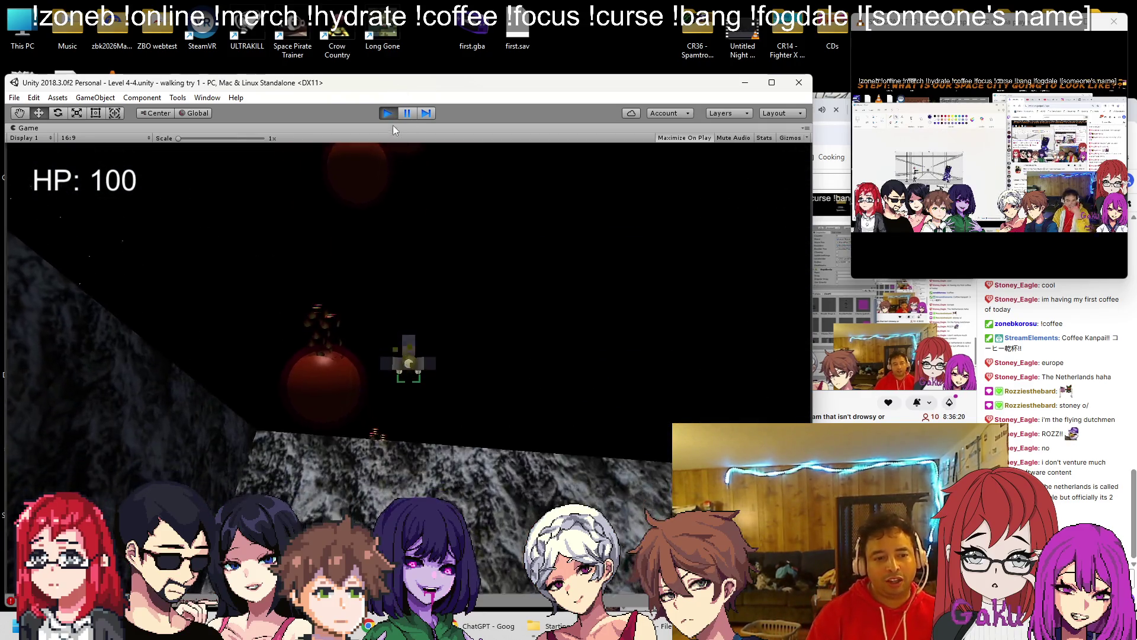
click(387, 114)
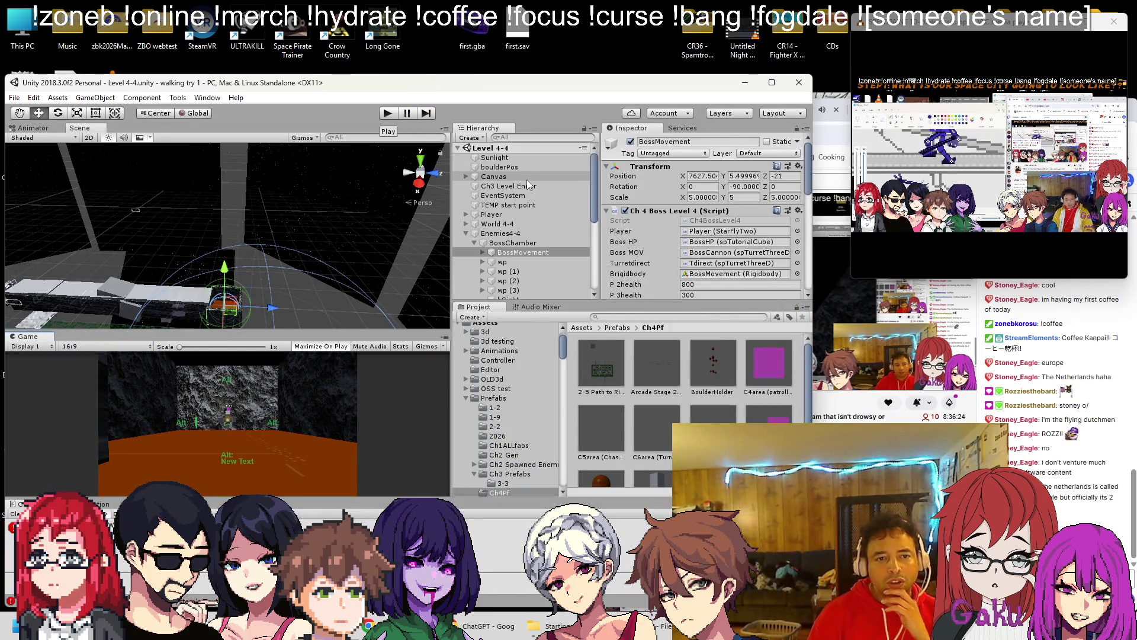
Step: Try zeroing boulderPos's X rotation and adding a BoulderHolder under it, then undo both
click(518, 166)
key(f)
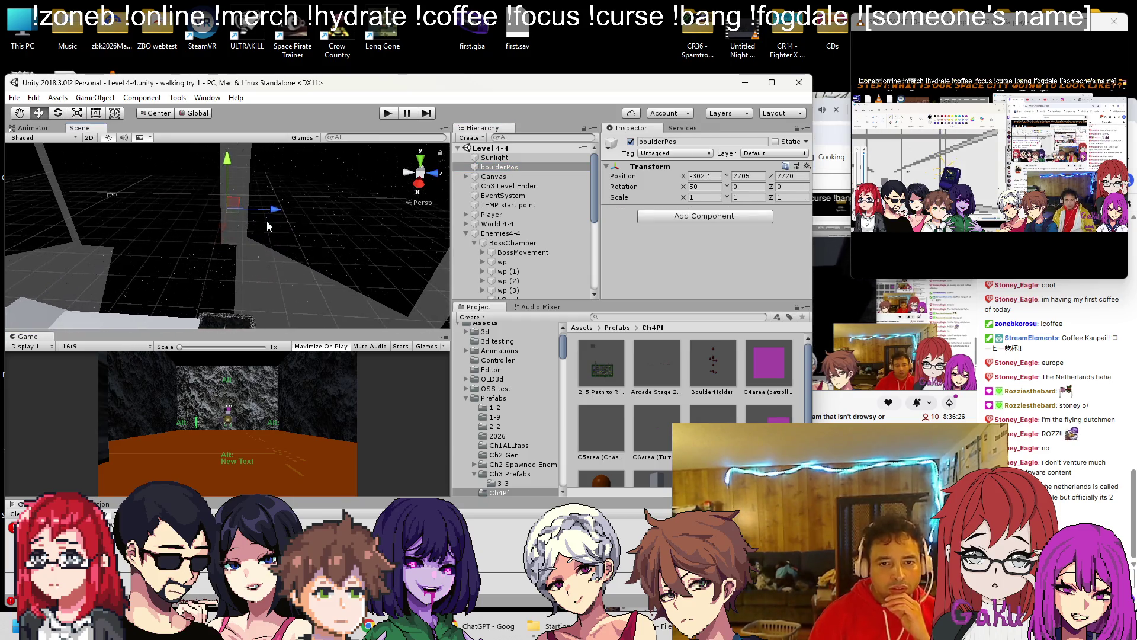
scroll(267, 221, down, 3)
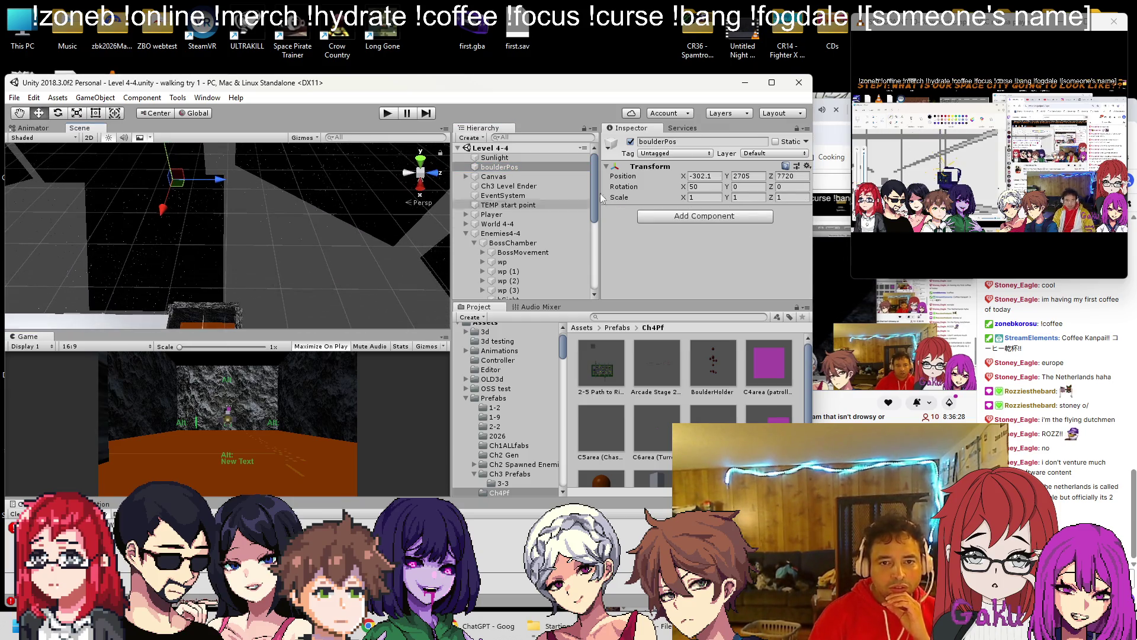
click(699, 187)
text(0)
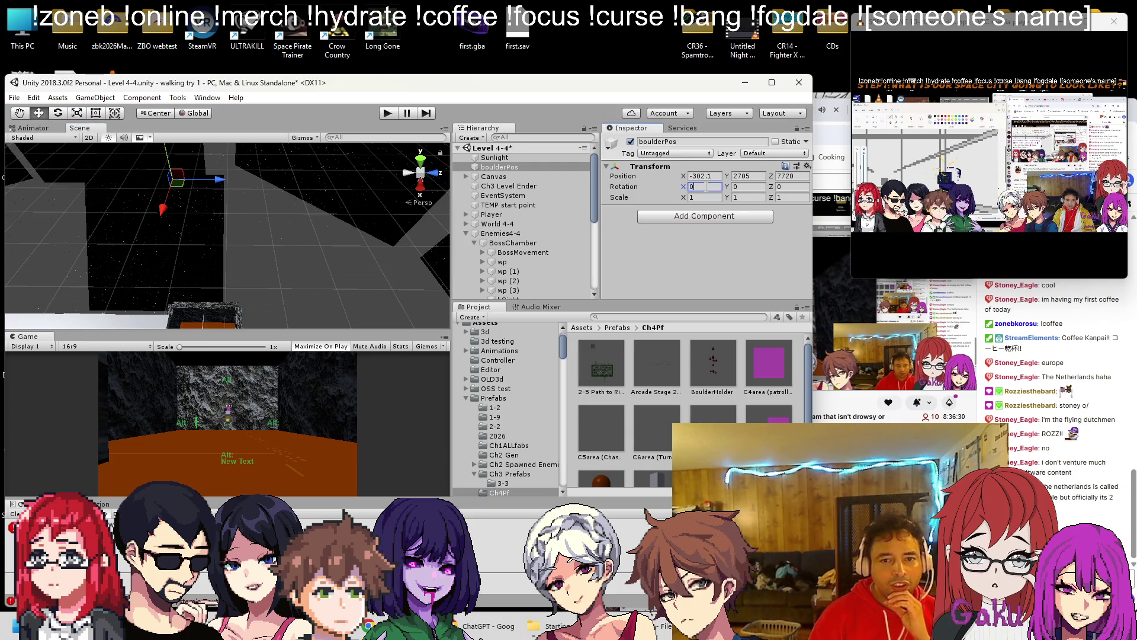
mouse_move(719, 372)
mouse_down()
mouse_move(521, 221)
mouse_move(500, 167)
mouse_up()
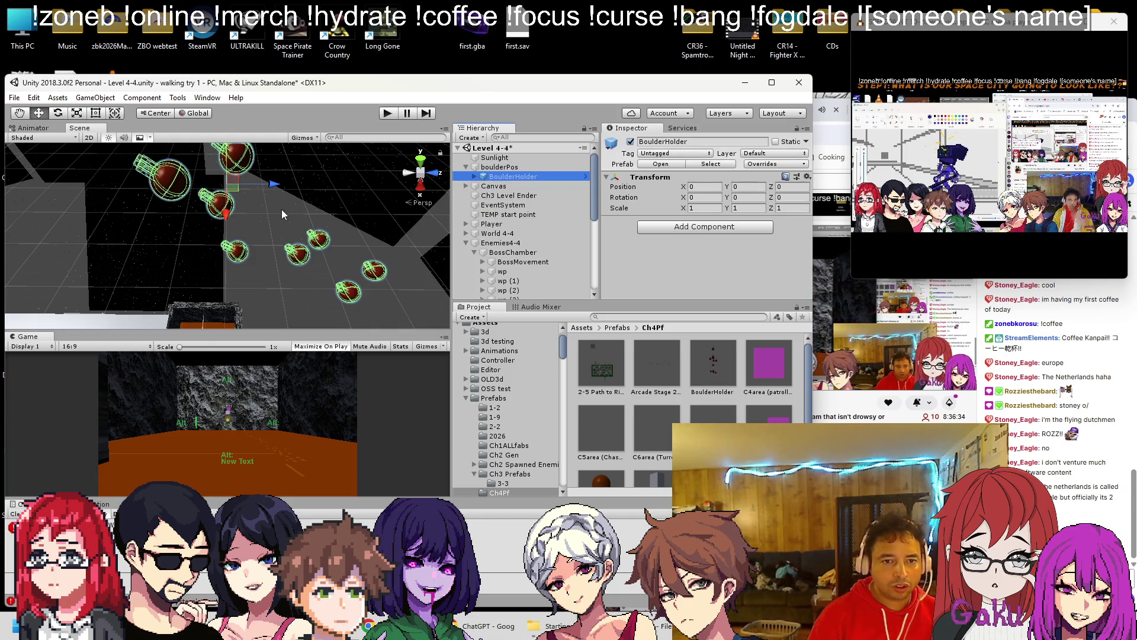
key(ctrl+z)
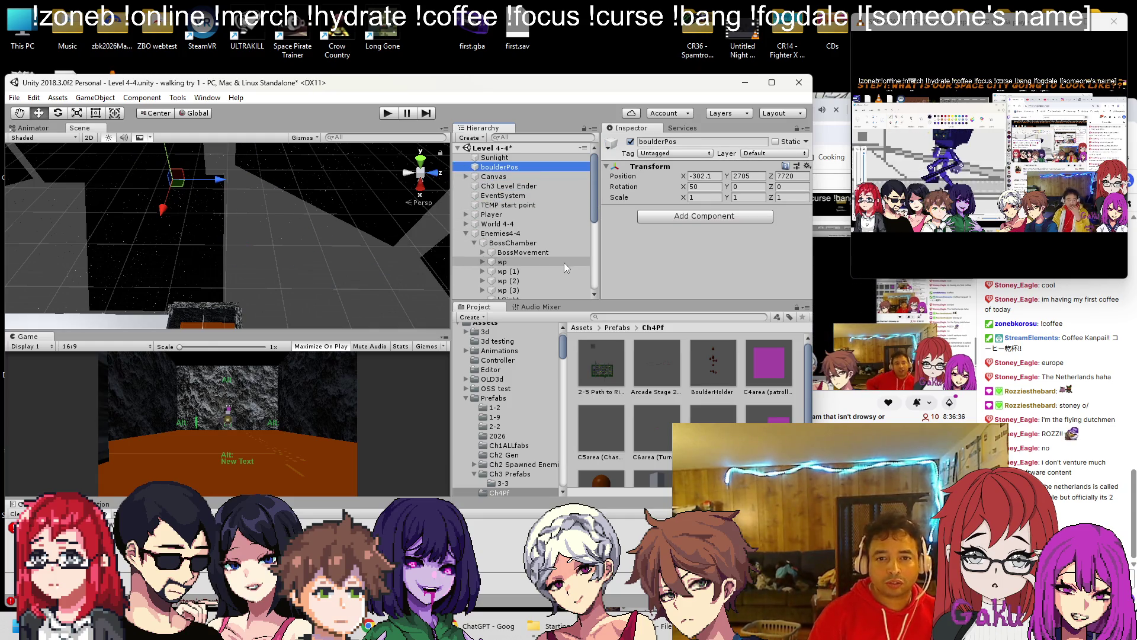
key(ctrl+z)
Step: Add a BoulderHolder instance back, undo its move, and try removing it
mouse_move(504, 167)
mouse_down()
mouse_move(523, 176)
mouse_move(520, 167)
mouse_up()
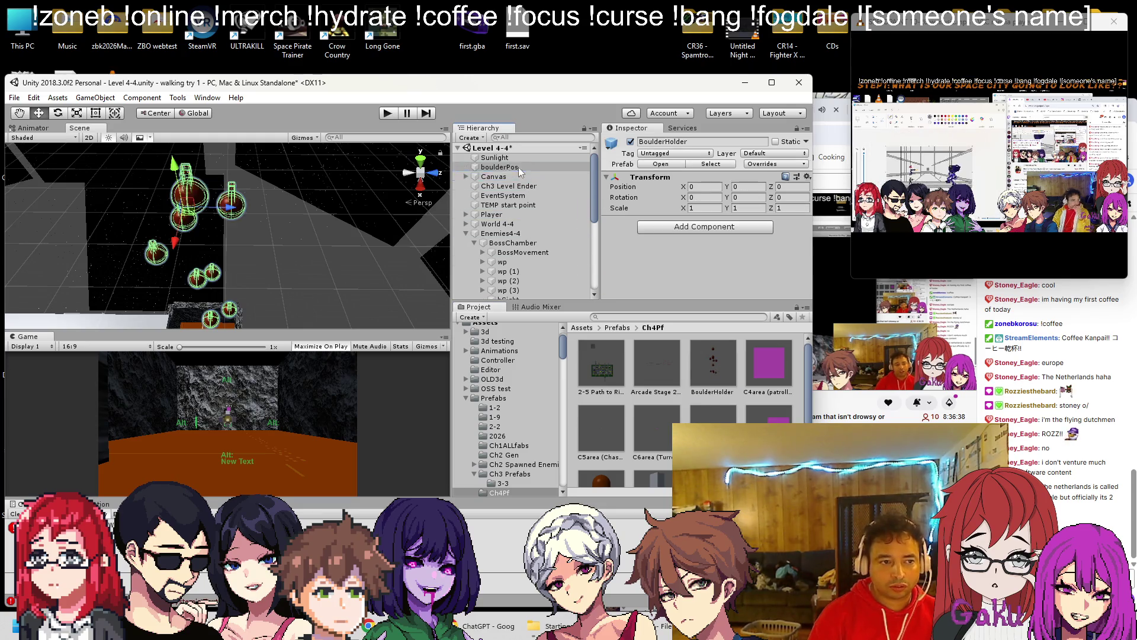
mouse_move(187, 174)
mouse_down()
mouse_move(210, 367)
mouse_move(208, 492)
mouse_move(422, 151)
mouse_up()
key(ctrl+z)
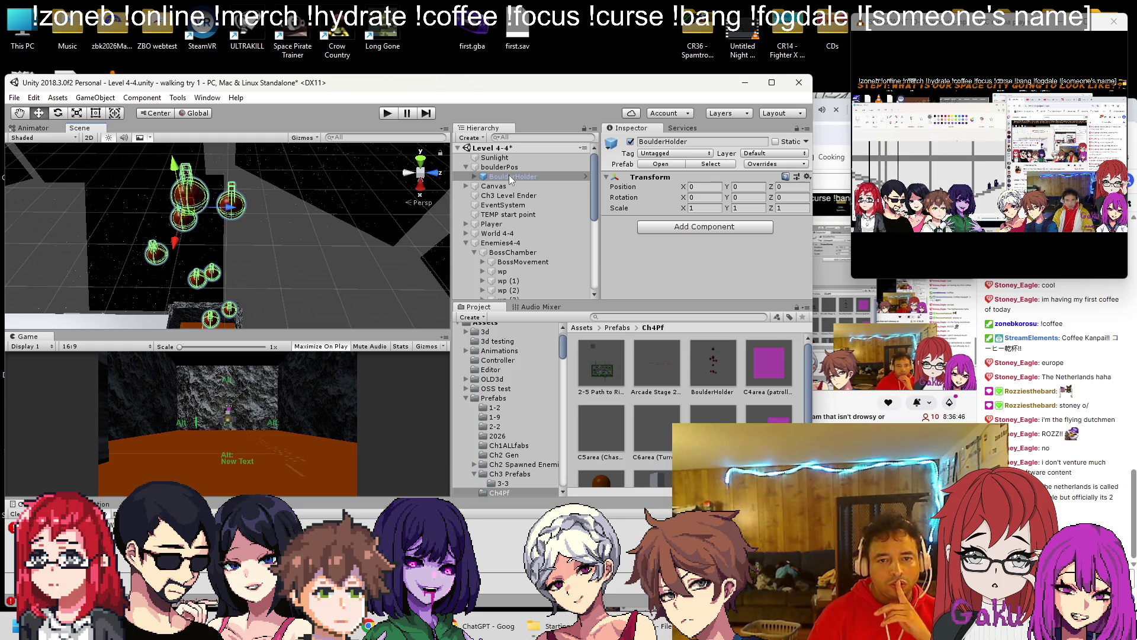
click(512, 170)
click(510, 176)
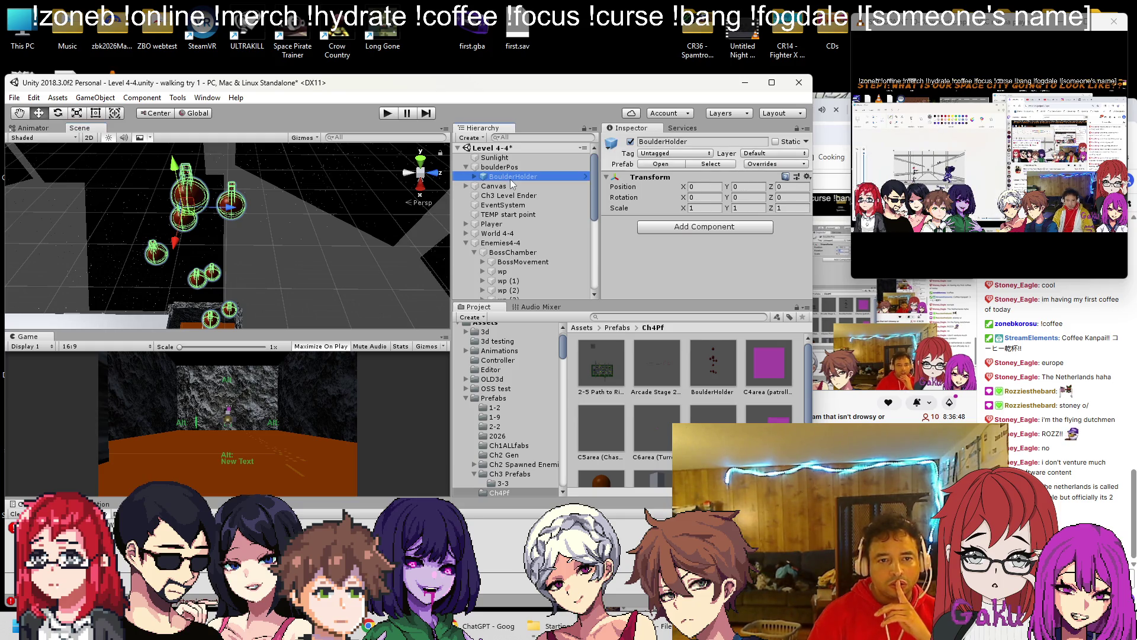
key(Left)
key(Left)
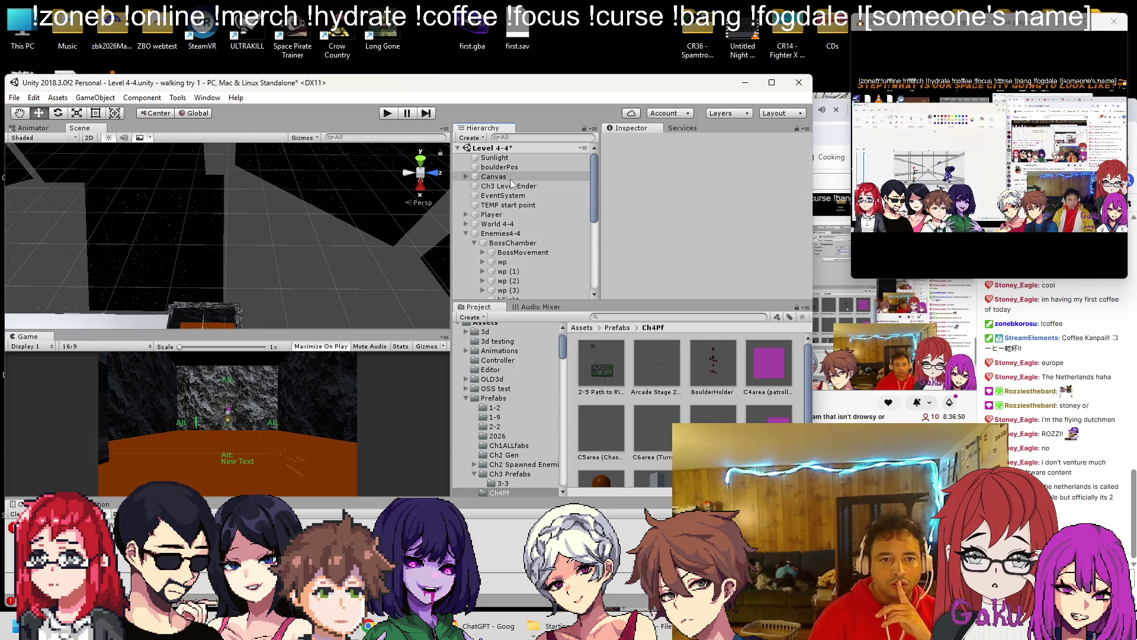
Step: Move boulderPos back along Z to 7627 and play-test the level
drag(379, 248, 307, 267)
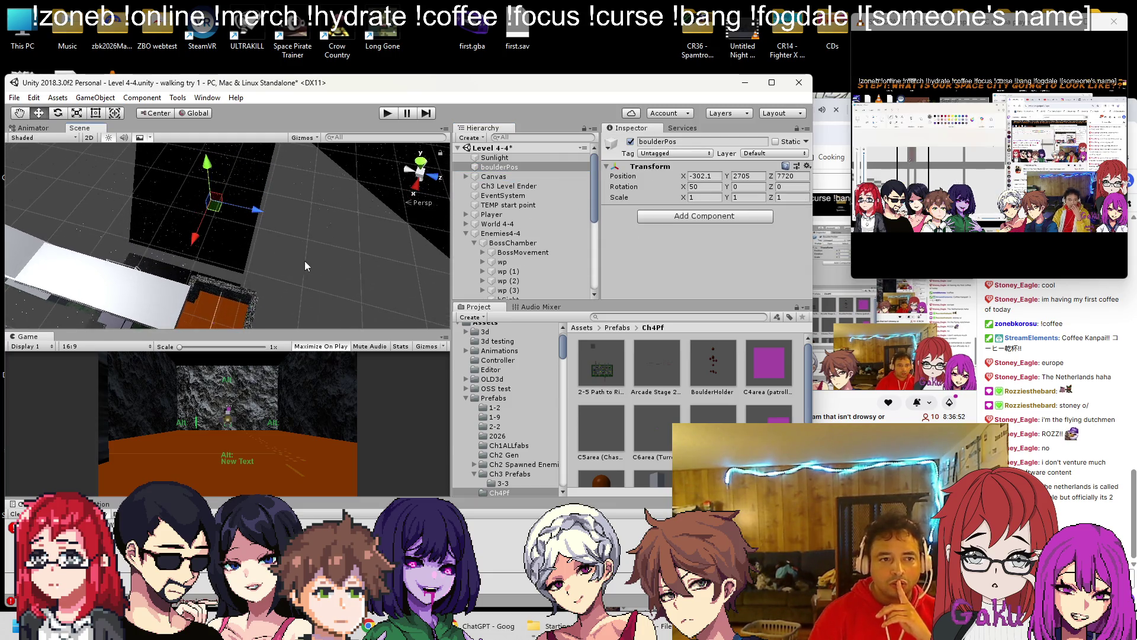
drag(262, 215, 243, 208)
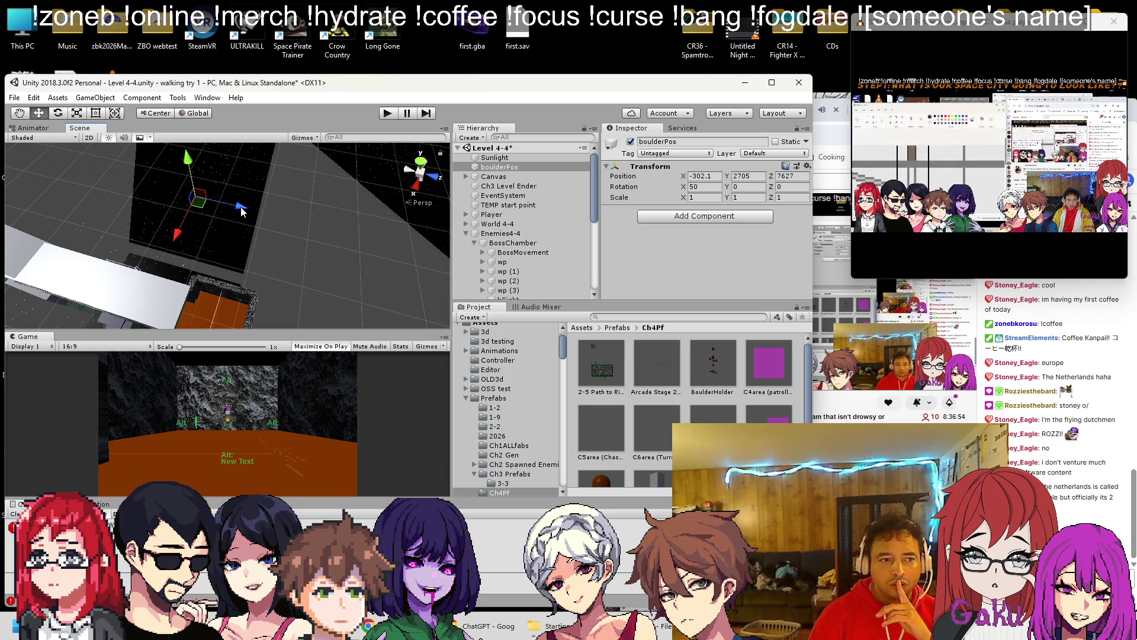
click(388, 113)
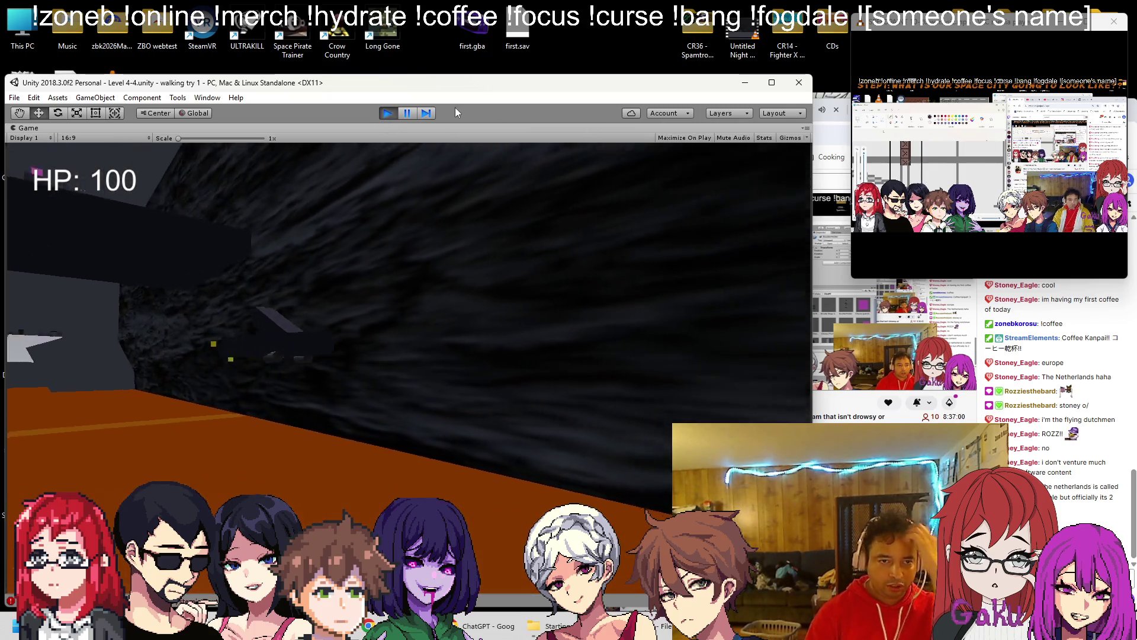
click(386, 114)
Step: Set boulderPos's Rotation X to 0, save, play-test, then open the BoulderHolder prefab
click(386, 113)
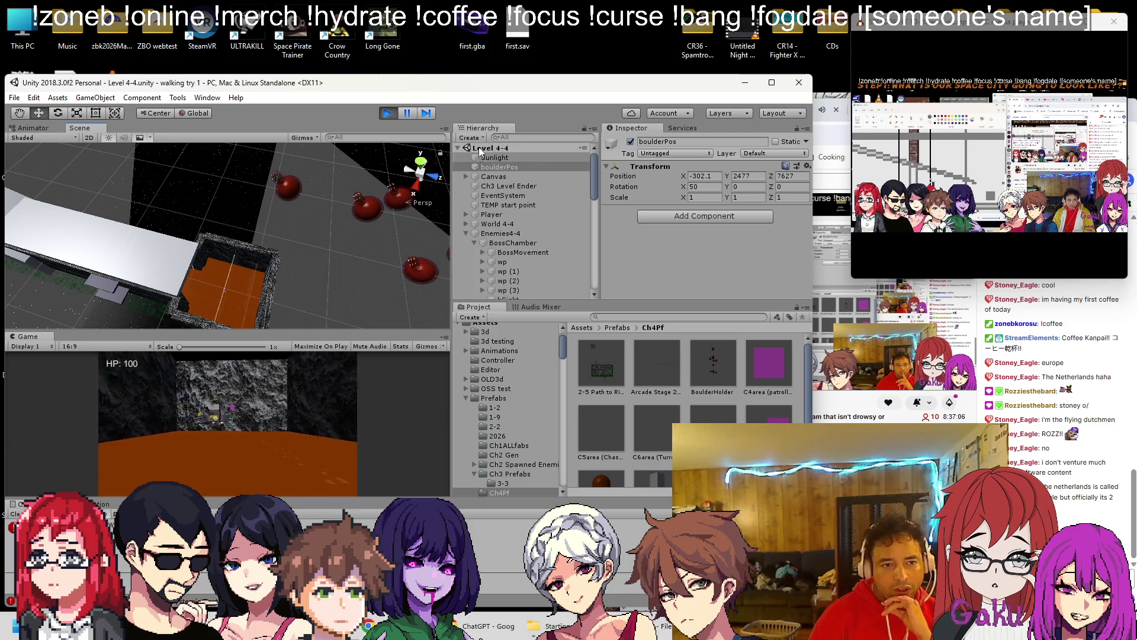
click(388, 114)
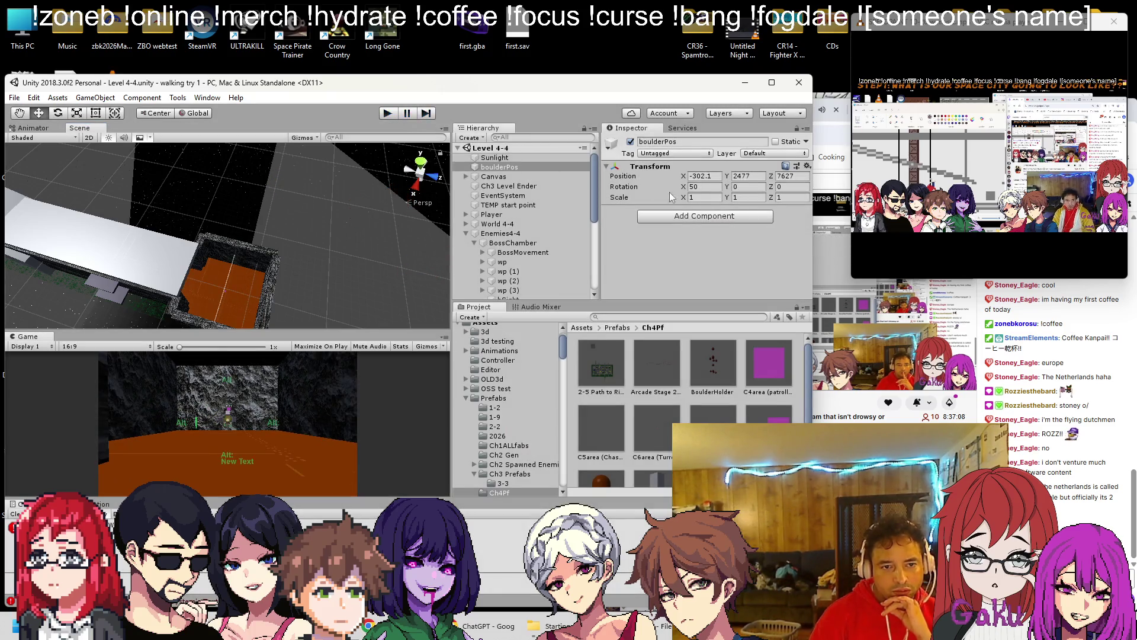
text(0)
key(ctrl+s)
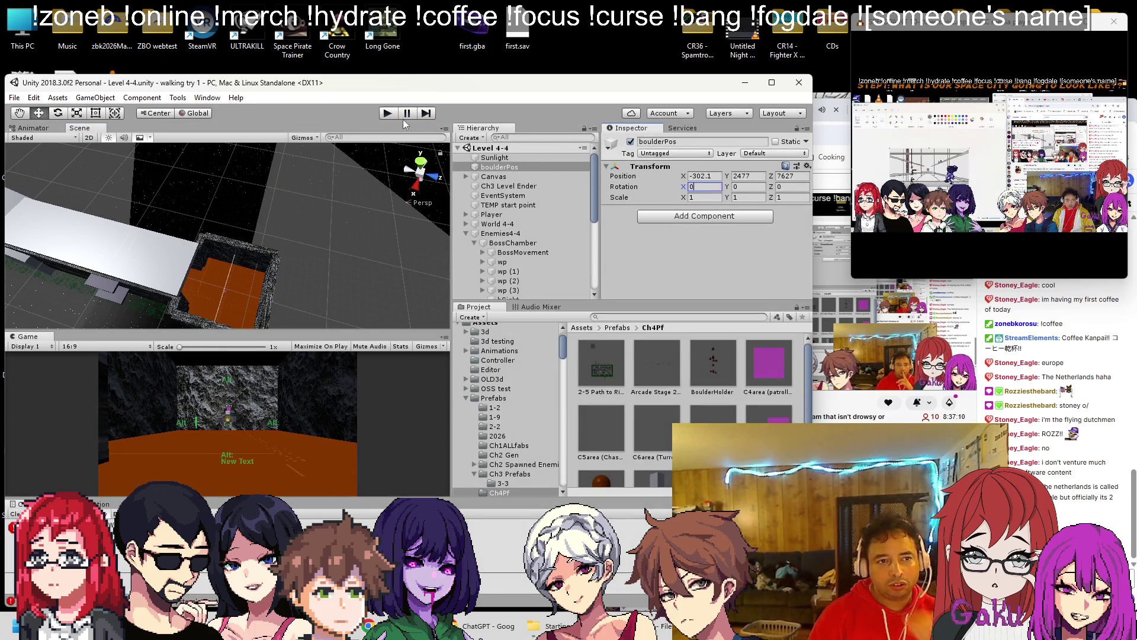
click(386, 114)
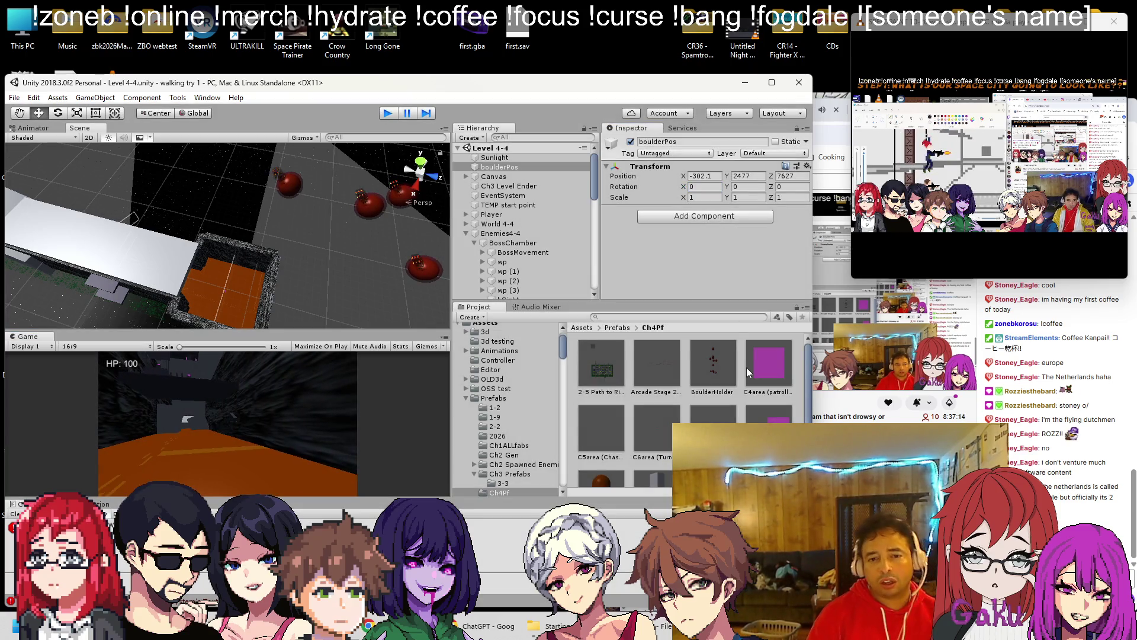
key(ctrl+p)
double_click(716, 369)
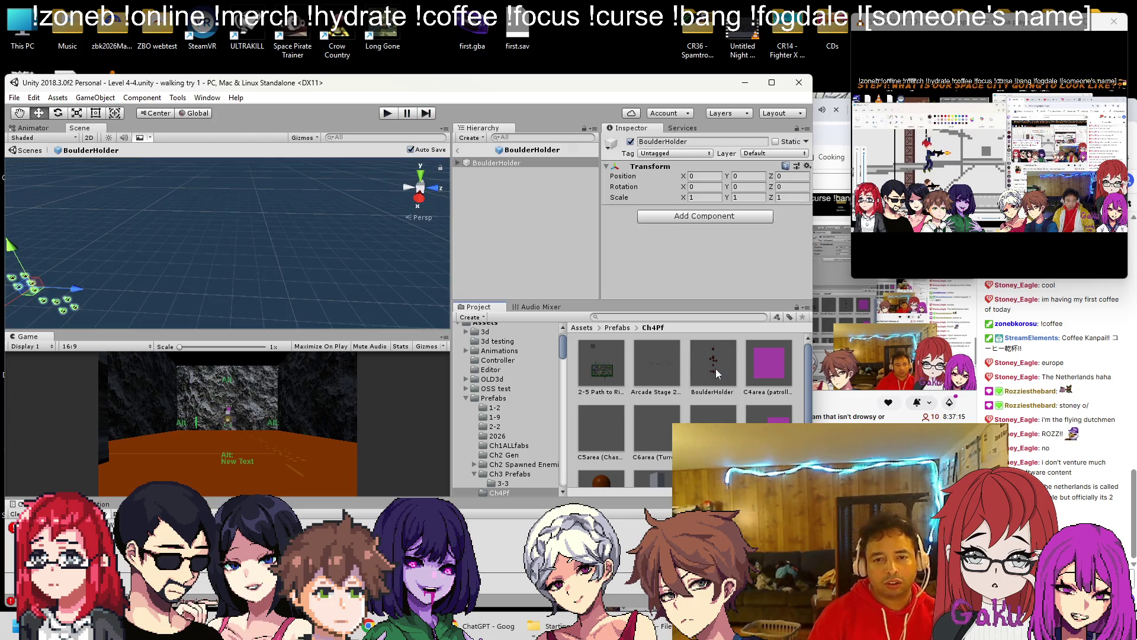
click(458, 162)
click(494, 172)
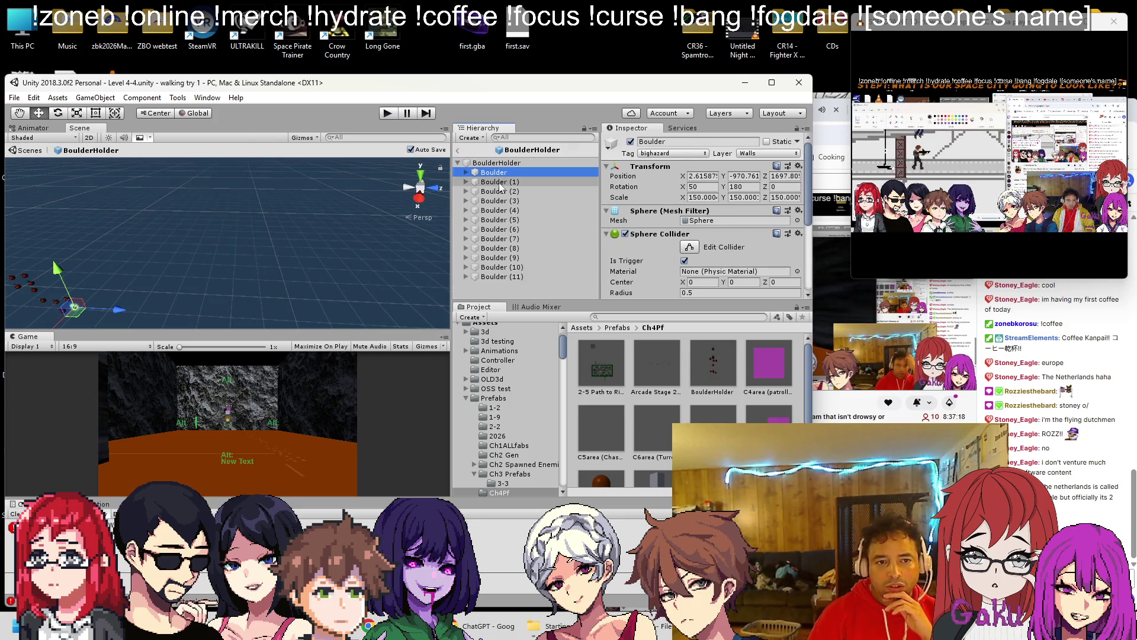
double_click(501, 173)
key(f)
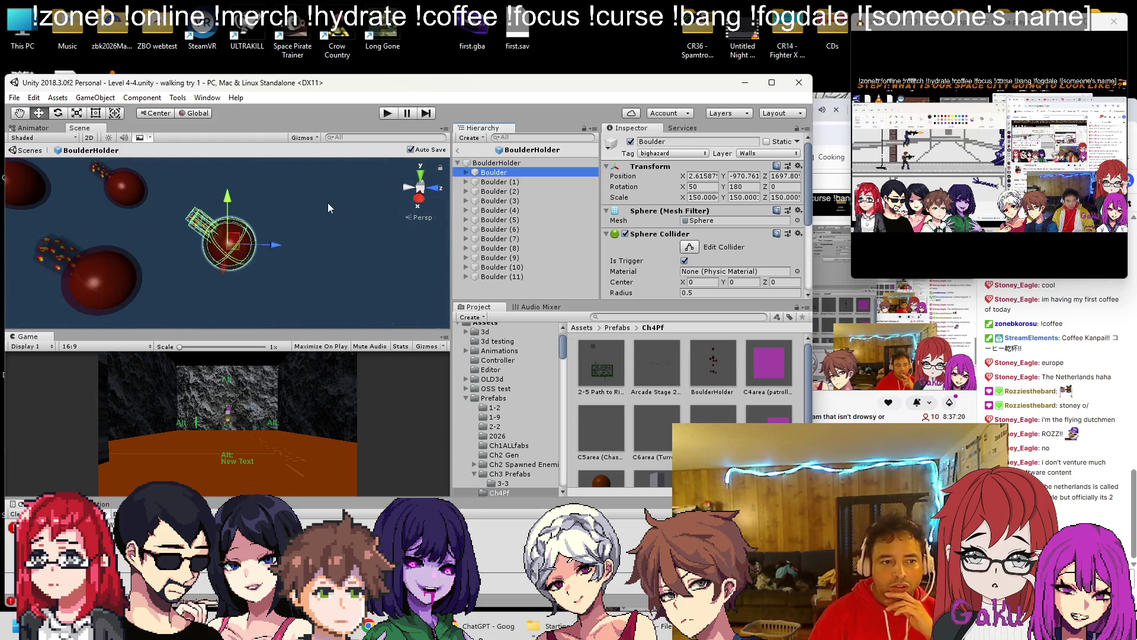
shift+click(520, 276)
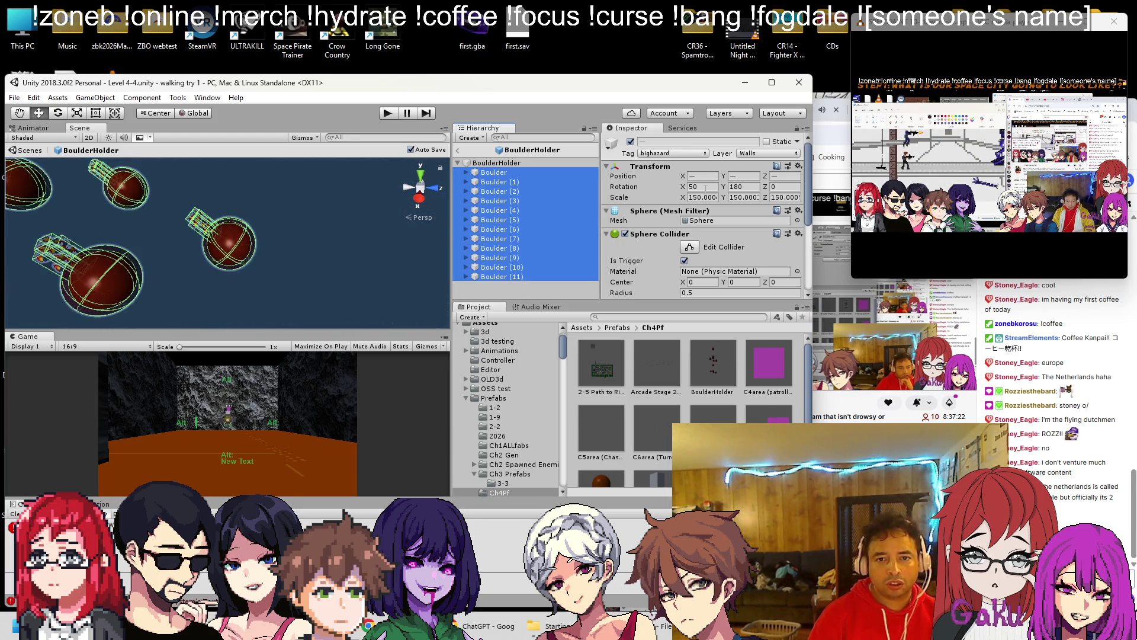
double_click(705, 187)
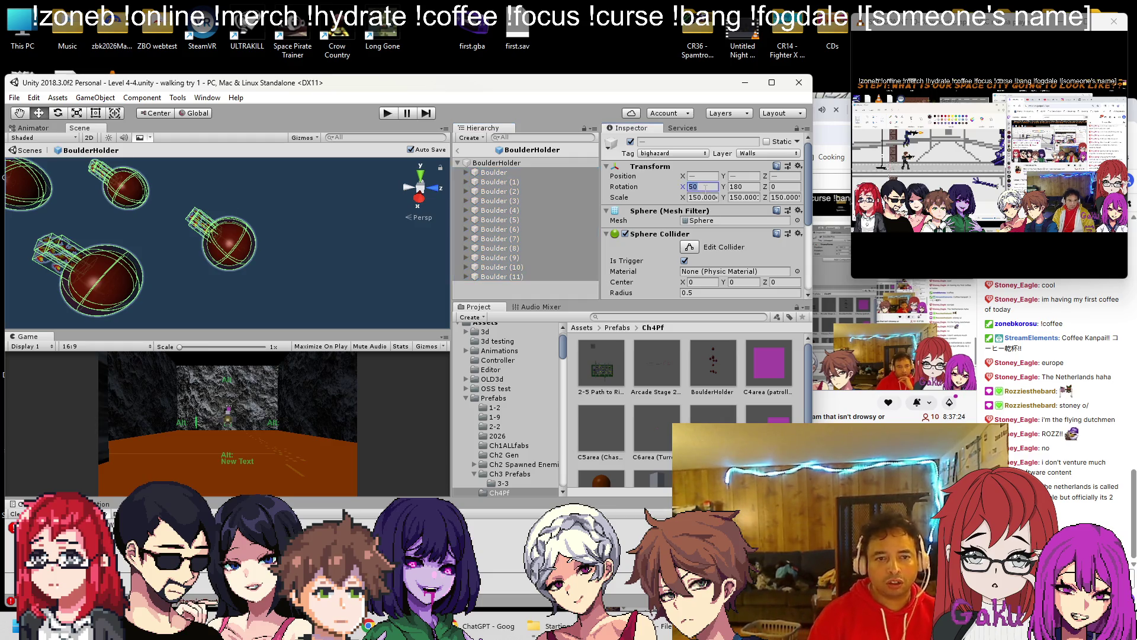
text(0)
scroll(166, 210, down, 5)
scroll(165, 210, down, 5)
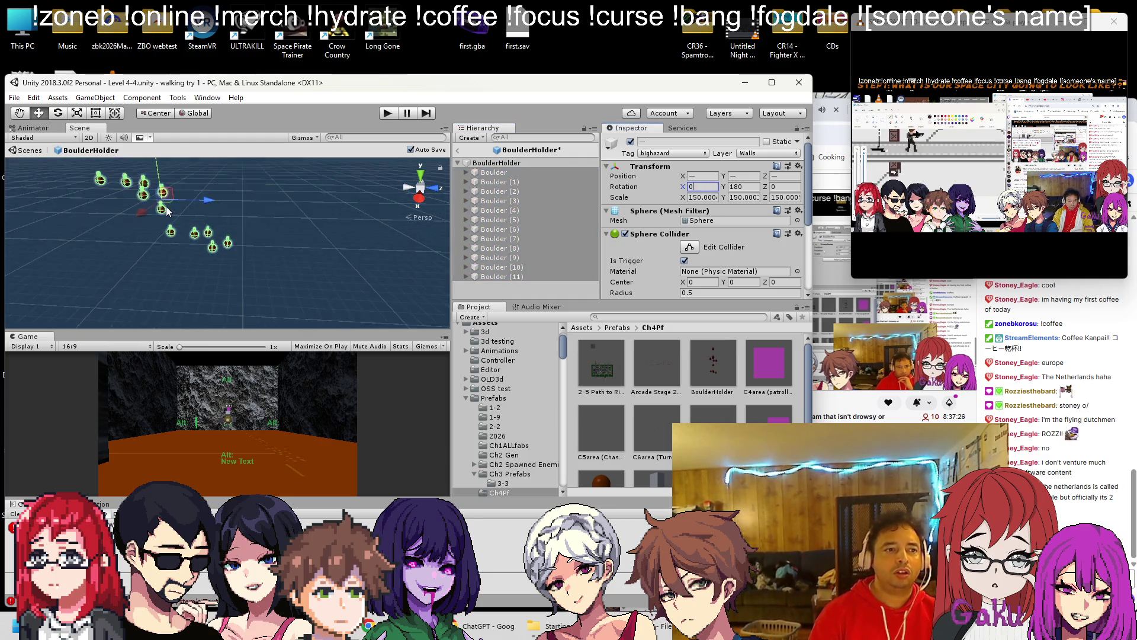
key(ctrl+z)
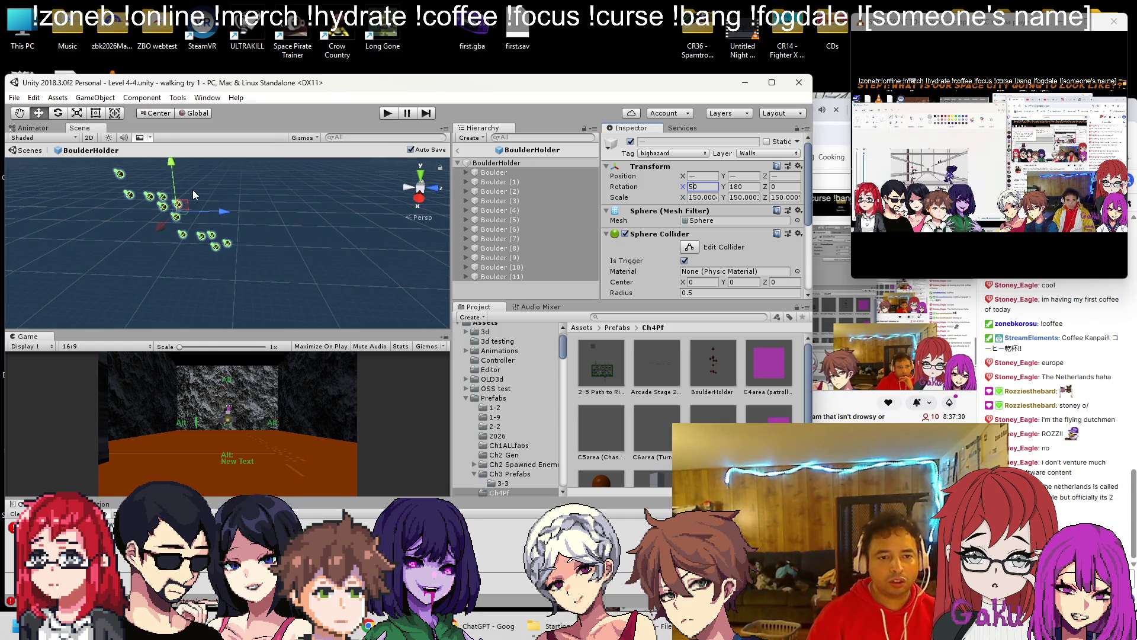
click(459, 150)
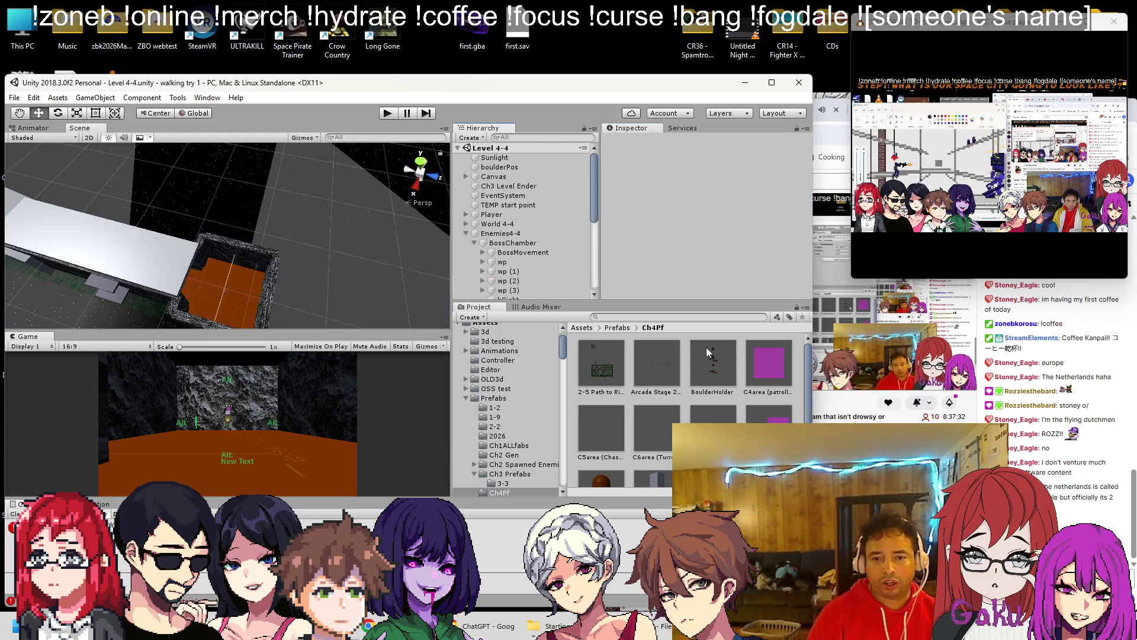
Step: Drop the BoulderHolder prefab onto boulderPos in the Hierarchy as its child
click(508, 167)
key(f)
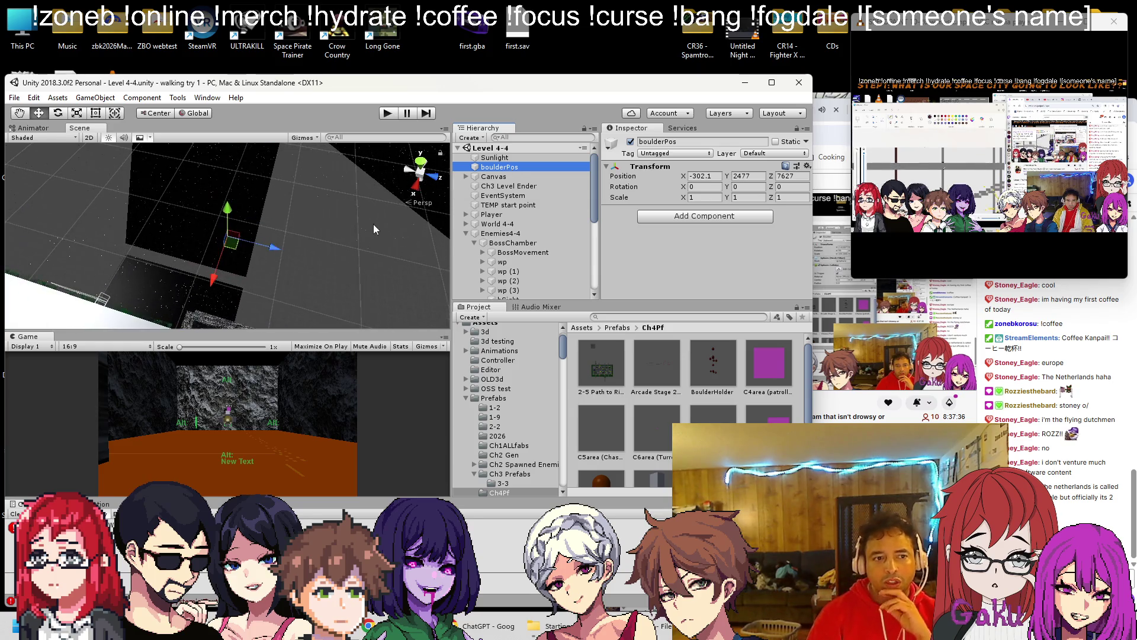
mouse_move(713, 364)
mouse_down()
mouse_move(527, 169)
mouse_move(504, 167)
mouse_up()
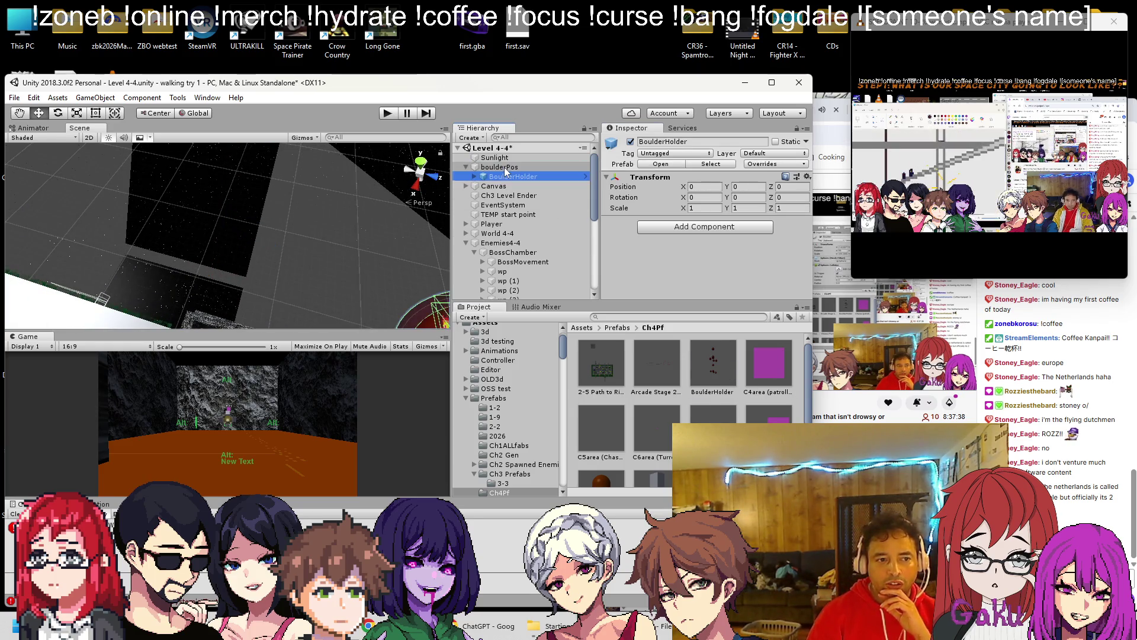
key(f)
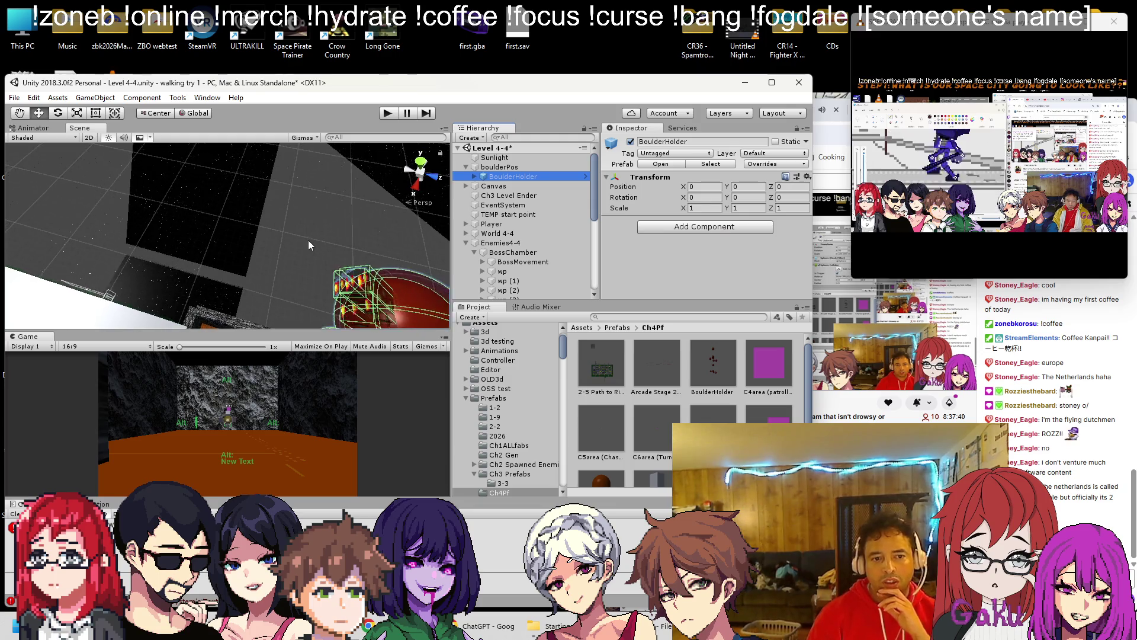
scroll(317, 240, down, 10)
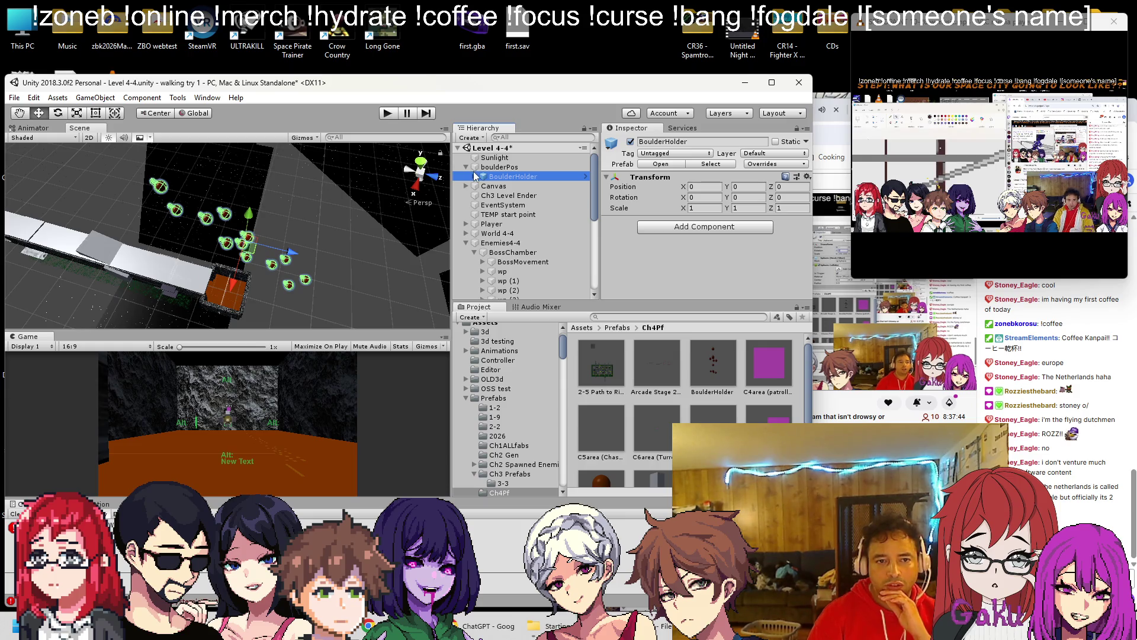
Step: Unpack the BoulderHolder prefab instance and tilt it to about 57 degrees on X
right_click(545, 181)
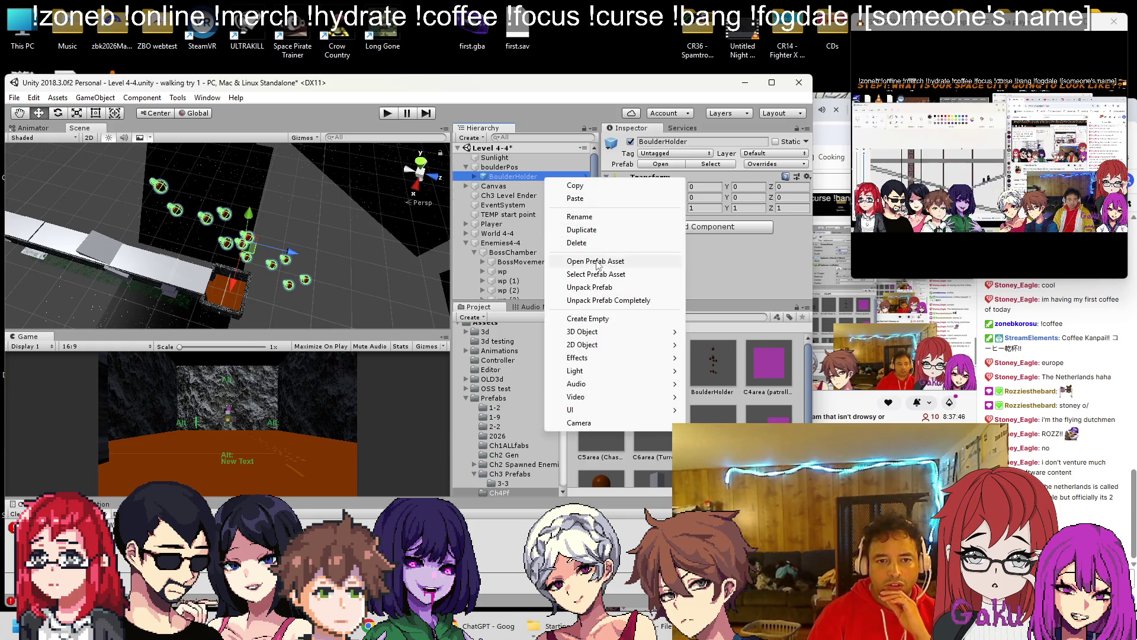
click(593, 287)
click(58, 114)
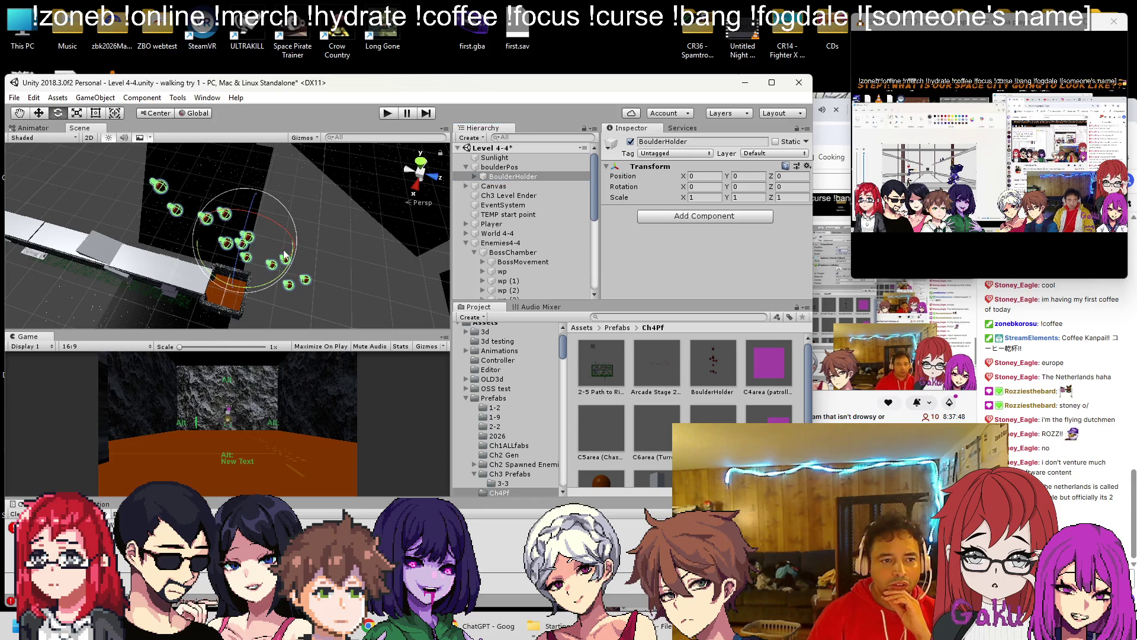
drag(285, 233, 361, 268)
Step: Enter 50 as BoulderHolder's X rotation and delete the BoulderHolder prefab asset from Ch4Pf
click(705, 186)
text(50)
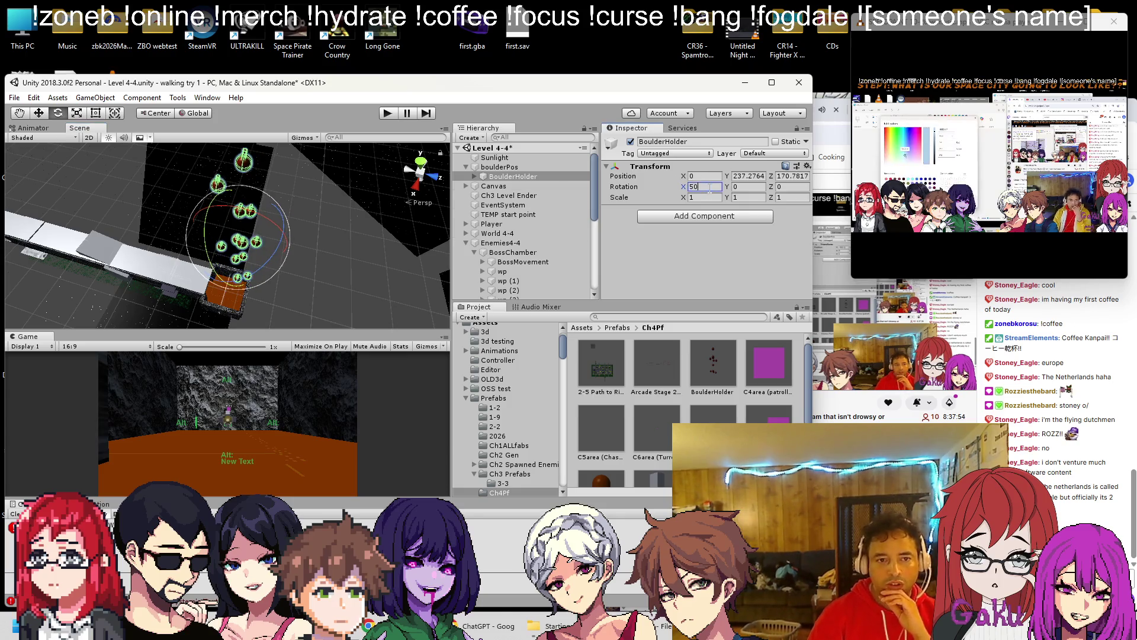
click(729, 362)
key(Delete)
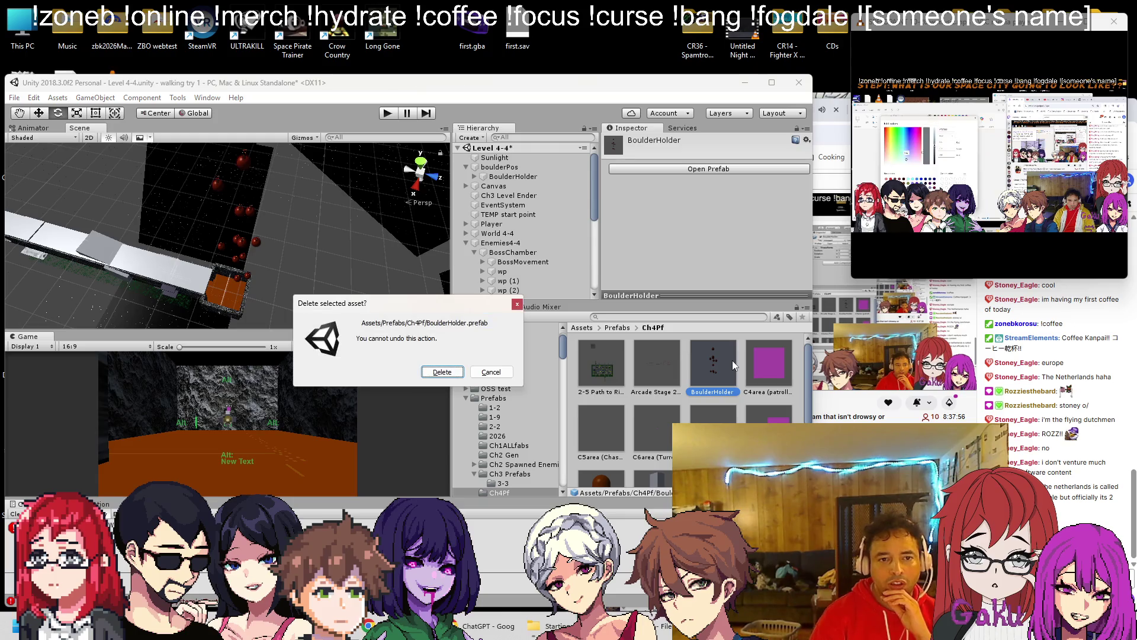
click(448, 368)
click(513, 176)
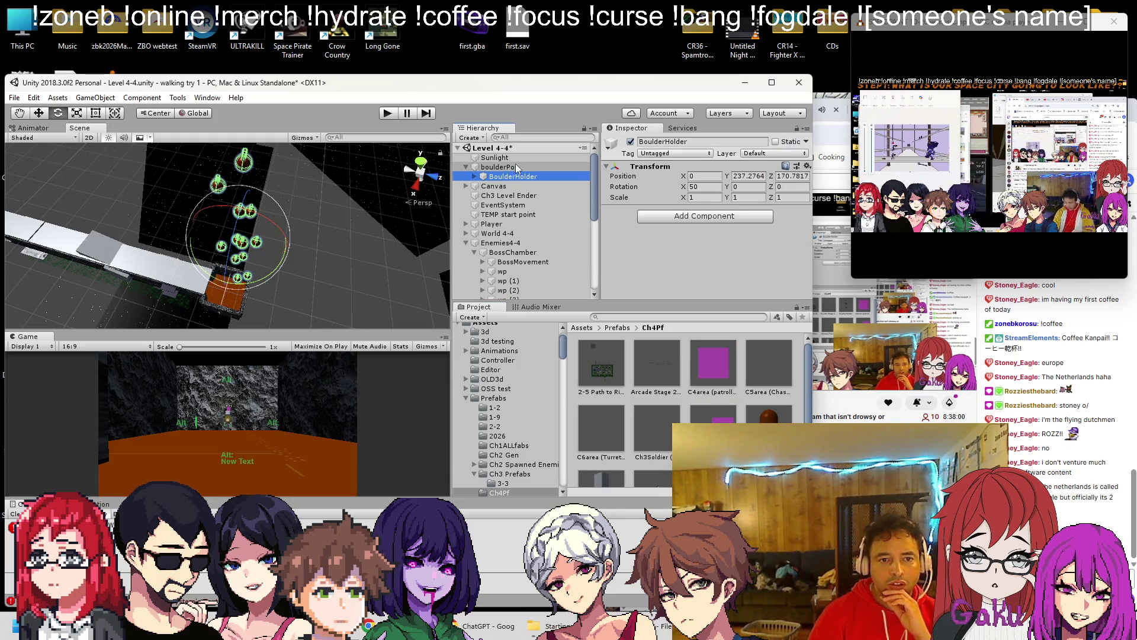
mouse_move(308, 148)
mouse_down()
mouse_move(249, 243)
mouse_move(237, 240)
mouse_move(293, 255)
mouse_up()
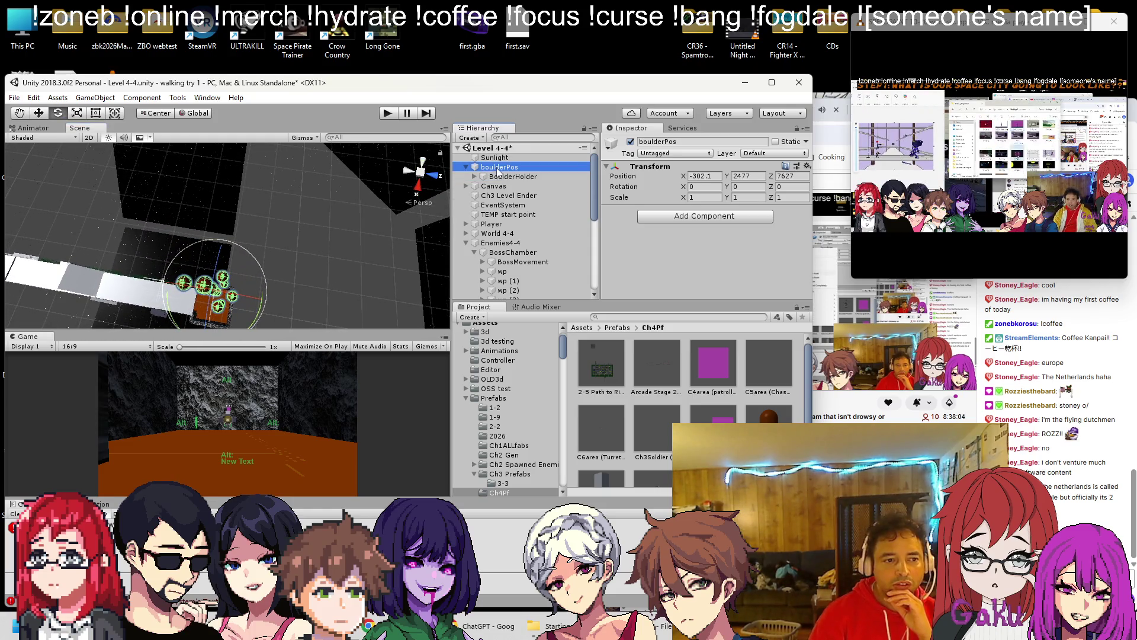
Step: Set BoulderHolder's Y and Z position to 0 under boulderPos
click(220, 273)
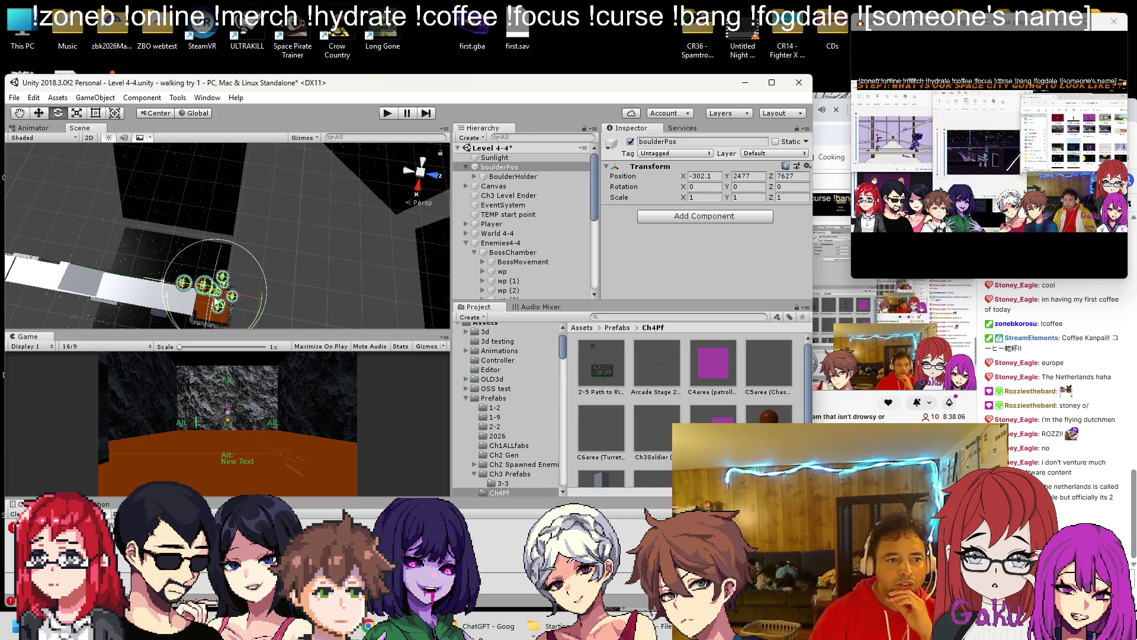
click(58, 97)
click(296, 215)
click(535, 176)
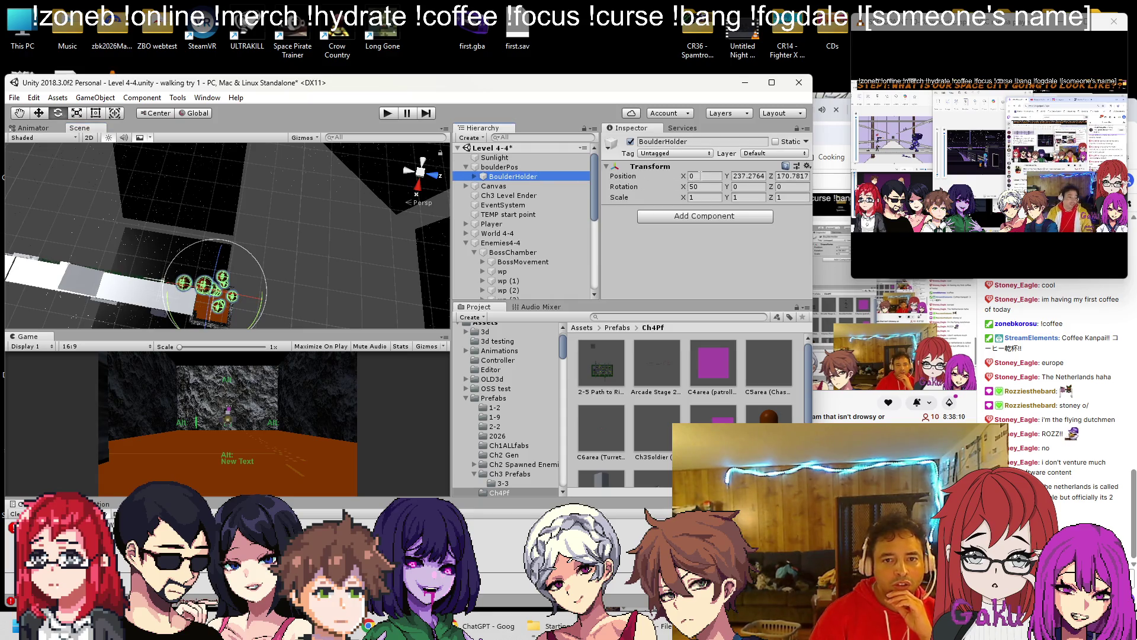
click(748, 176)
text(0)
key(Tab)
text(0)
key(Return)
Step: Move boulderPos to X -2 and save BoulderHolder as a prefab in Ch4Pf
mouse_move(267, 252)
mouse_down()
mouse_move(302, 261)
mouse_move(306, 280)
mouse_move(292, 232)
mouse_up()
mouse_move(280, 285)
mouse_down()
mouse_move(280, 260)
mouse_move(268, 265)
mouse_up()
click(483, 166)
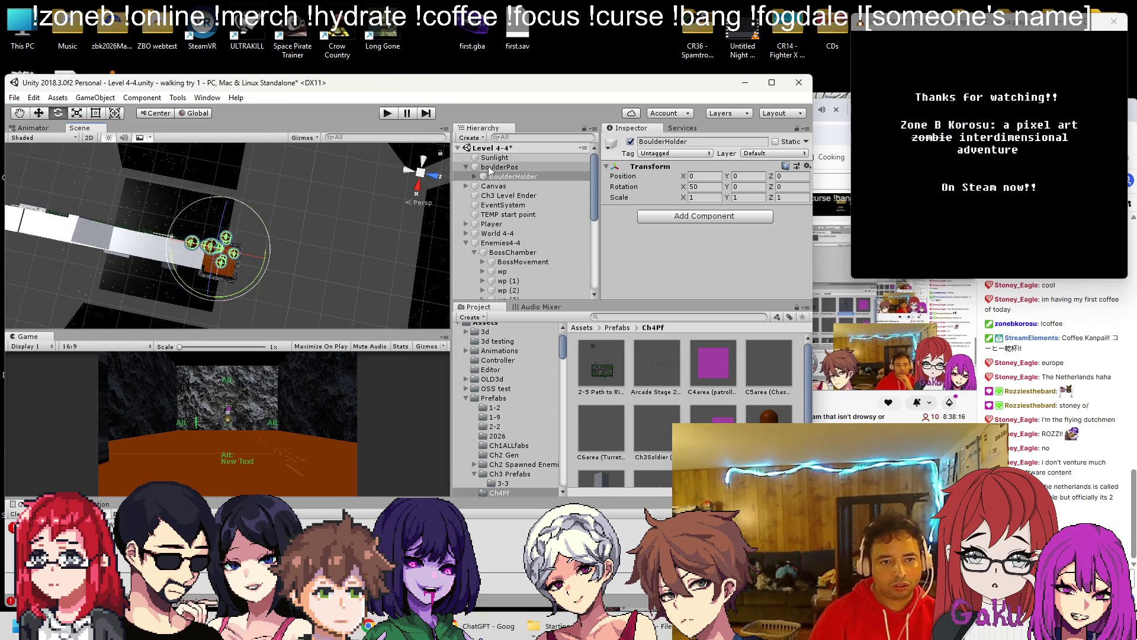
click(65, 126)
key(w)
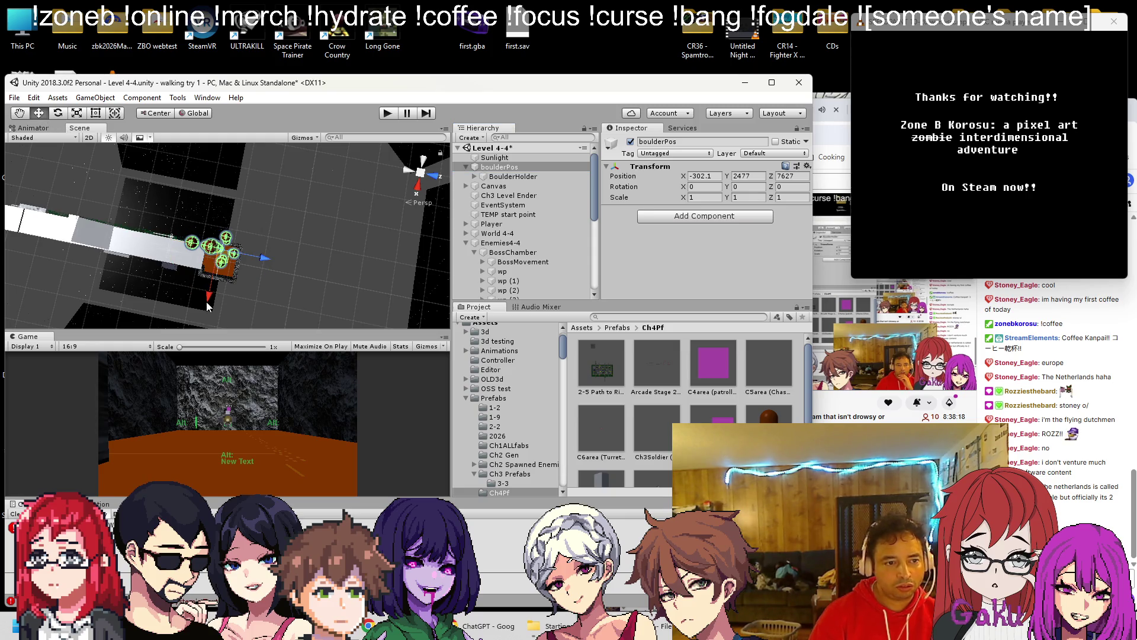
drag(208, 299, 213, 308)
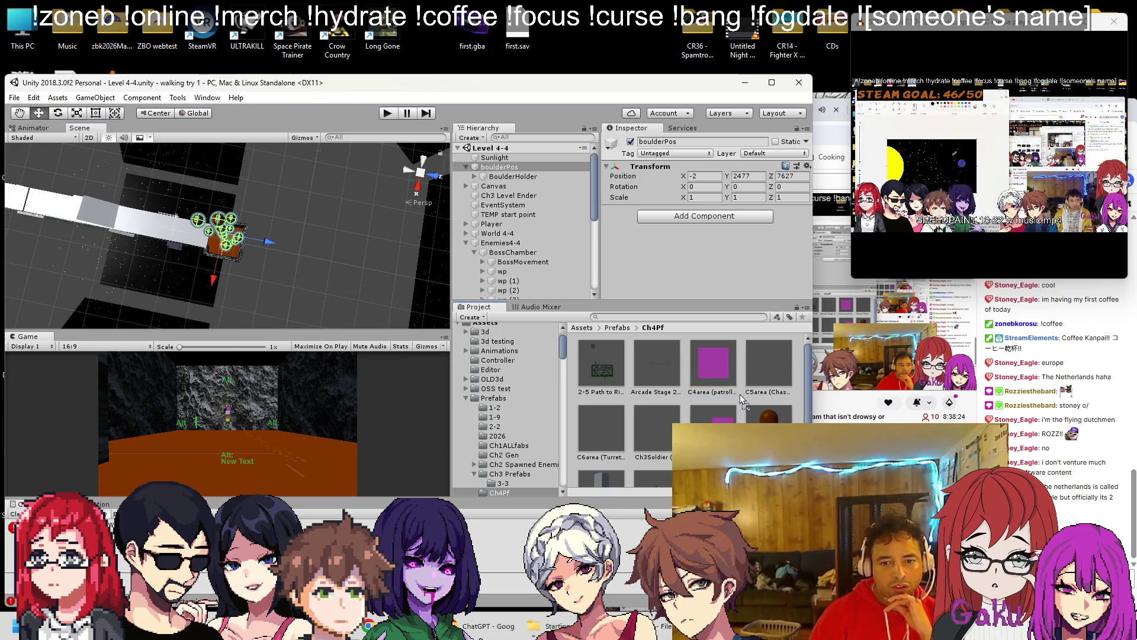
click(520, 175)
key(Delete)
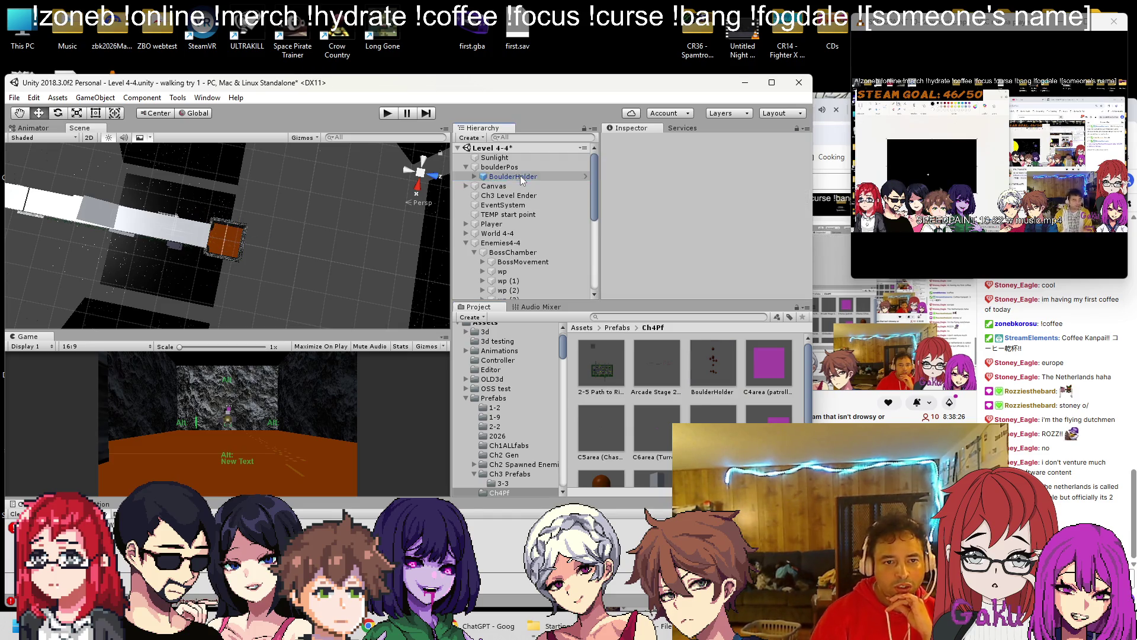
Step: Inspect BossMovement's boss script and its Boulder Pos reference
click(523, 252)
scroll(714, 259, down, 3)
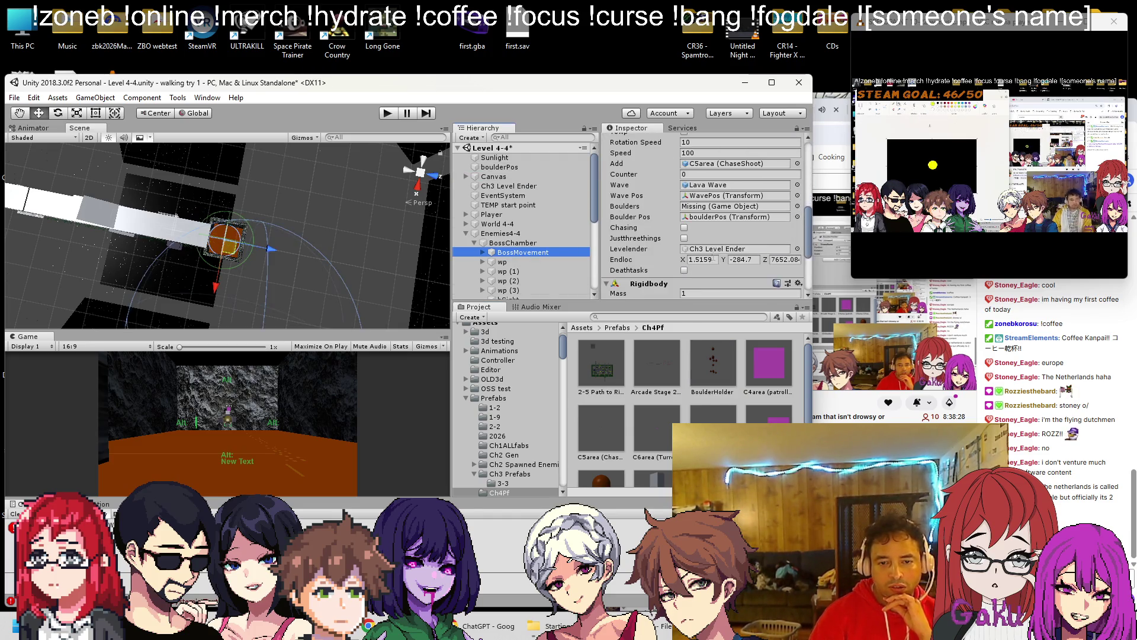
scroll(711, 239, up, 1)
click(711, 239)
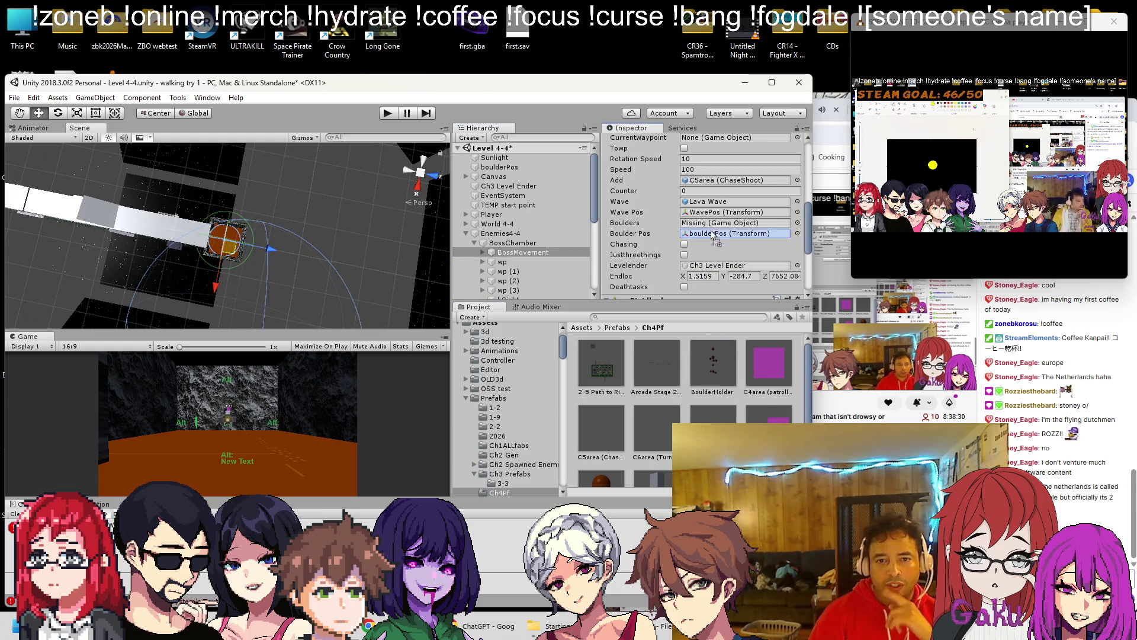
Step: Play-test Level 4-4, checking boulderPos during the run, then stop
click(389, 112)
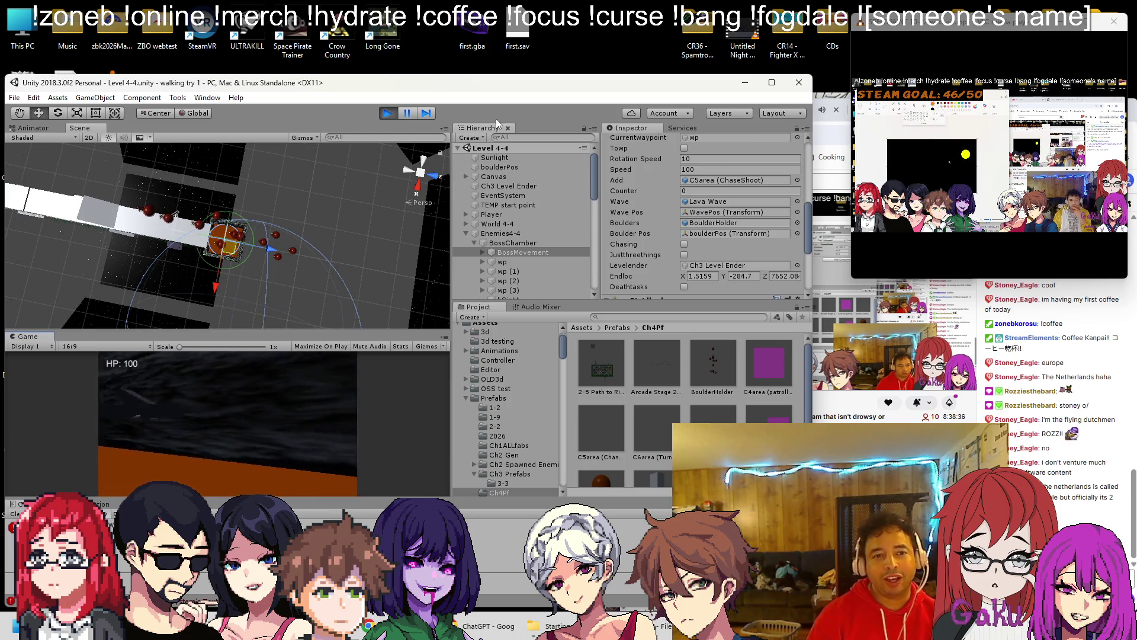
scroll(680, 171, up, 5)
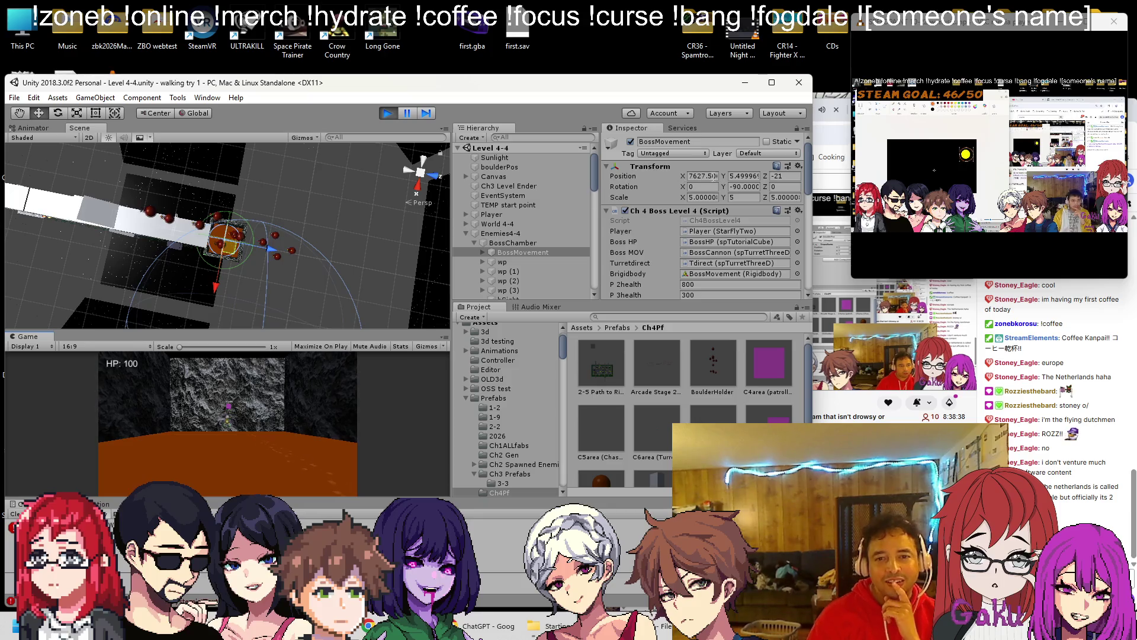
click(510, 169)
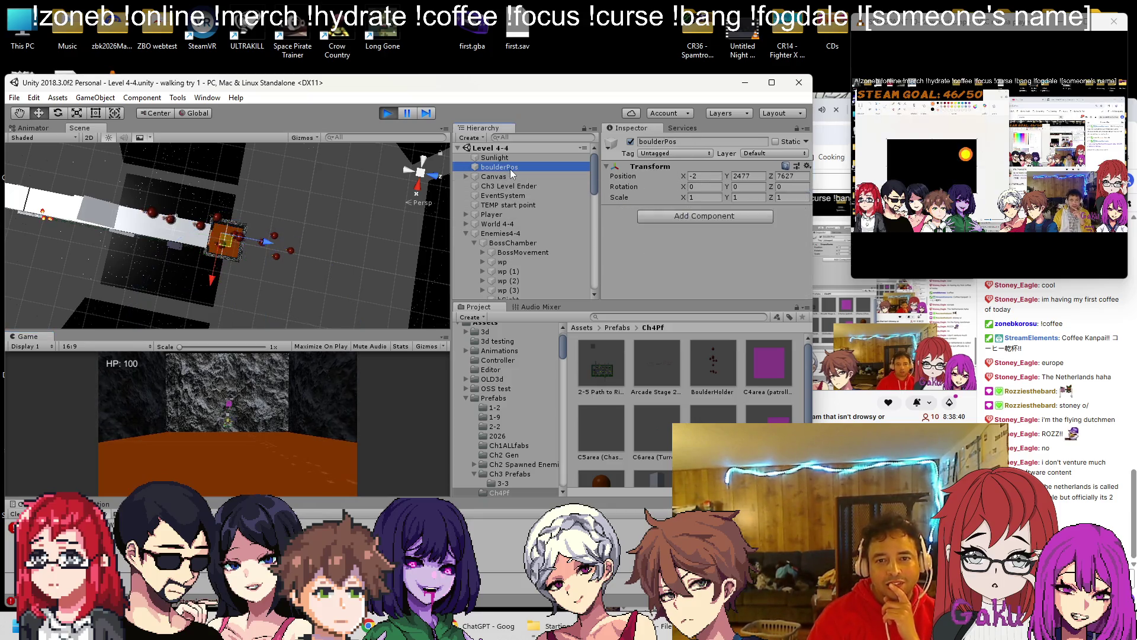
click(386, 113)
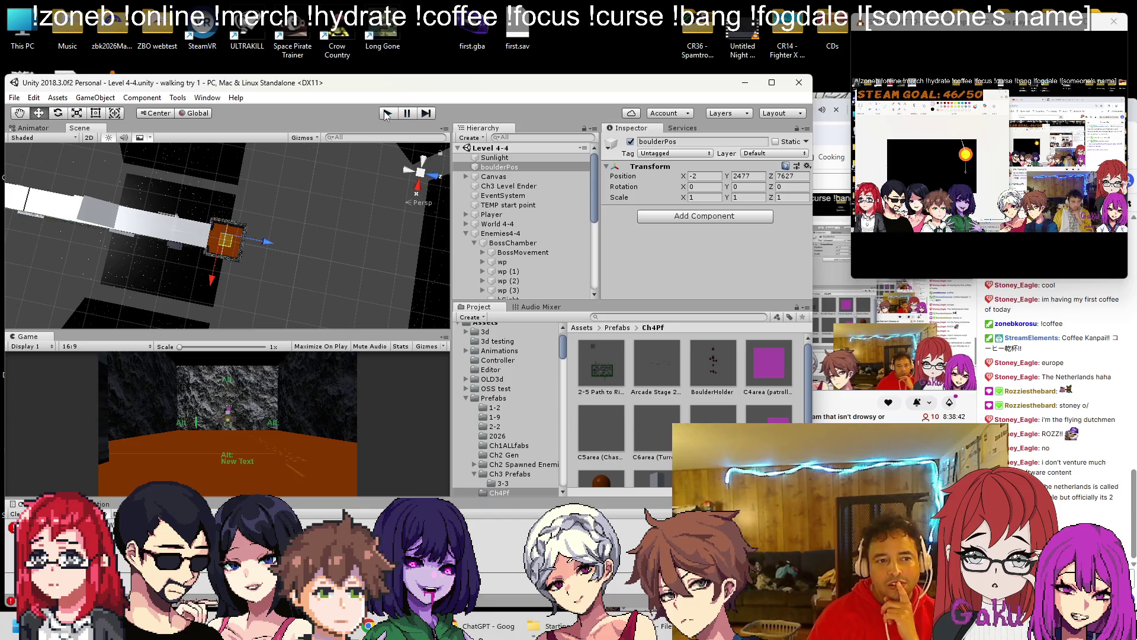
click(713, 364)
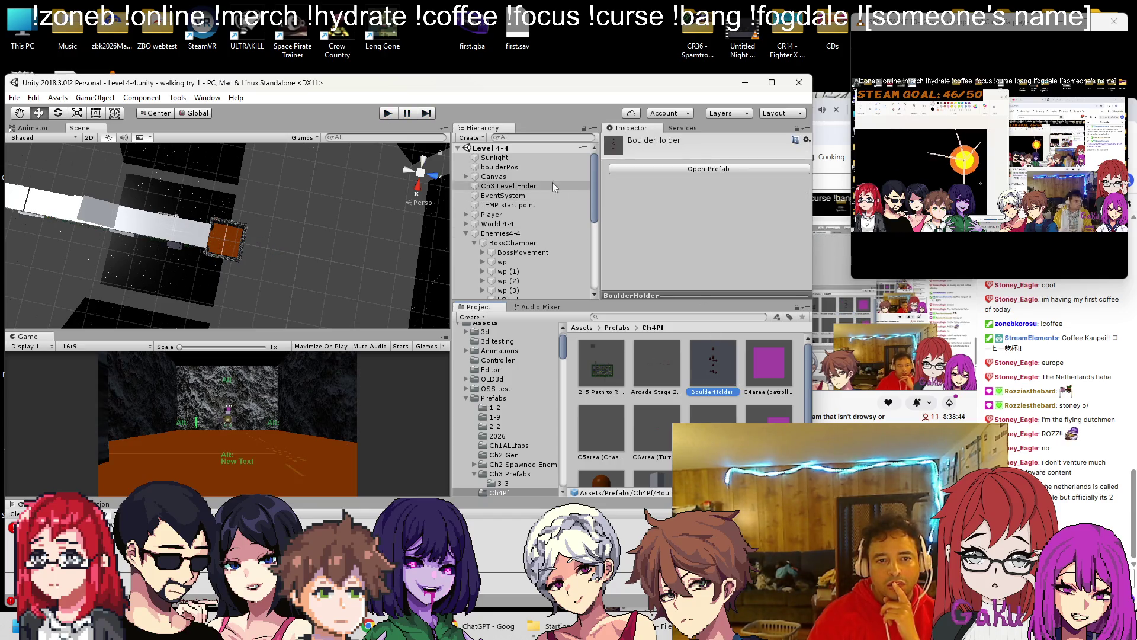
Step: Open the BoulderHolder prefab briefly, then place an instance under boulderPos in Level 4-4
click(636, 169)
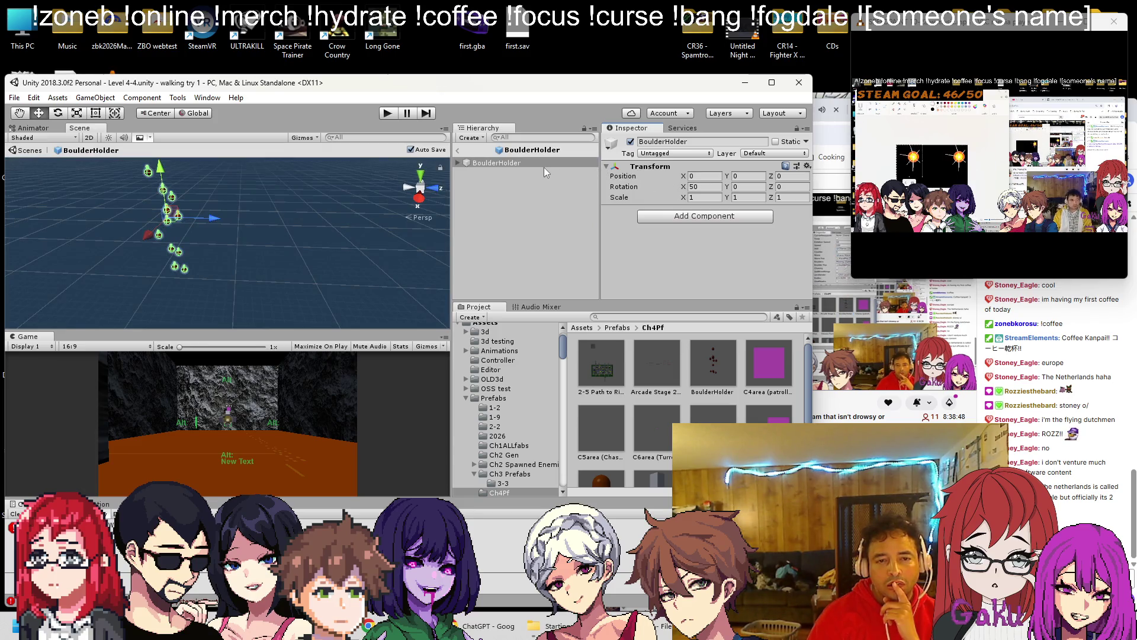
click(457, 150)
mouse_move(713, 362)
mouse_down()
mouse_move(533, 237)
mouse_move(500, 167)
mouse_up()
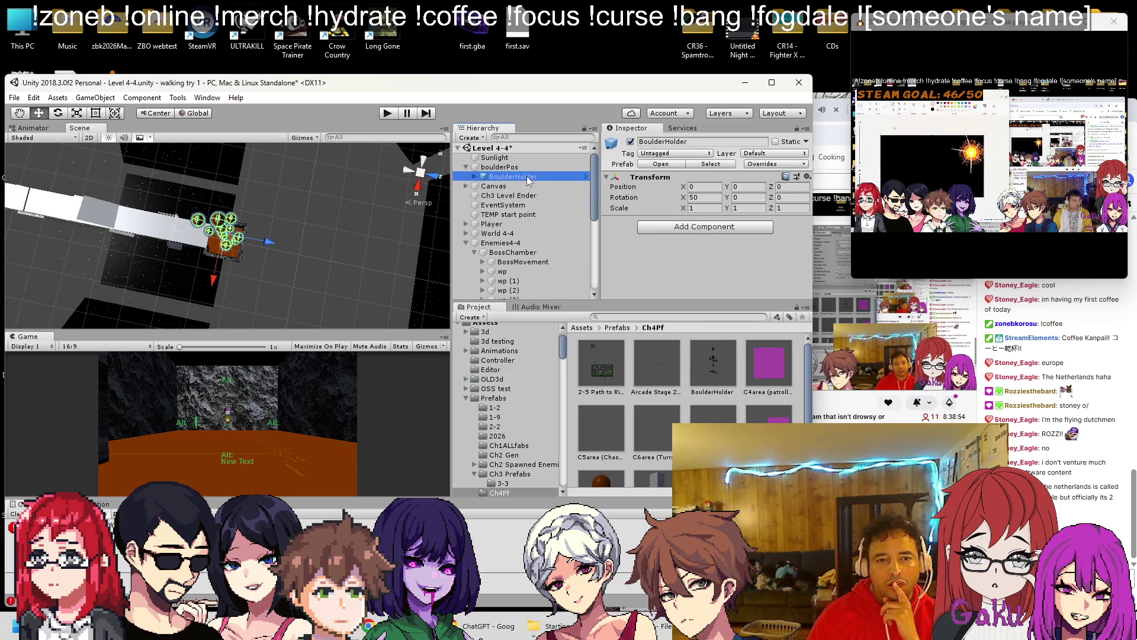
Step: Delete the BoulderHolder prefab asset from Ch4Pf and reselect the level copy
right_click(527, 176)
click(705, 349)
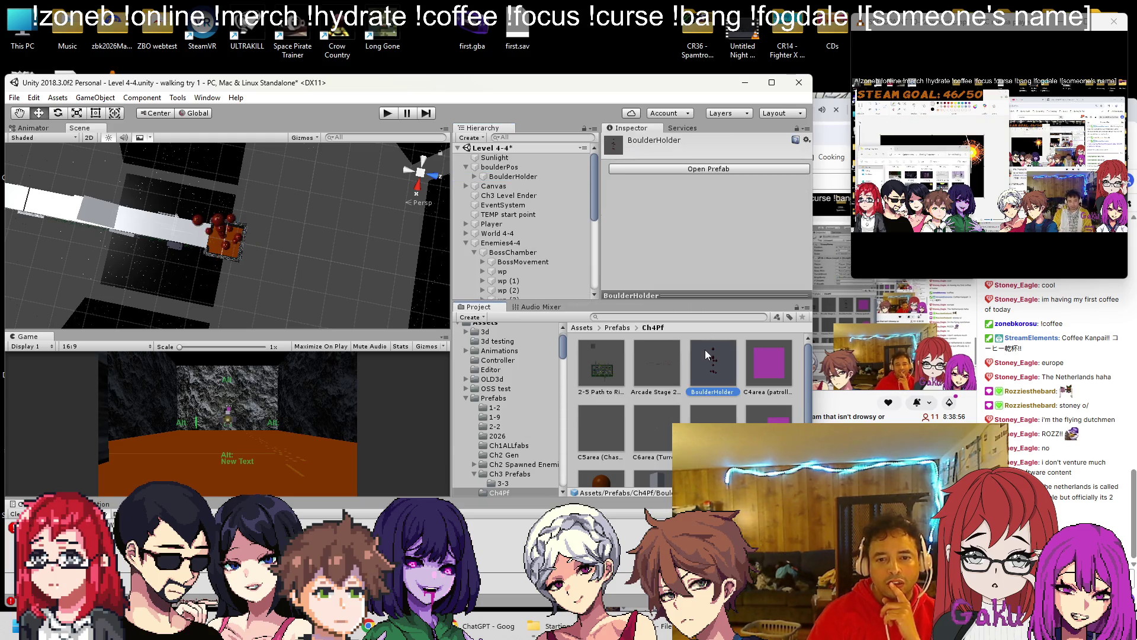
key(Delete)
click(437, 372)
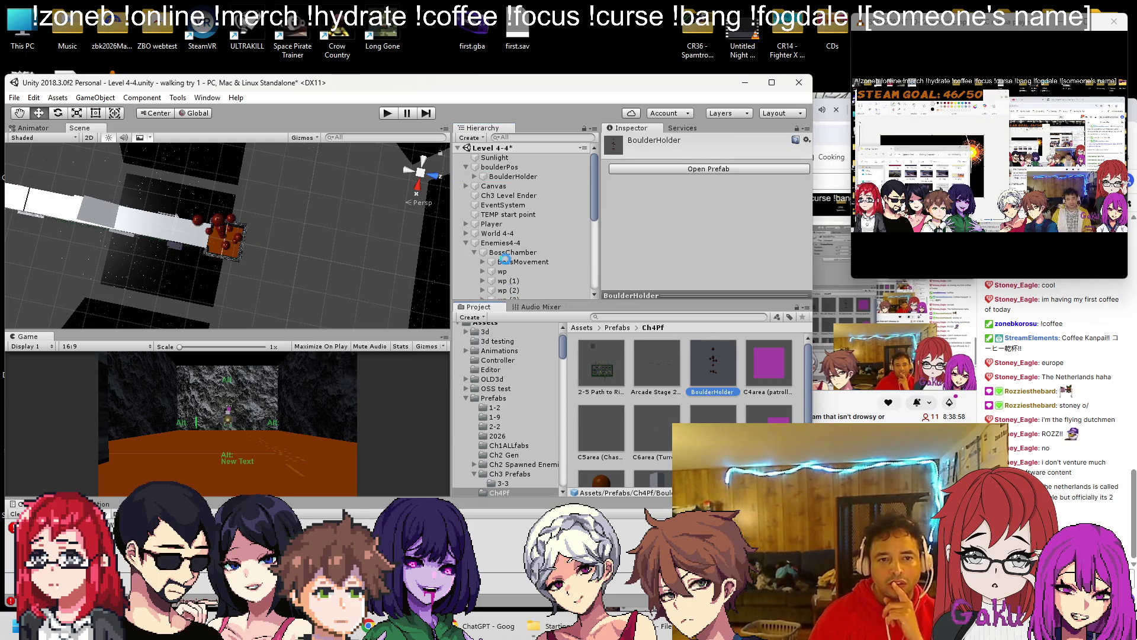
click(523, 178)
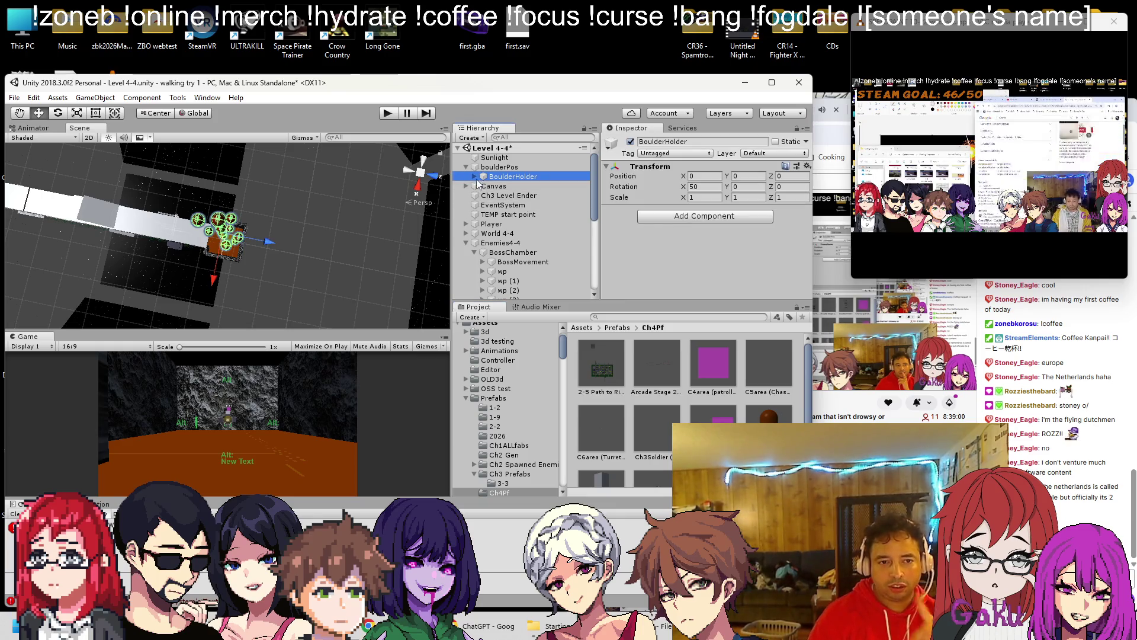
Step: Select Boulder through Boulder (11) and set their X and Y rotation to 0
click(475, 177)
click(511, 186)
click(578, 177)
click(706, 187)
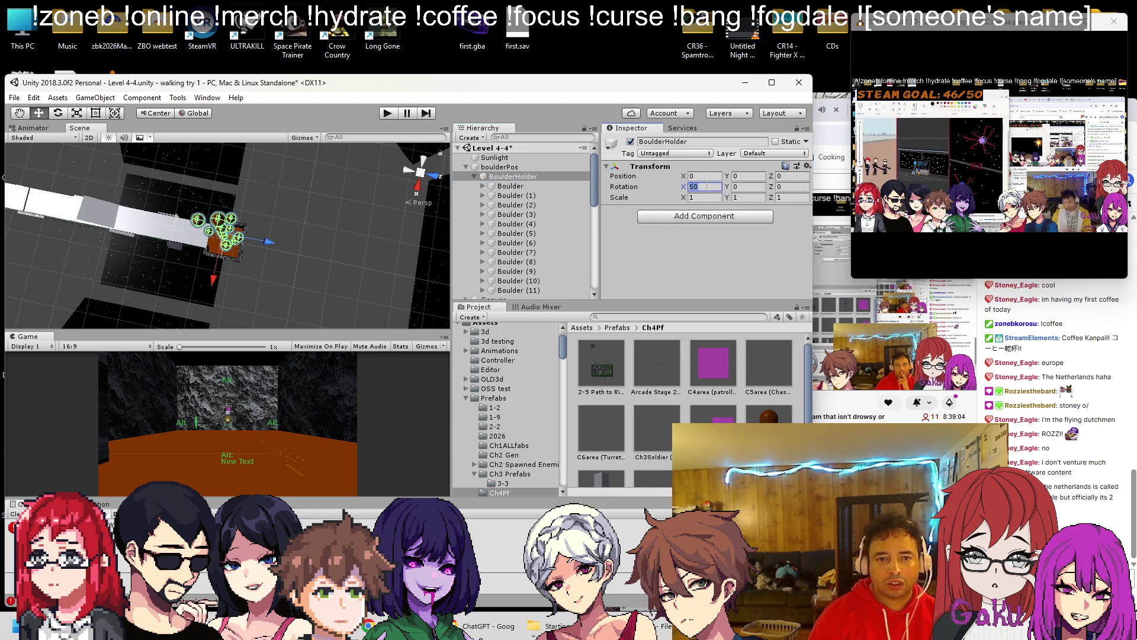
click(504, 190)
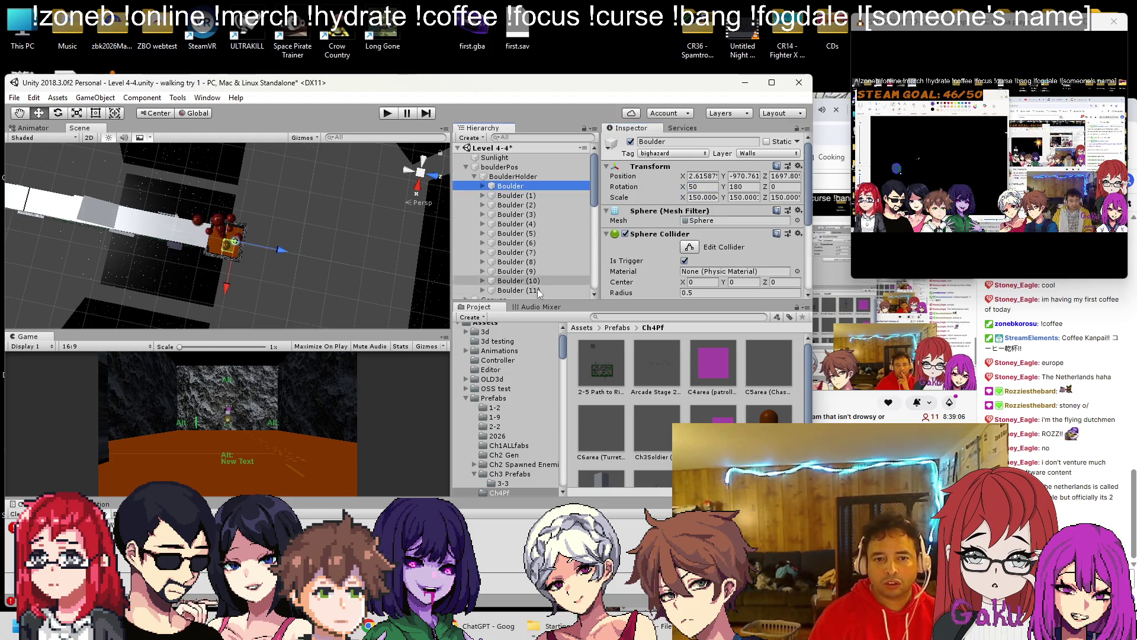
shift+click(518, 289)
click(702, 186)
text(0)
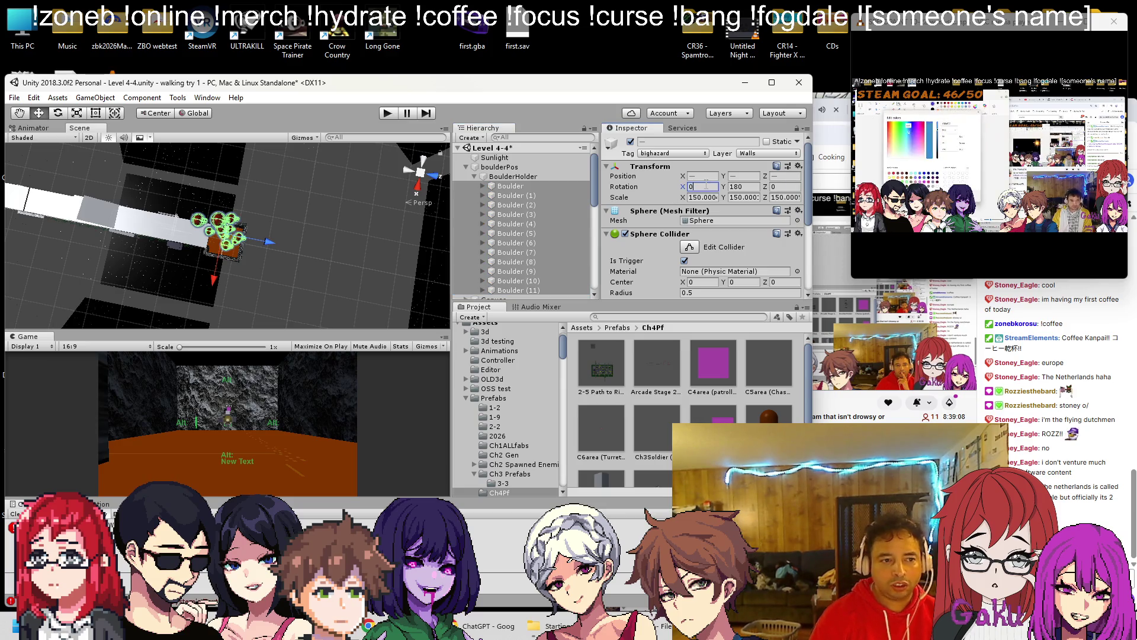
click(737, 187)
text(0)
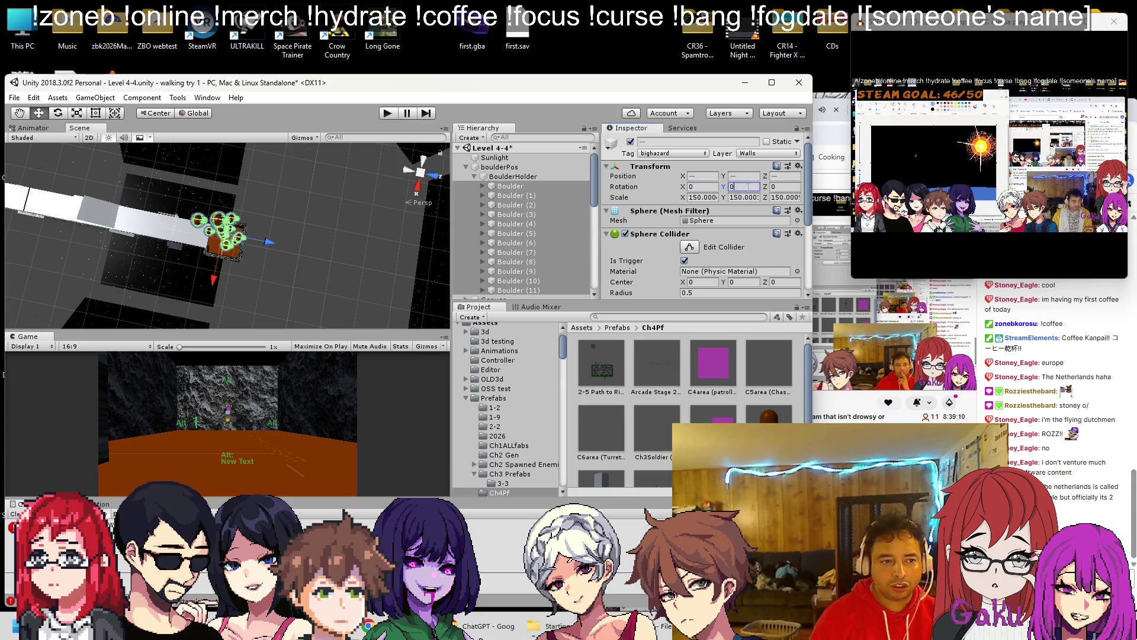
key(BackSpace)
text(180)
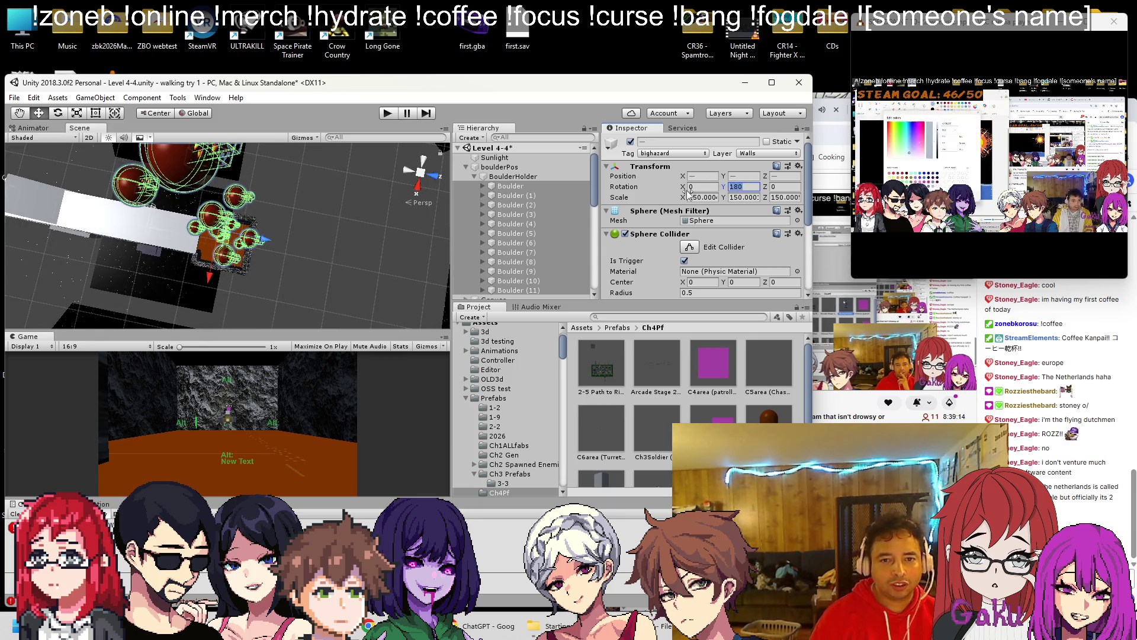
key(BackSpace)
key(BackSpace)
key(BackSpace)
text(0)
Step: Give BoulderHolder itself an X rotation of 50
click(536, 177)
click(700, 186)
scroll(219, 227, down, 3)
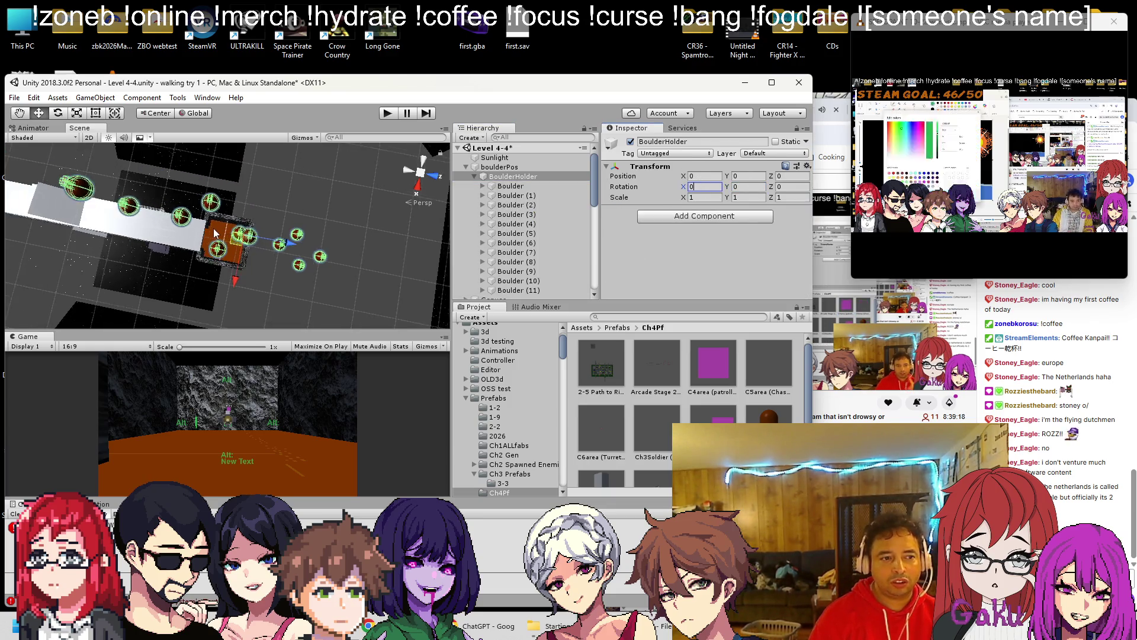
text(50)
key(Return)
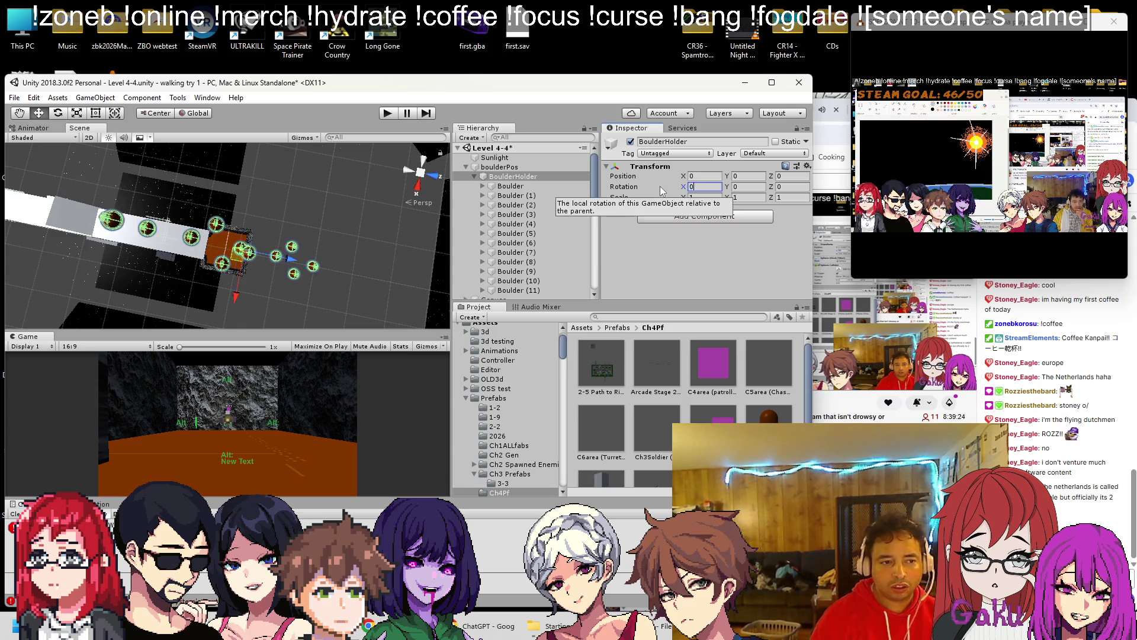
mouse_move(350, 230)
mouse_down()
mouse_move(327, 169)
mouse_move(251, 157)
mouse_move(256, 202)
mouse_up()
drag(258, 183, 204, 291)
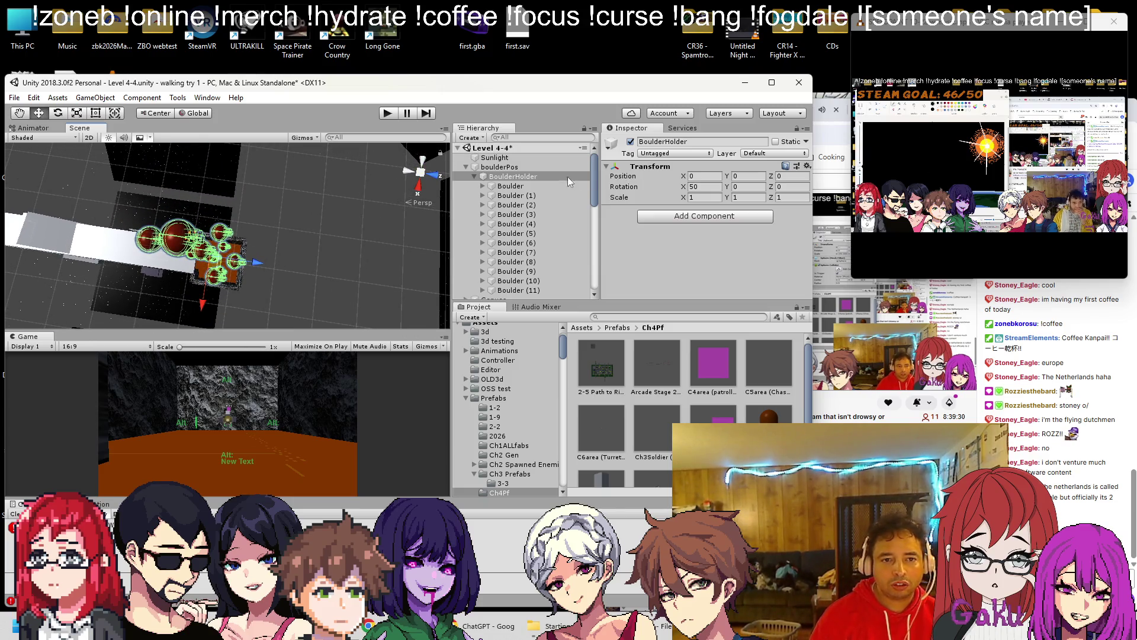
Step: Select the twelve boulders and review their rotation, undoing stray changes
click(511, 186)
shift+click(503, 289)
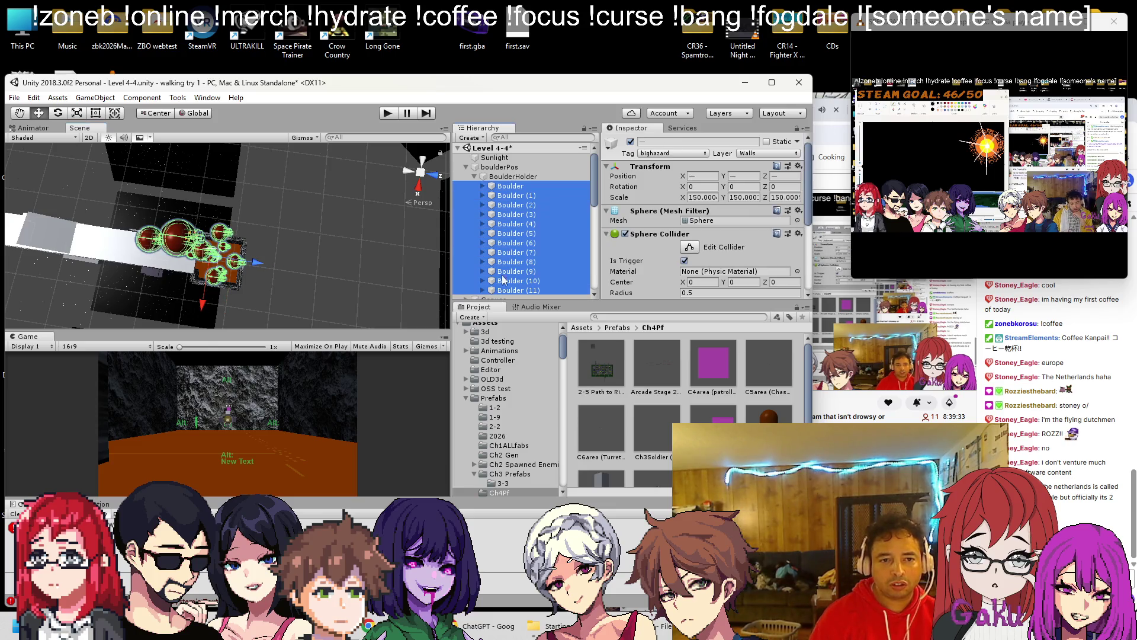
click(514, 186)
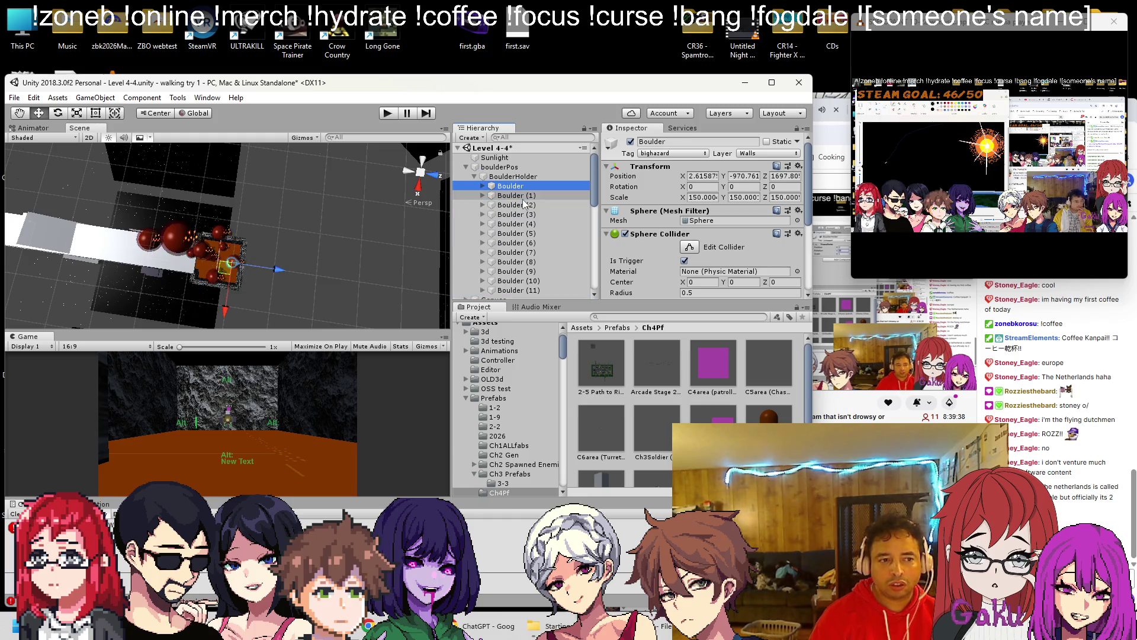
key(ctrl+z)
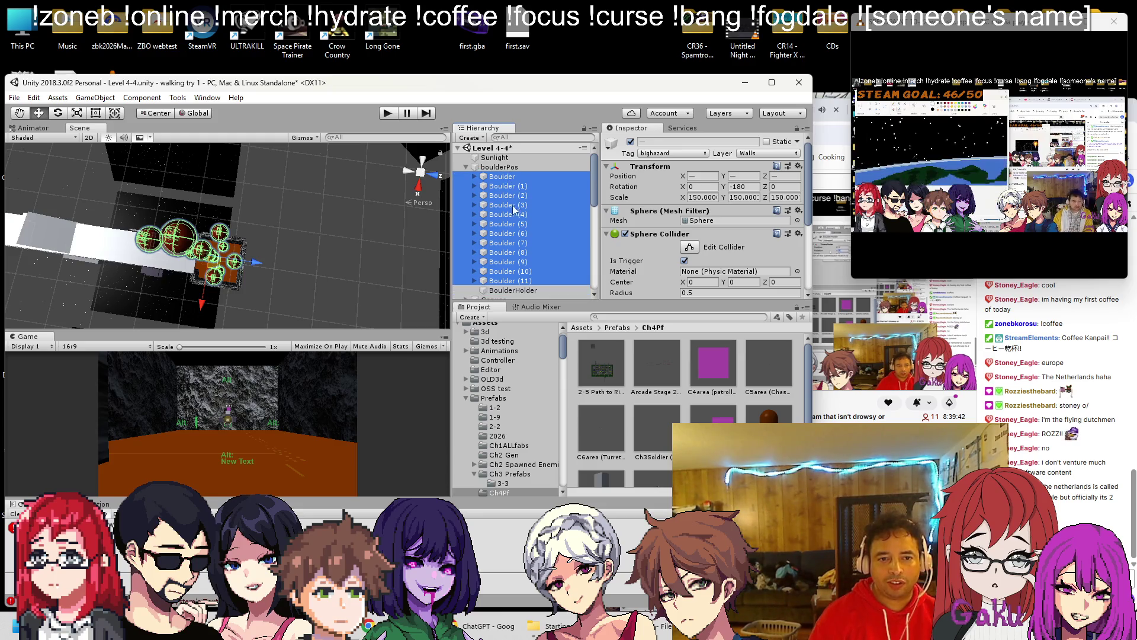
key(ctrl+z)
click(702, 187)
text(50)
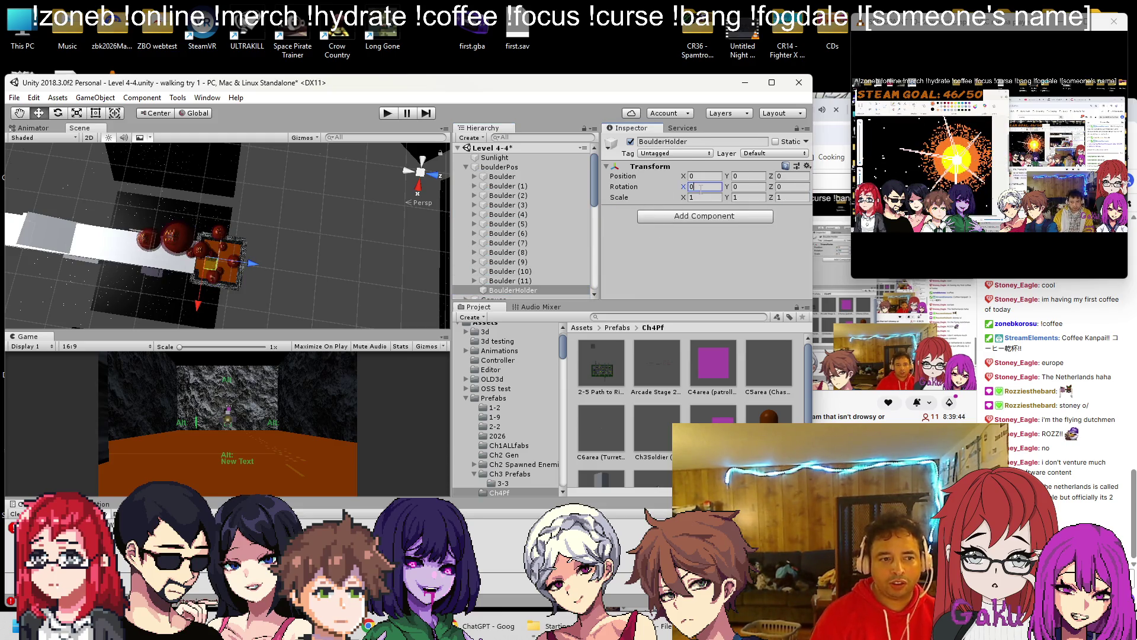
shift+click(506, 178)
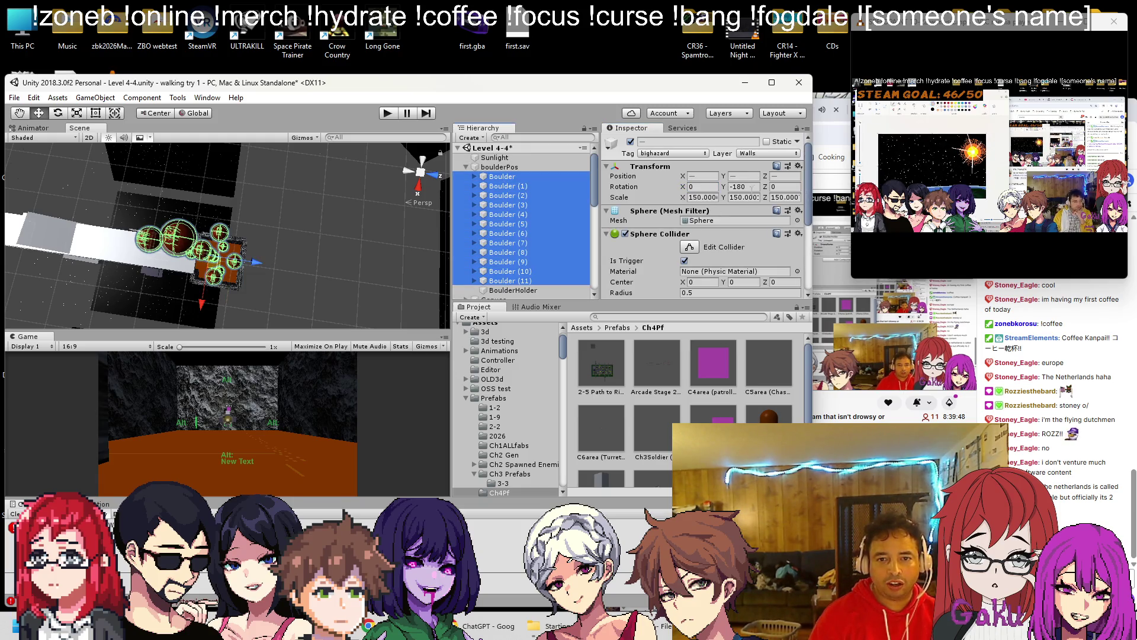
click(753, 187)
click(559, 168)
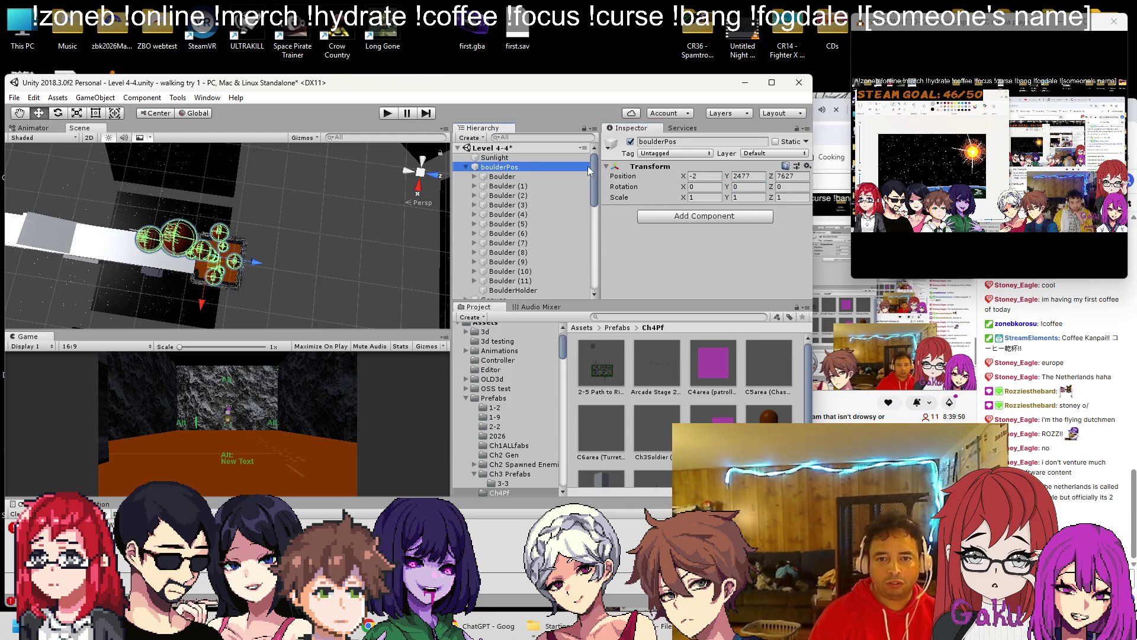
click(507, 281)
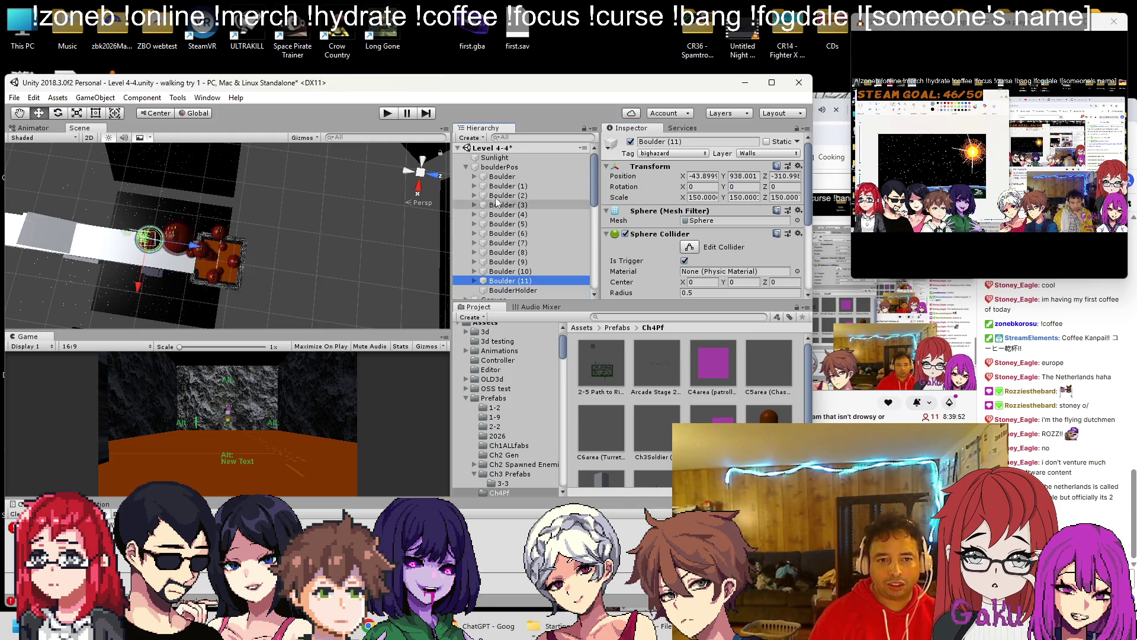
shift+click(502, 177)
Step: Nest the twelve boulders under BoulderHolder and save it as a prefab in Ch4Pf
drag(520, 292, 519, 295)
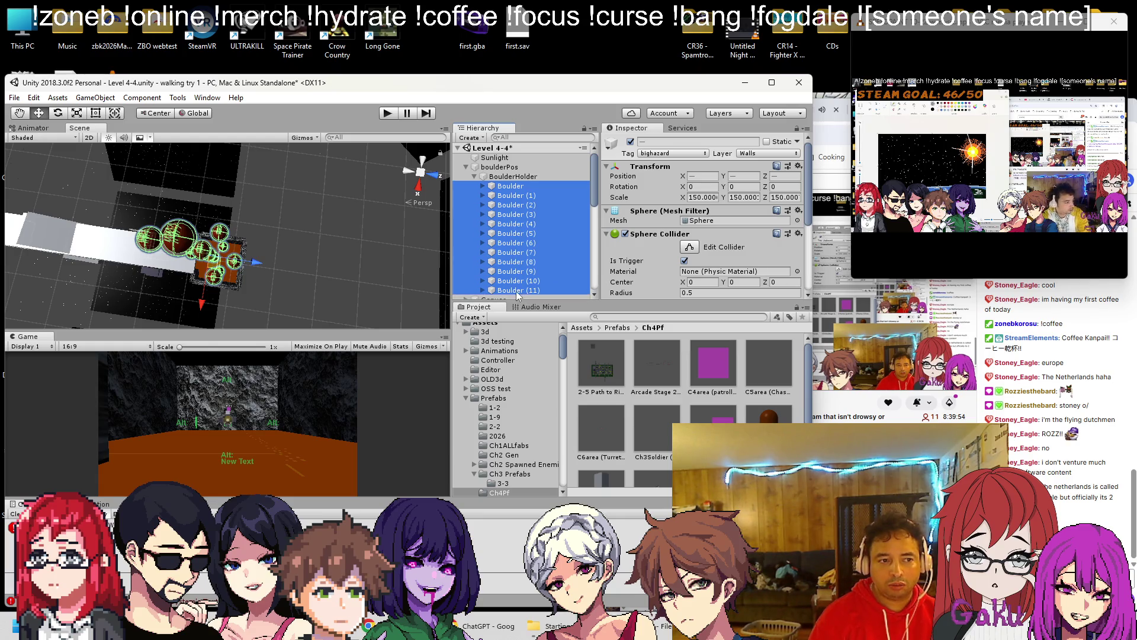
click(513, 170)
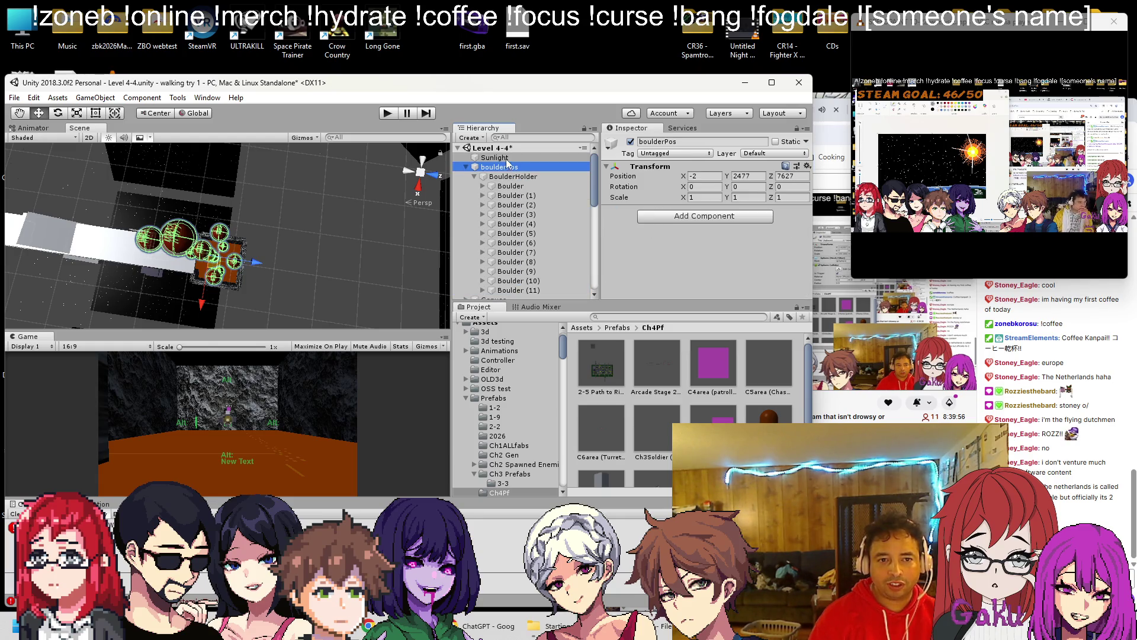
click(483, 177)
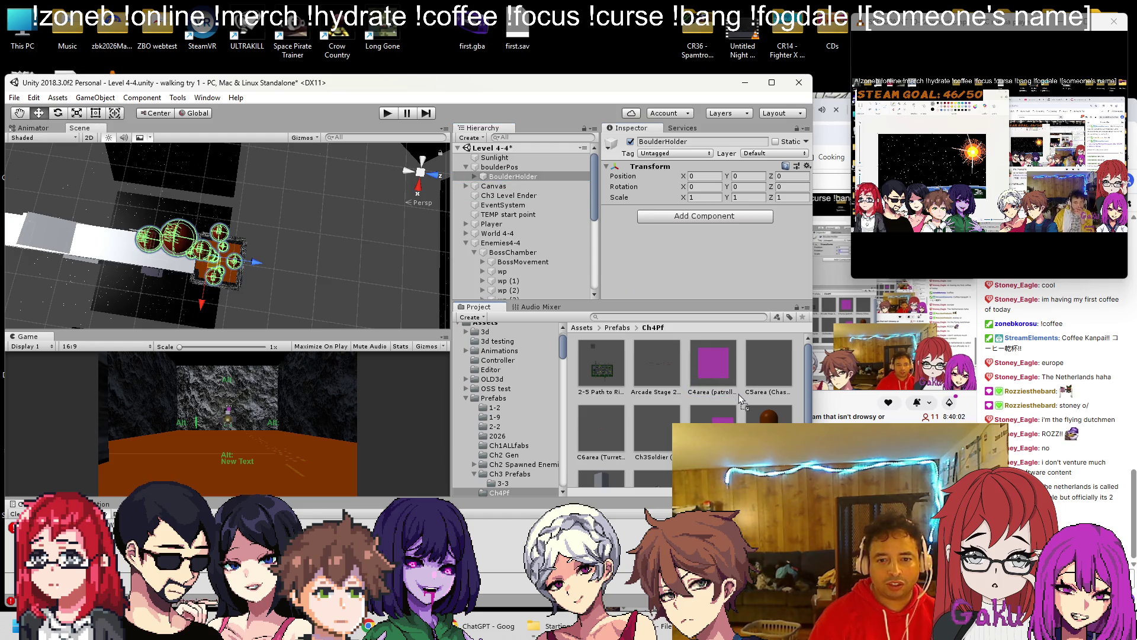
drag(742, 402, 740, 402)
click(524, 178)
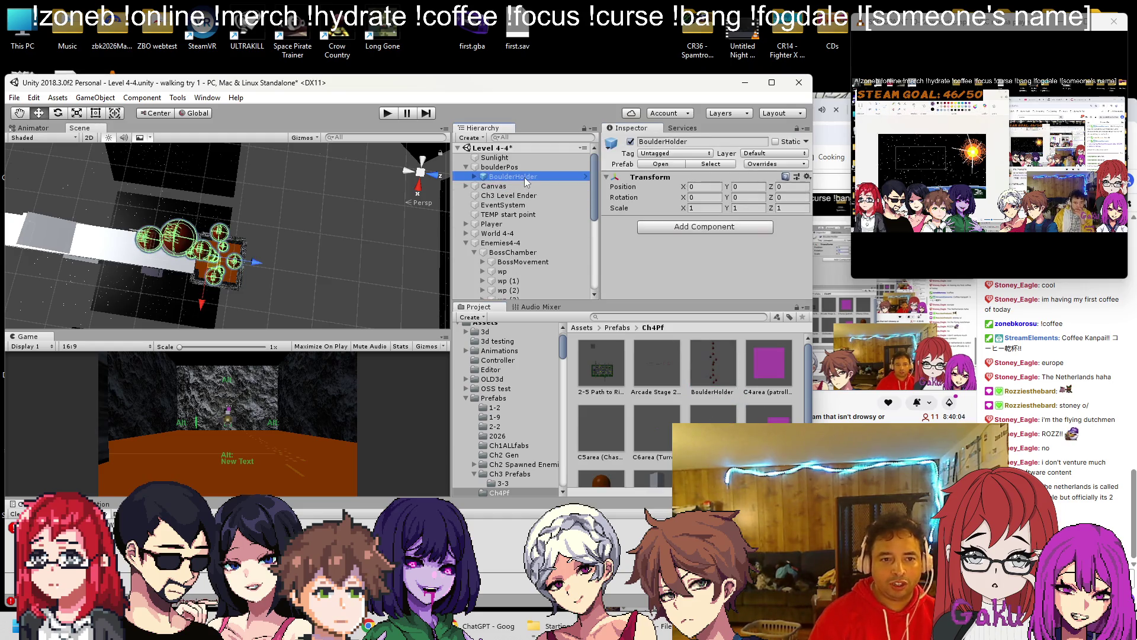
Step: Delete BoulderHolder from the level and play-test the boss fight in Level 4-4
key(Delete)
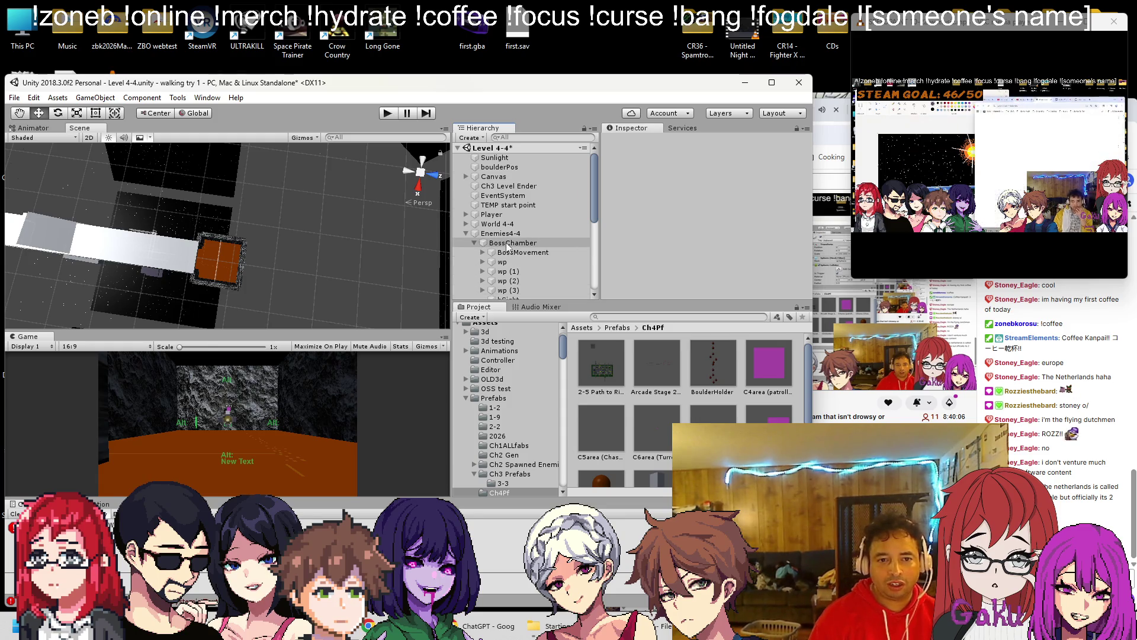
click(508, 251)
drag(735, 358, 715, 220)
drag(218, 250, 223, 150)
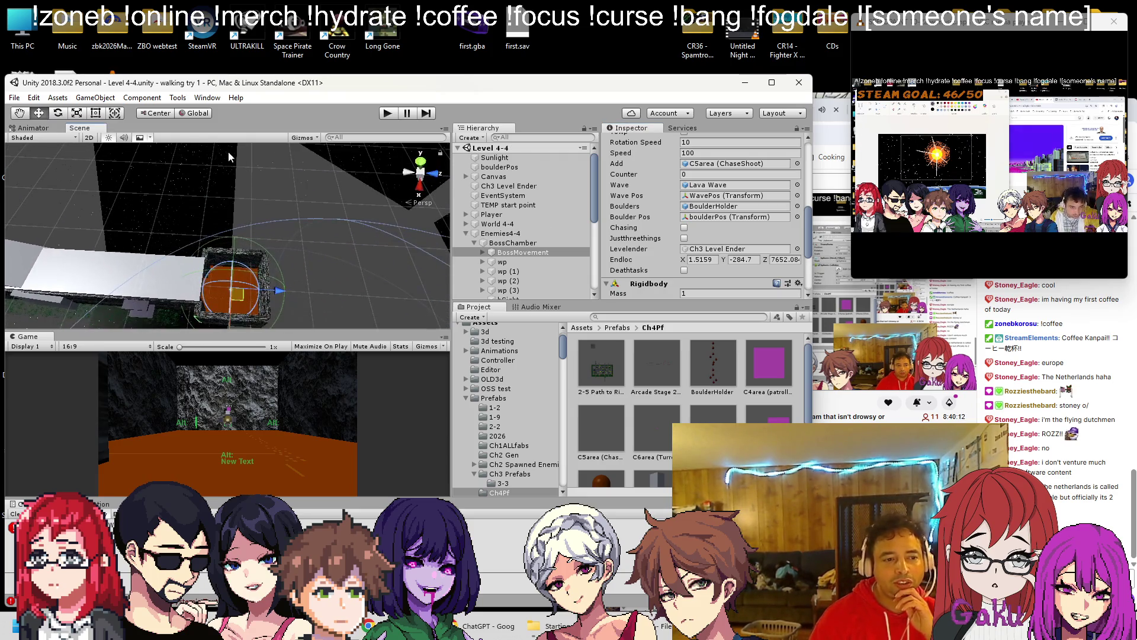
click(386, 114)
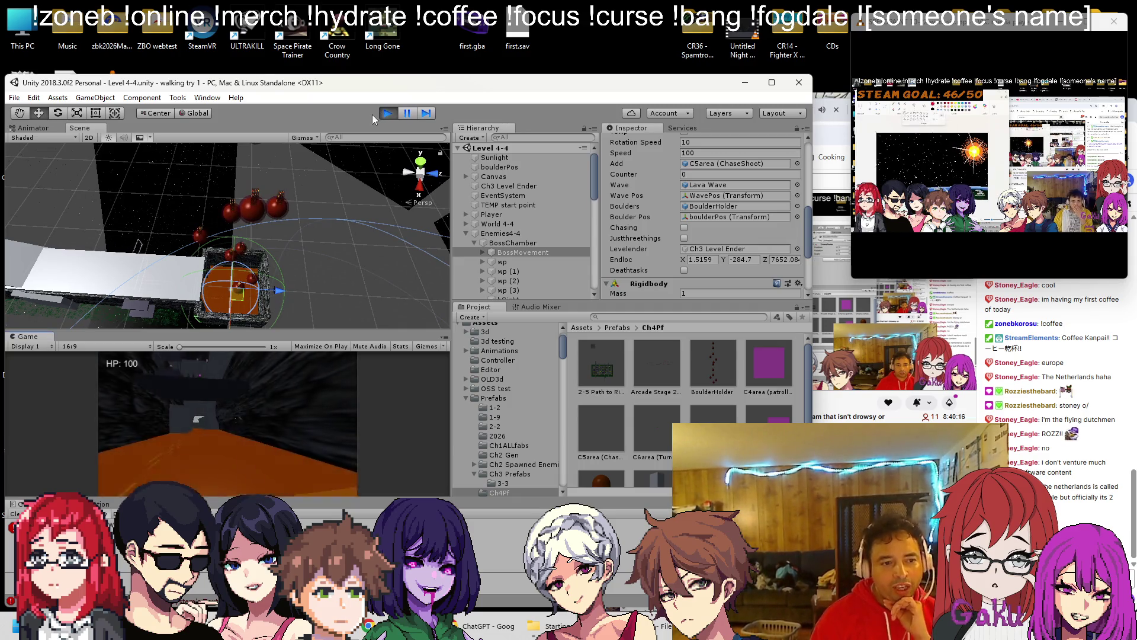
mouse_move(207, 260)
mouse_down()
mouse_move(218, 50)
mouse_move(431, 223)
mouse_up()
click(386, 113)
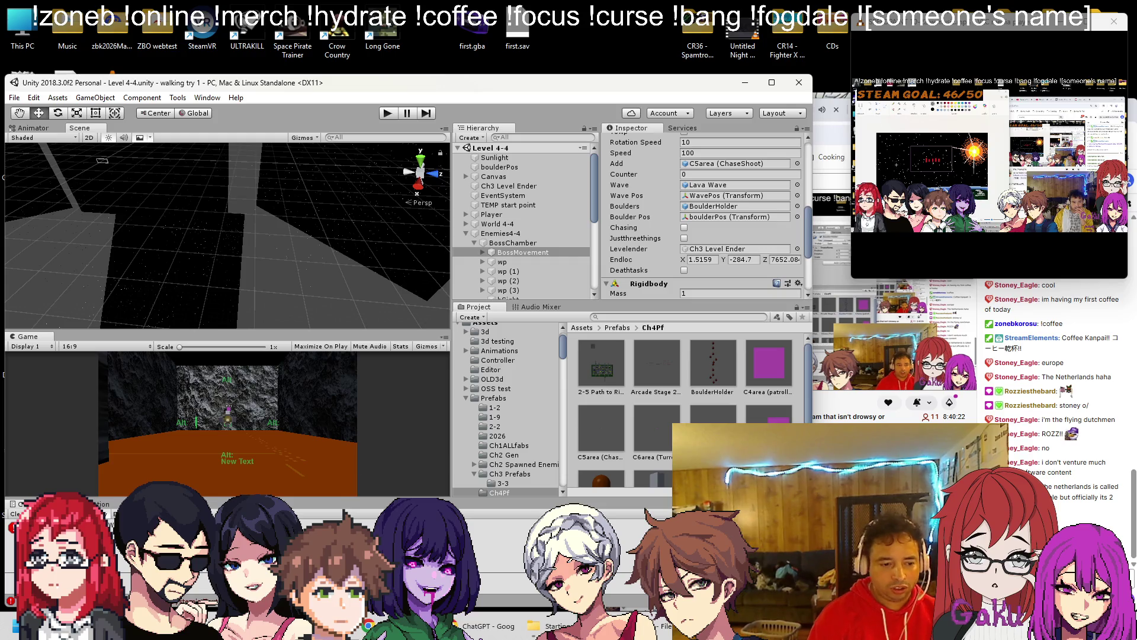
Step: Remove the DropBoulders(); call from Start() in Ch4BossLevel4.cs
key(alt+Tab)
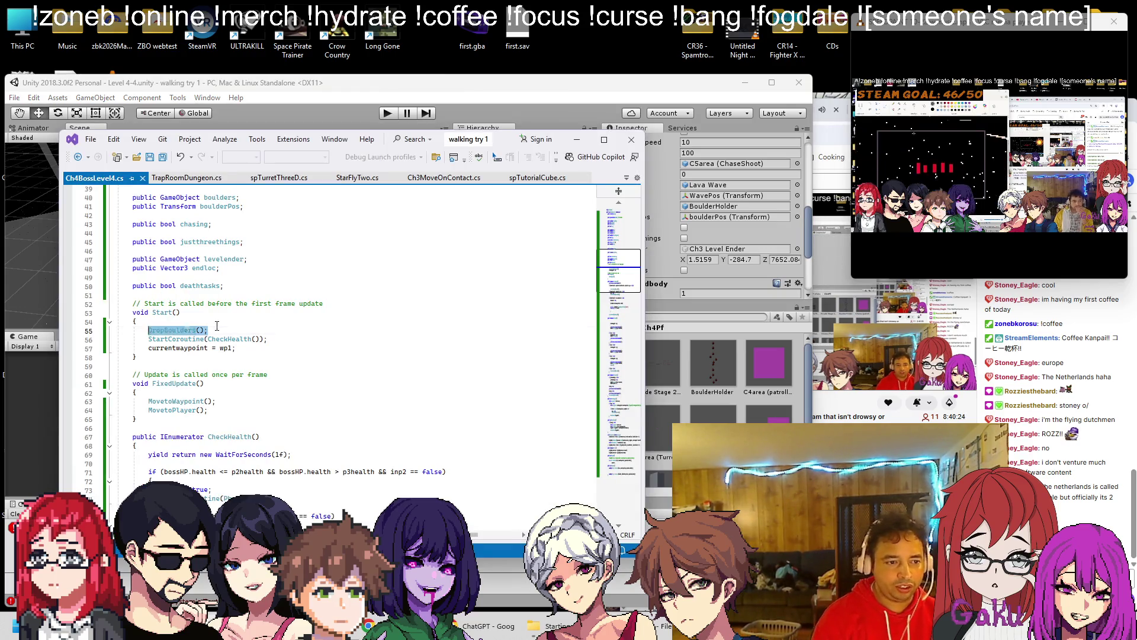
key(Delete)
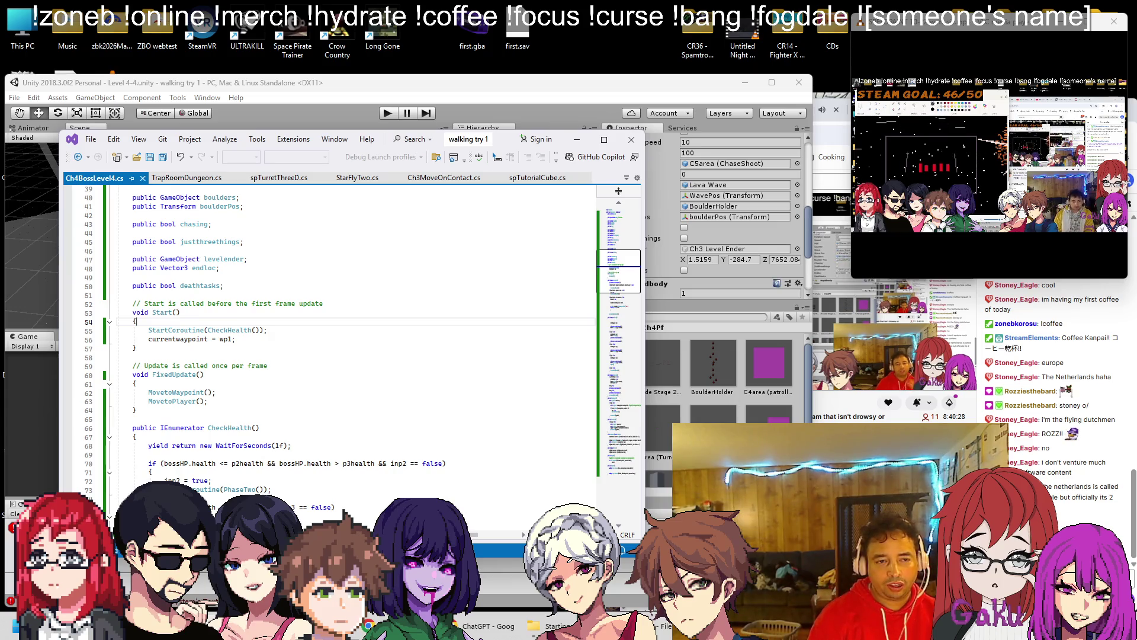
click(477, 109)
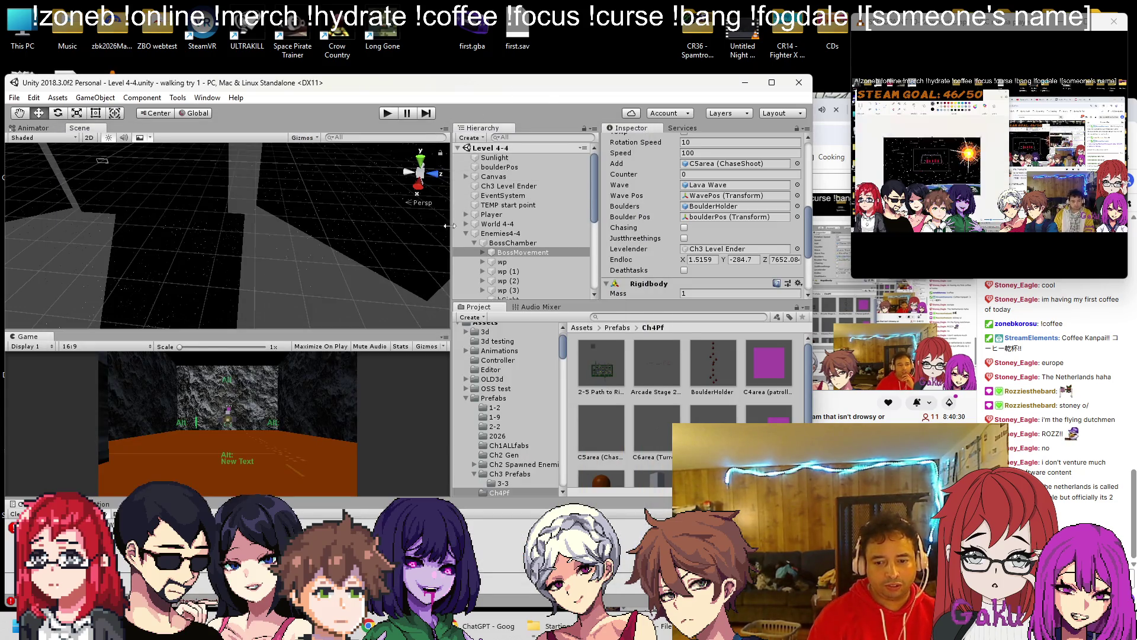
Step: Return the YouTube tab to the megaman x boss theme loop Boss Theme video
click(1109, 320)
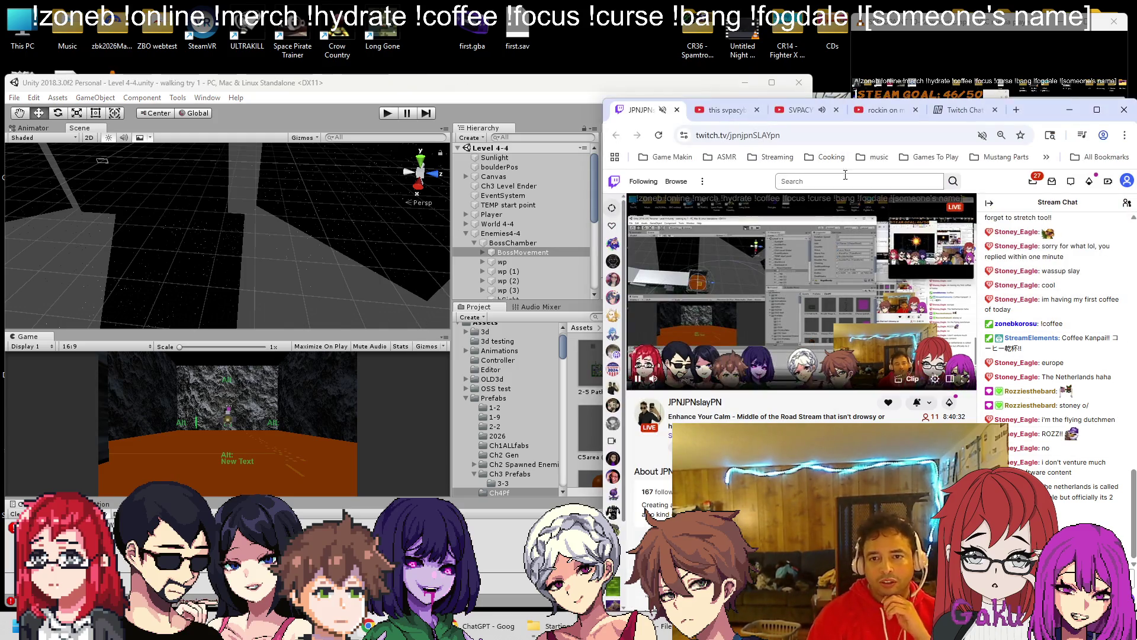
click(883, 109)
right_click(616, 137)
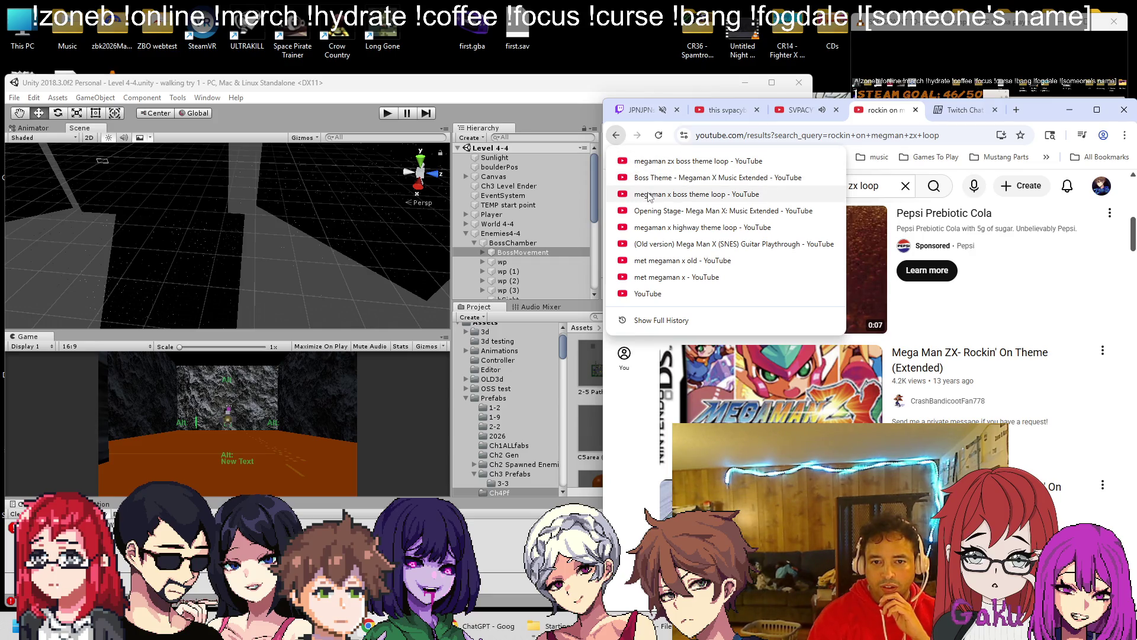
click(650, 194)
key(alt+Right)
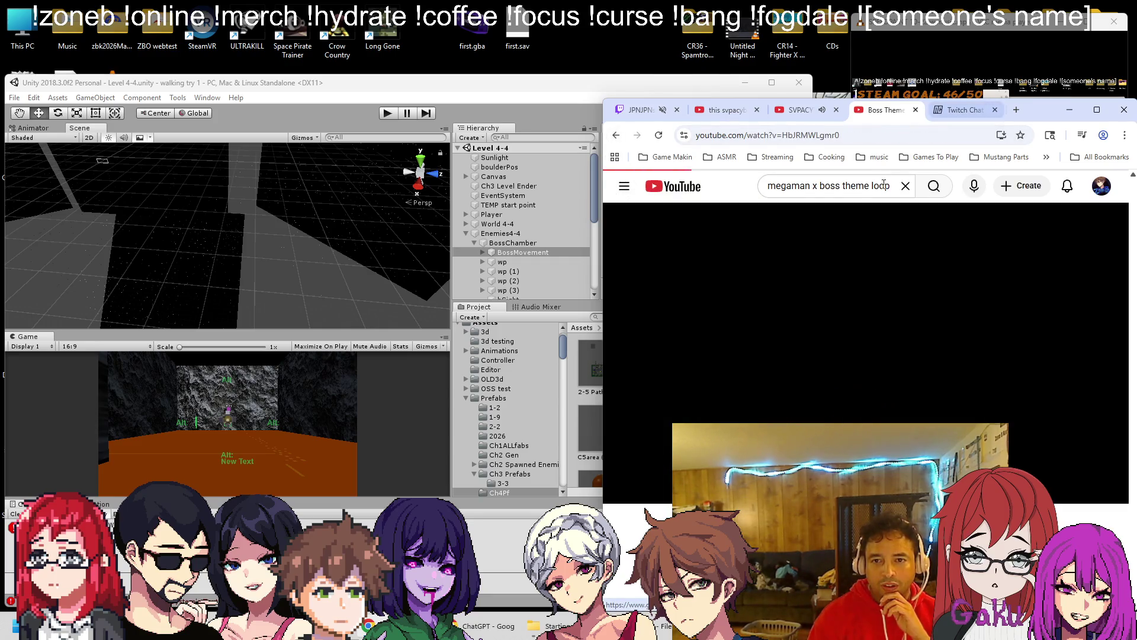
click(790, 111)
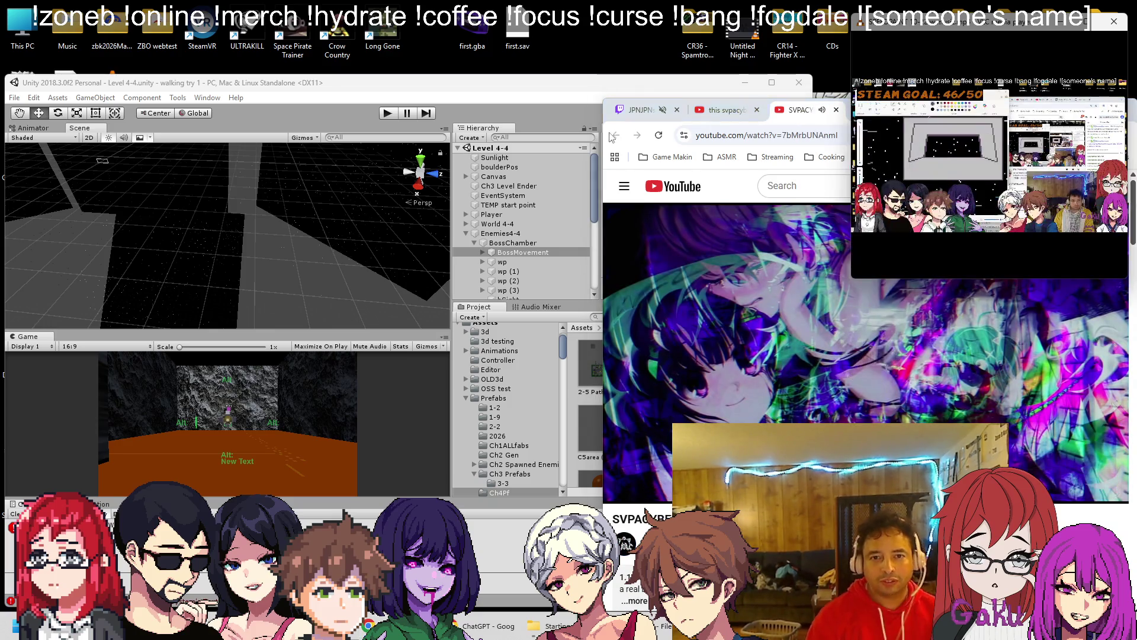
click(882, 111)
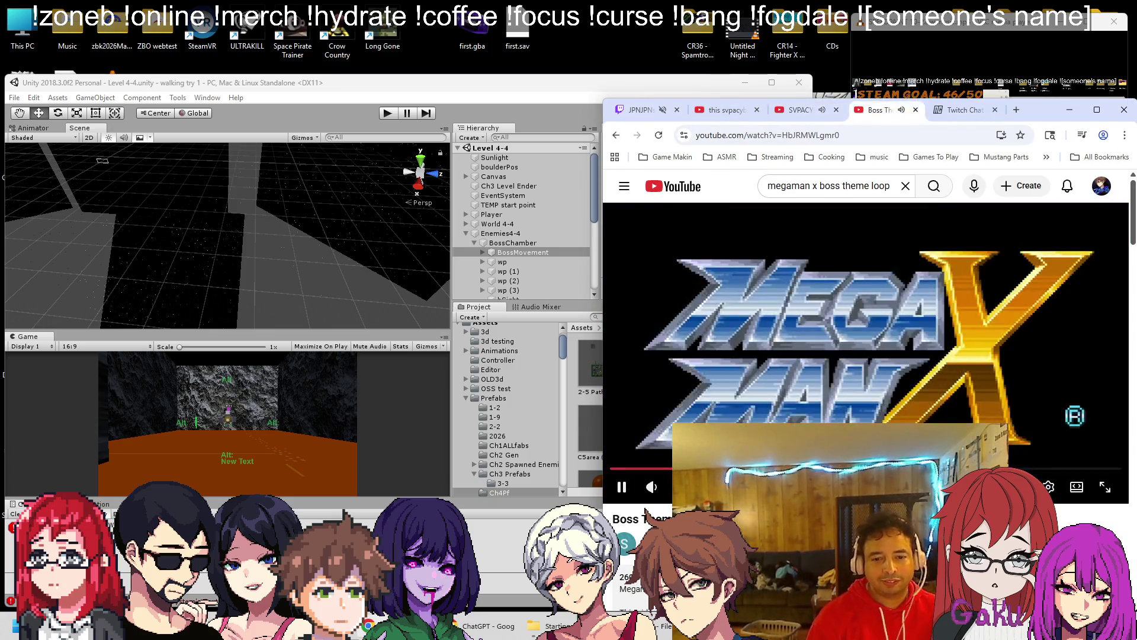
click(396, 88)
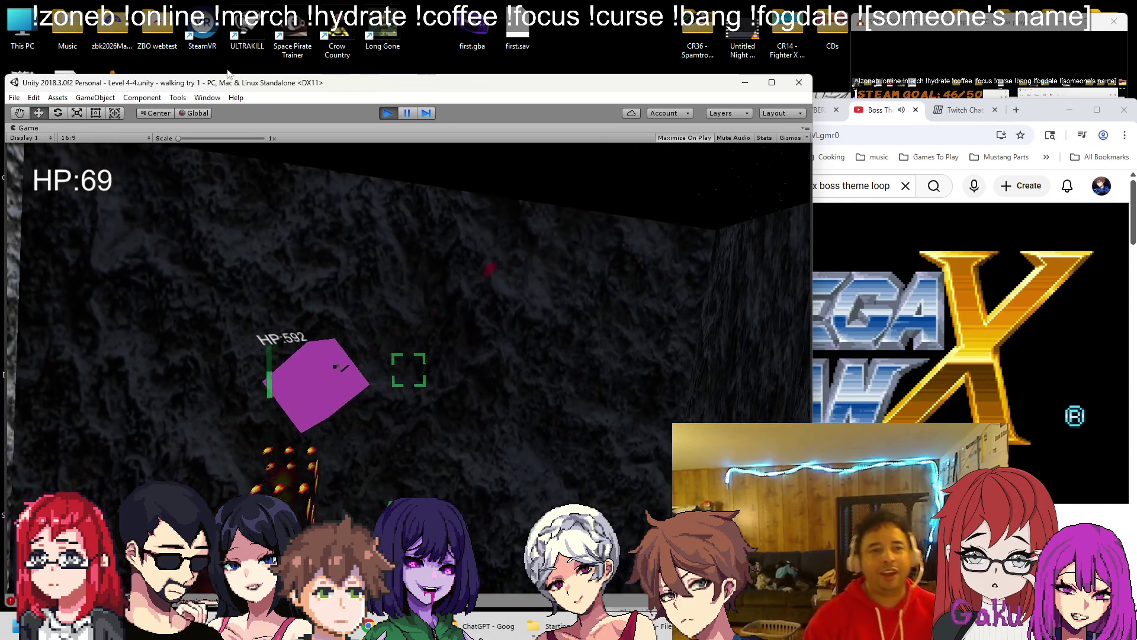
Step: Stop the boss-fight play test and return to edit mode
click(386, 112)
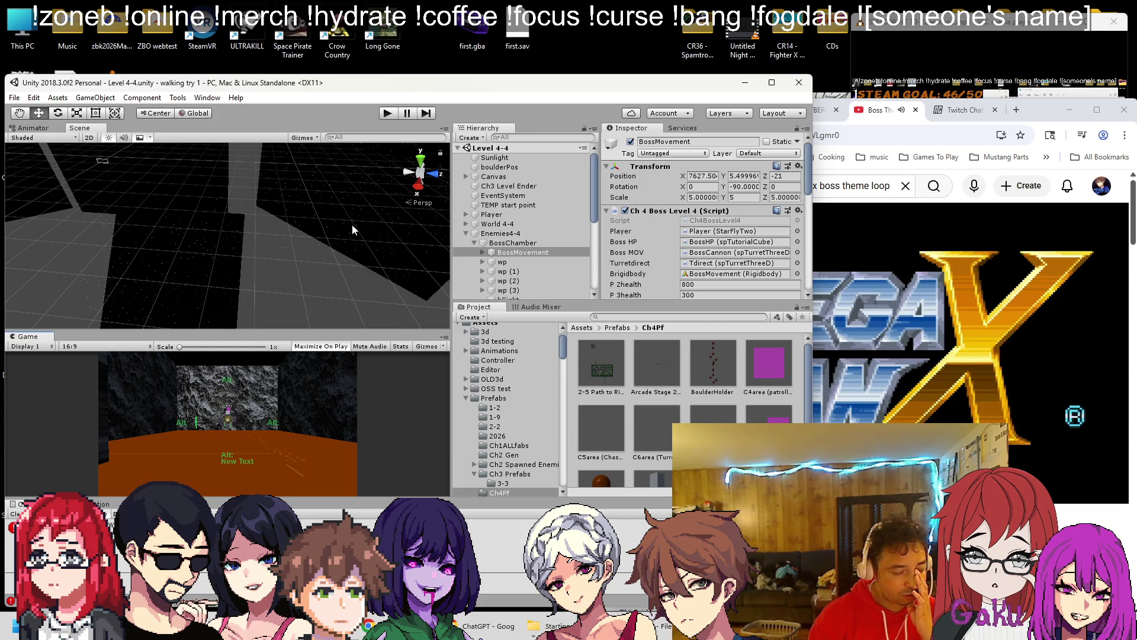
Step: Open the BoulderHolder prefab, select its first Boulder child, and start a play-test
alt+drag(224, 242, 1034, 395)
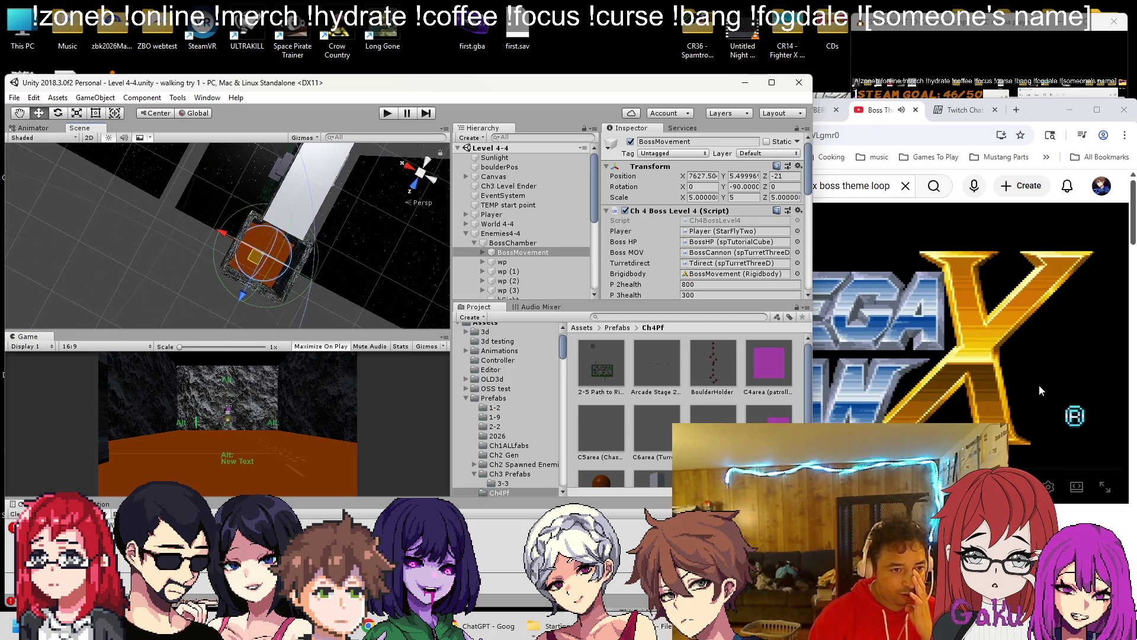
click(291, 278)
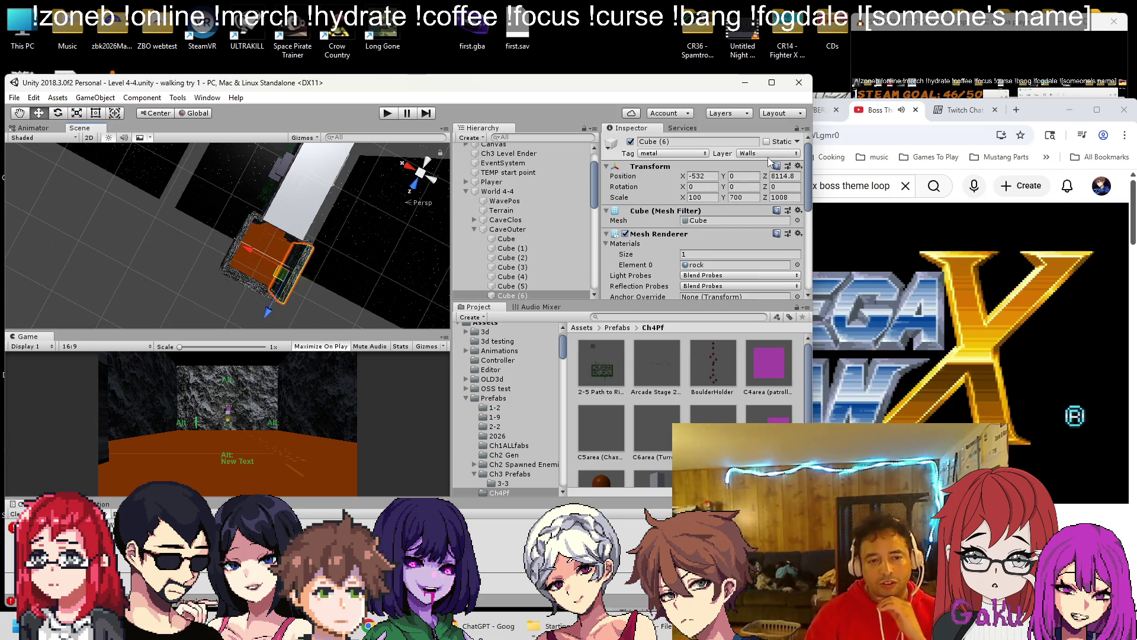
double_click(715, 360)
click(460, 163)
click(483, 172)
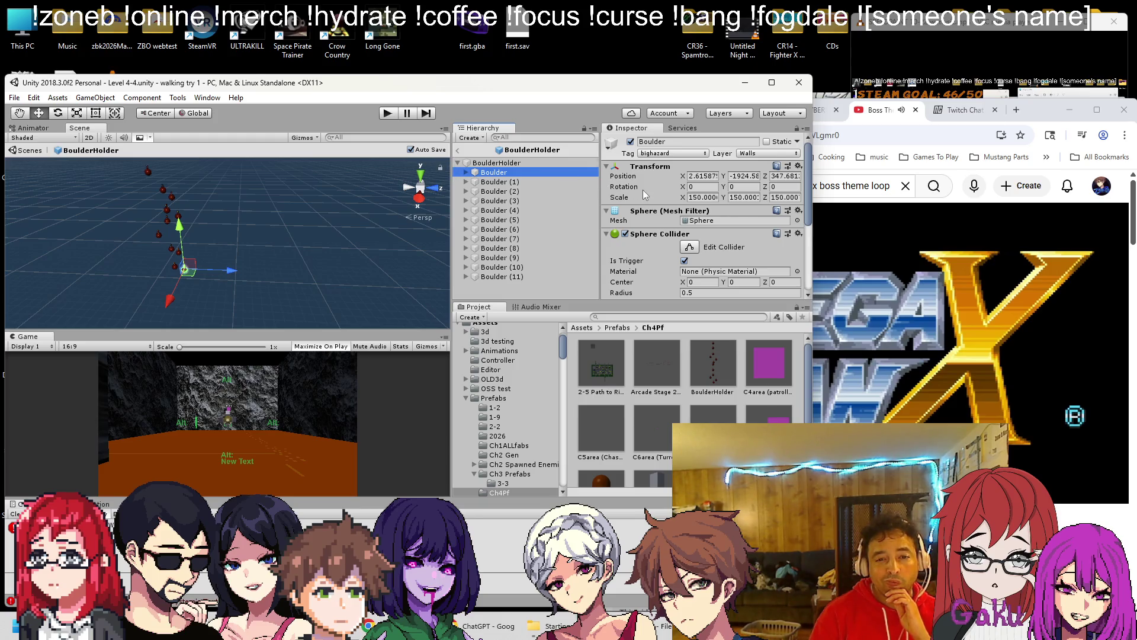
scroll(642, 190, down, 3)
click(385, 114)
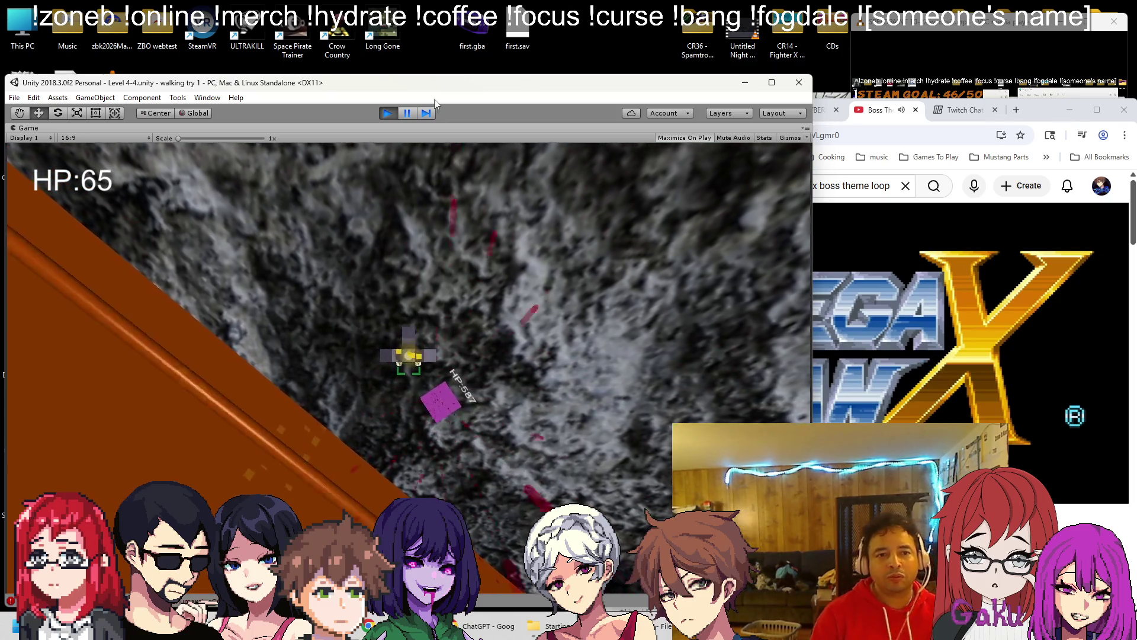
Step: Pause the Level 4-4 boss-fight play-test once the run is finished
click(408, 114)
Step: Under Phase 3, replace the special-moves lines with a note to add a "shadow" for boulders above
key(alt+Tab)
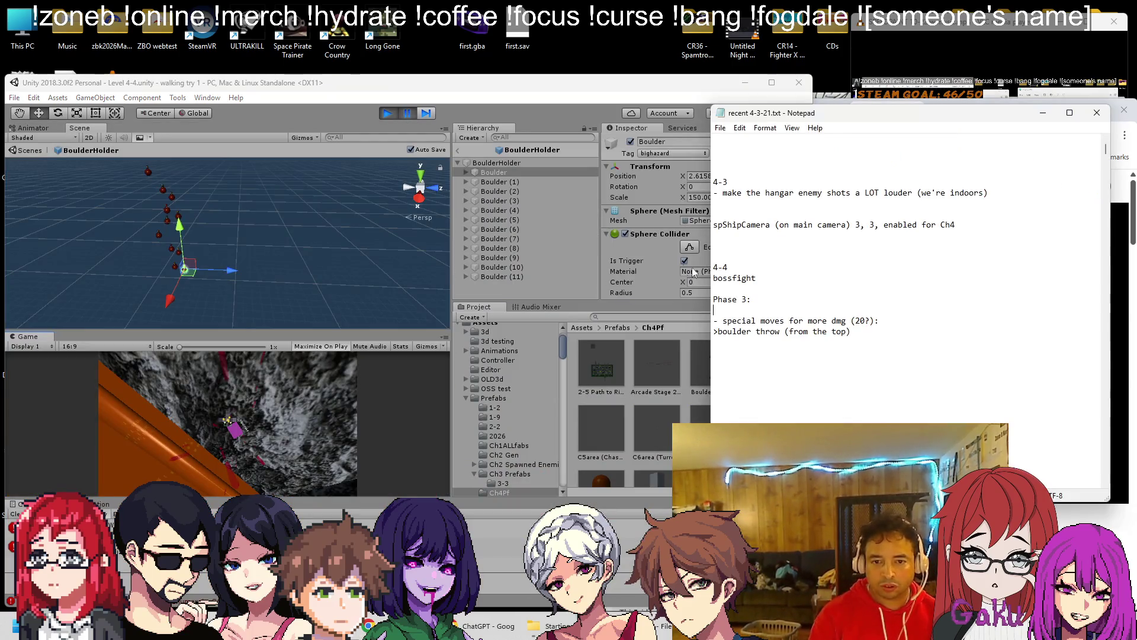
key(shift+Up)
key(shift+Up)
key(Delete)
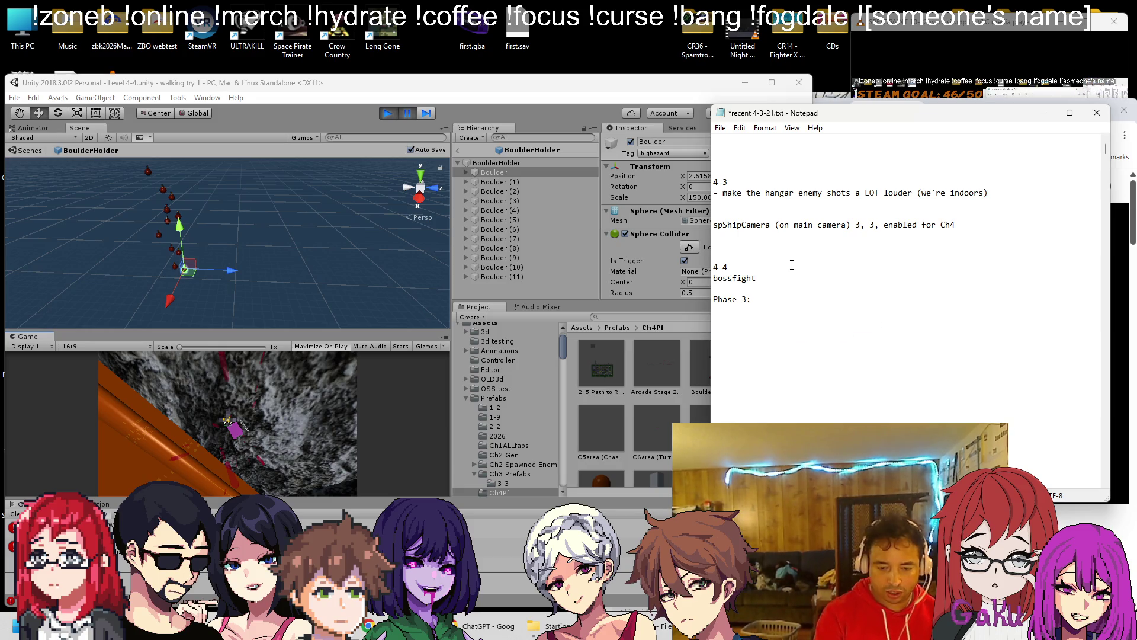
key(Return)
text(** add)
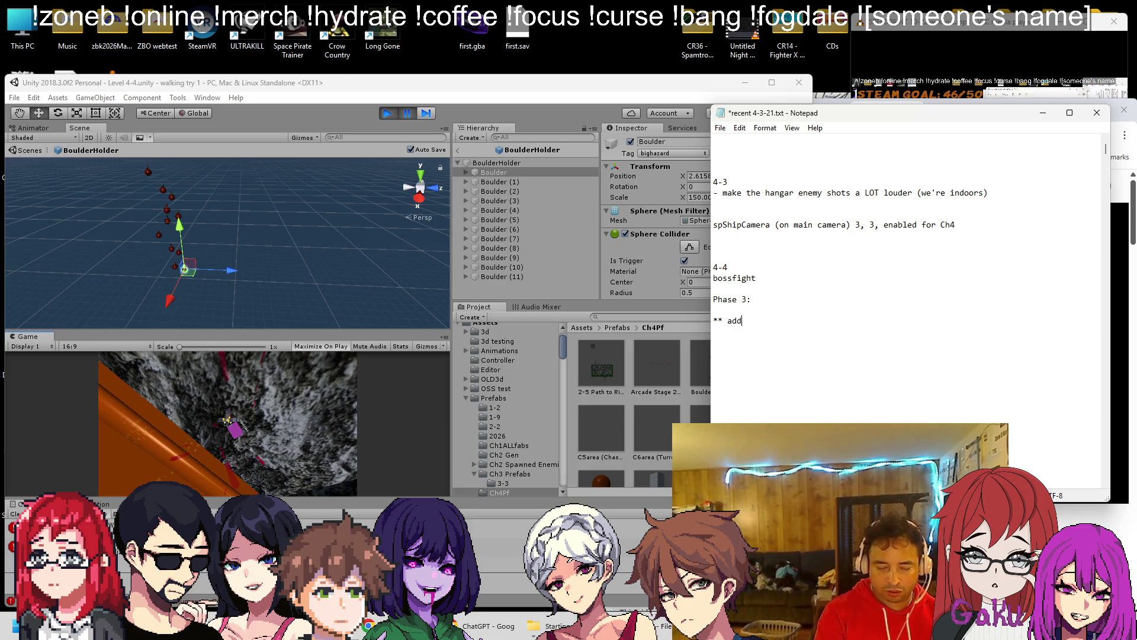
text( so w)
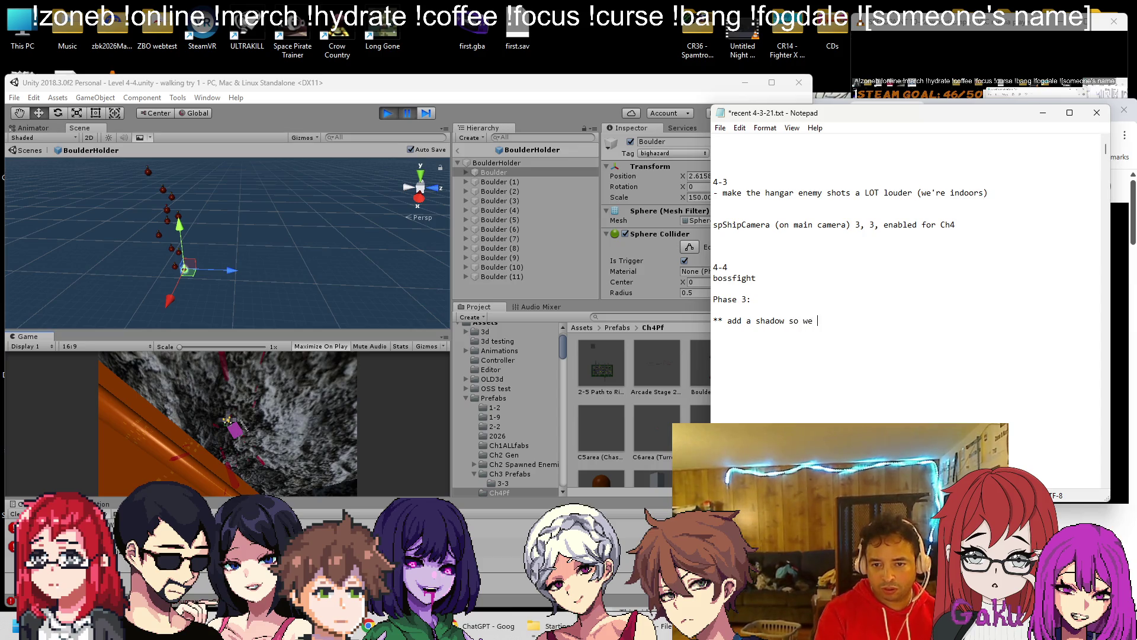
text(en boulde)
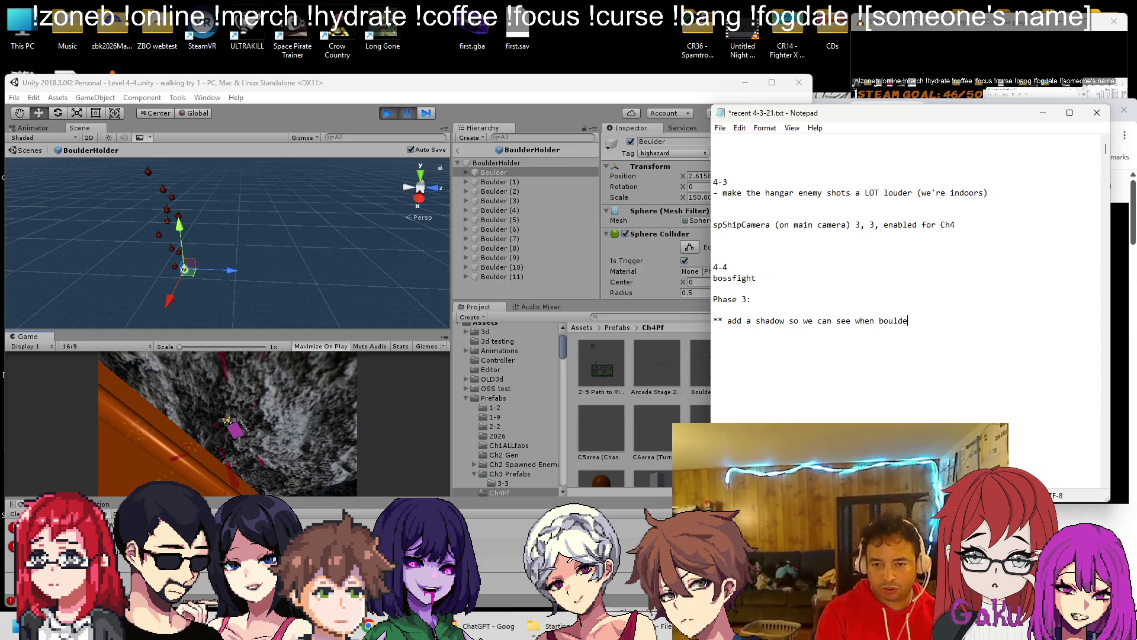
text(ove)
key(Home)
key(shift+Up)
key(shift+Up)
key(Return)
key(Right)
key(Right)
text(")
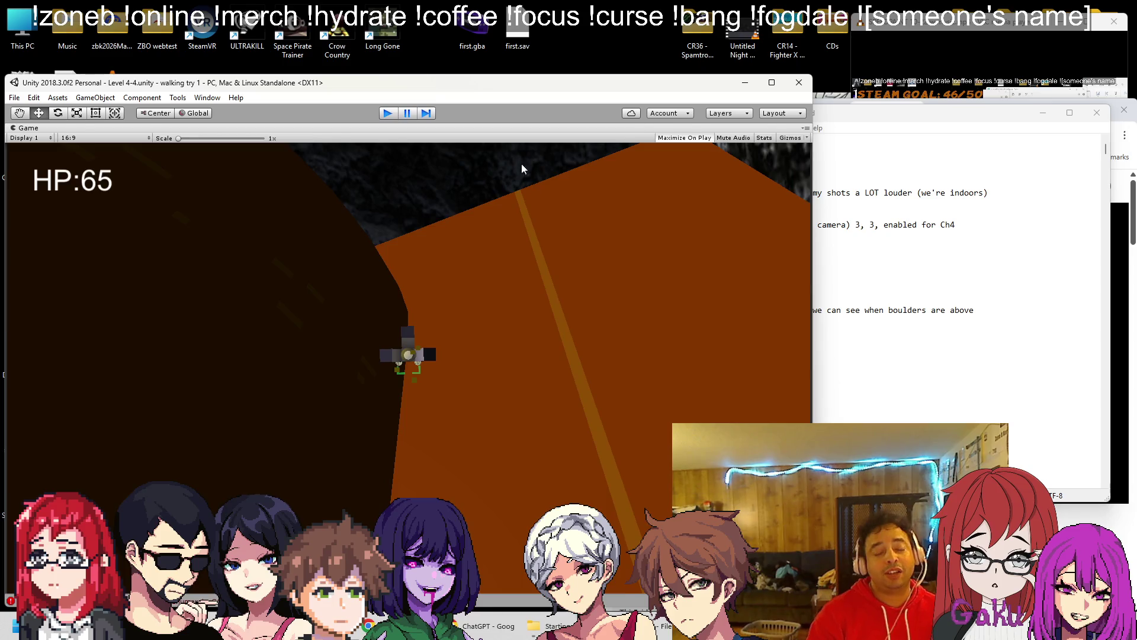
Step: Stop the play-test and add an Effects > Particle System under the first Boulder
key(ctrl+p)
key(f)
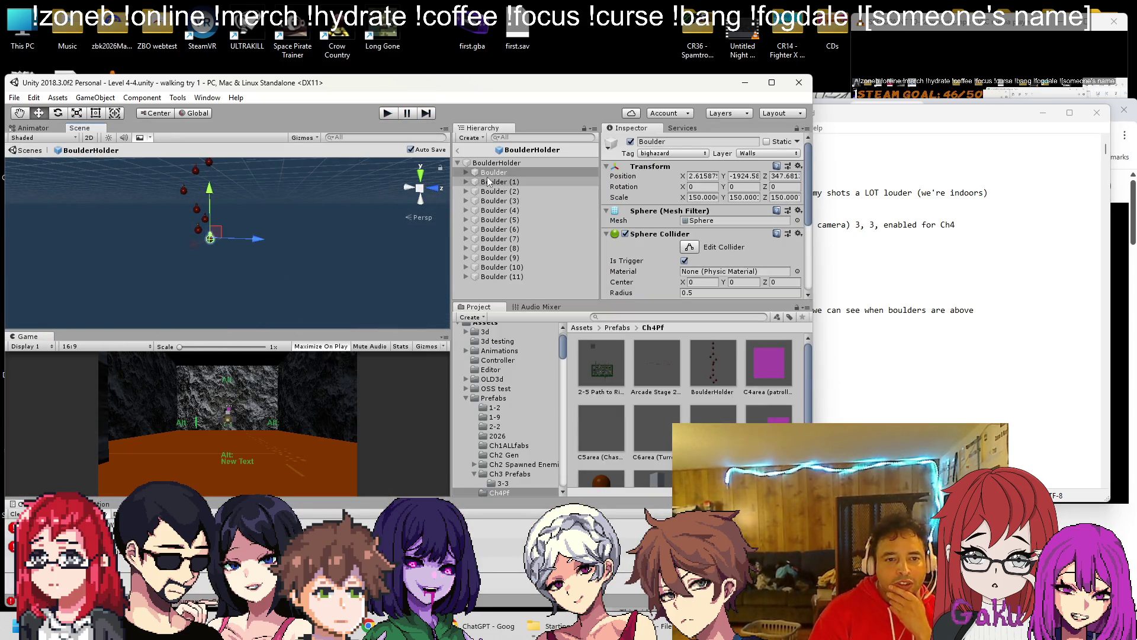
right_click(492, 175)
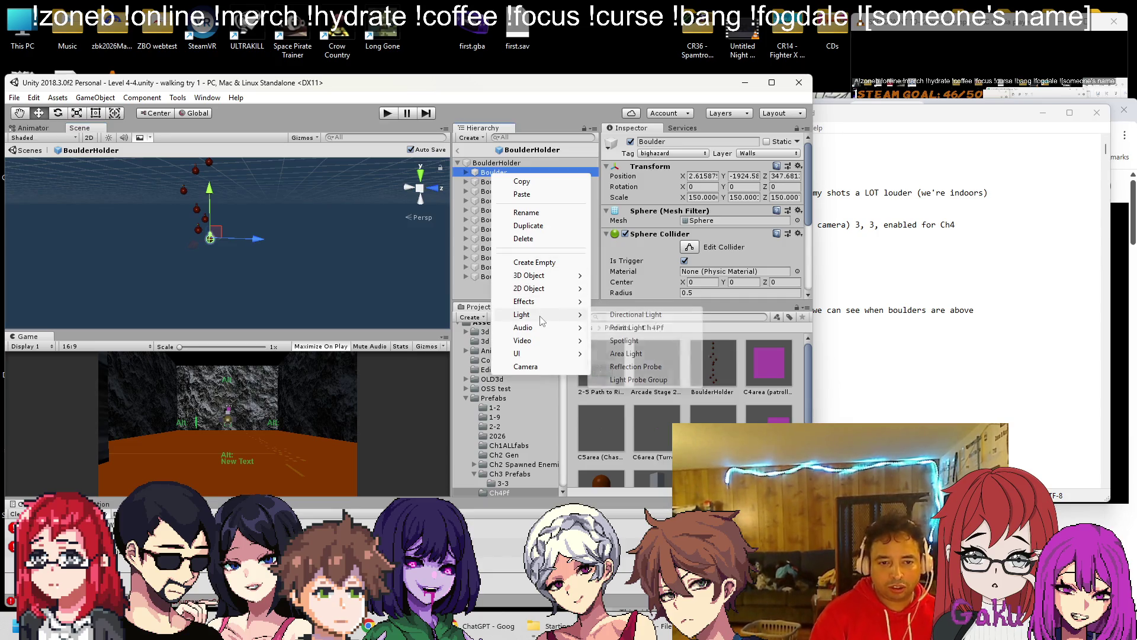
mouse_move(547, 301)
click(633, 301)
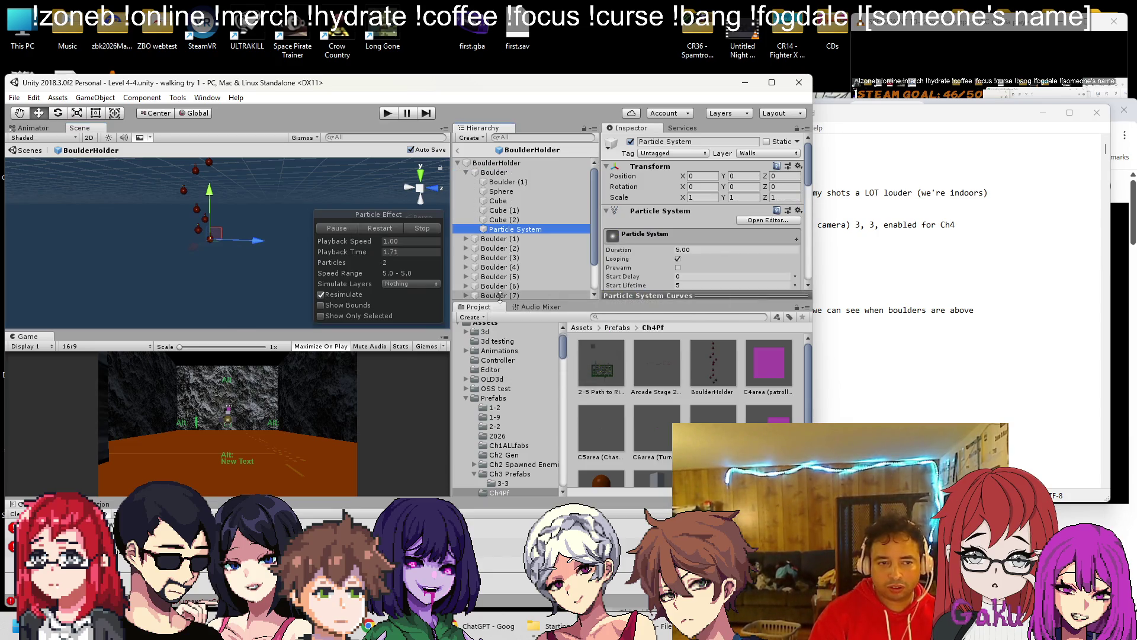
scroll(185, 260, up, 3)
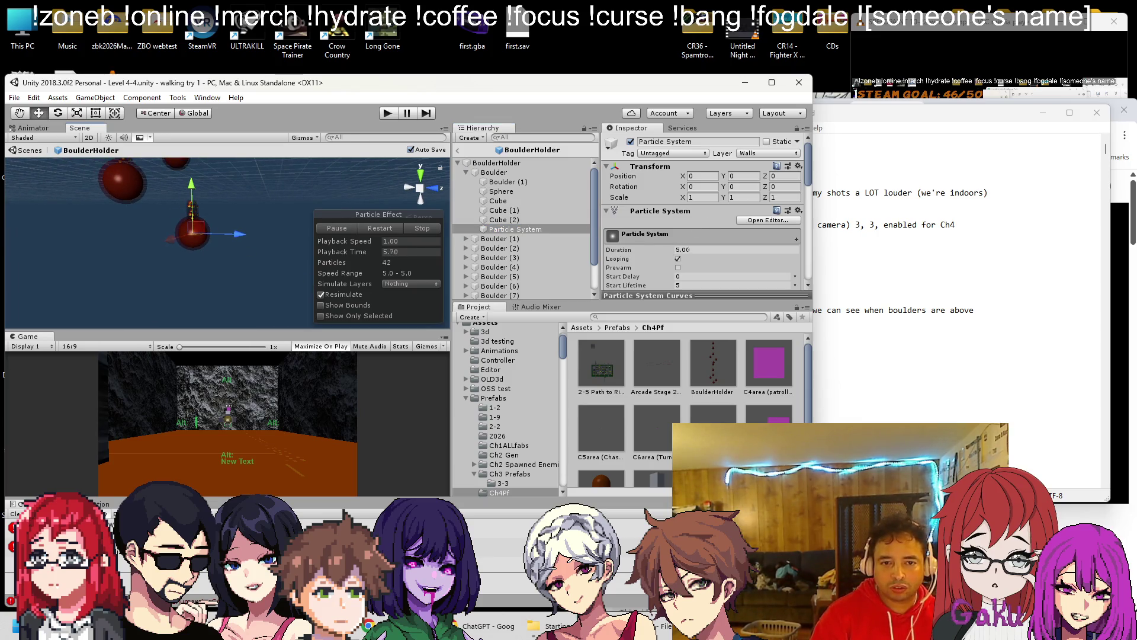
Step: Set the new particle system's Duration to 100
text(10)
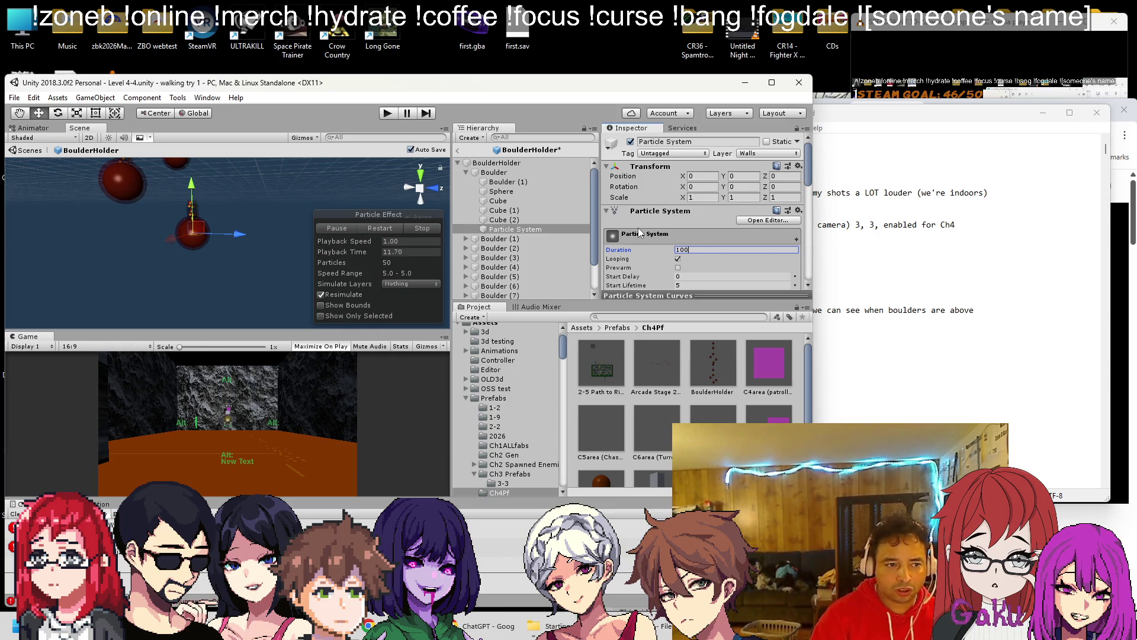
key(Return)
scroll(178, 255, up, 5)
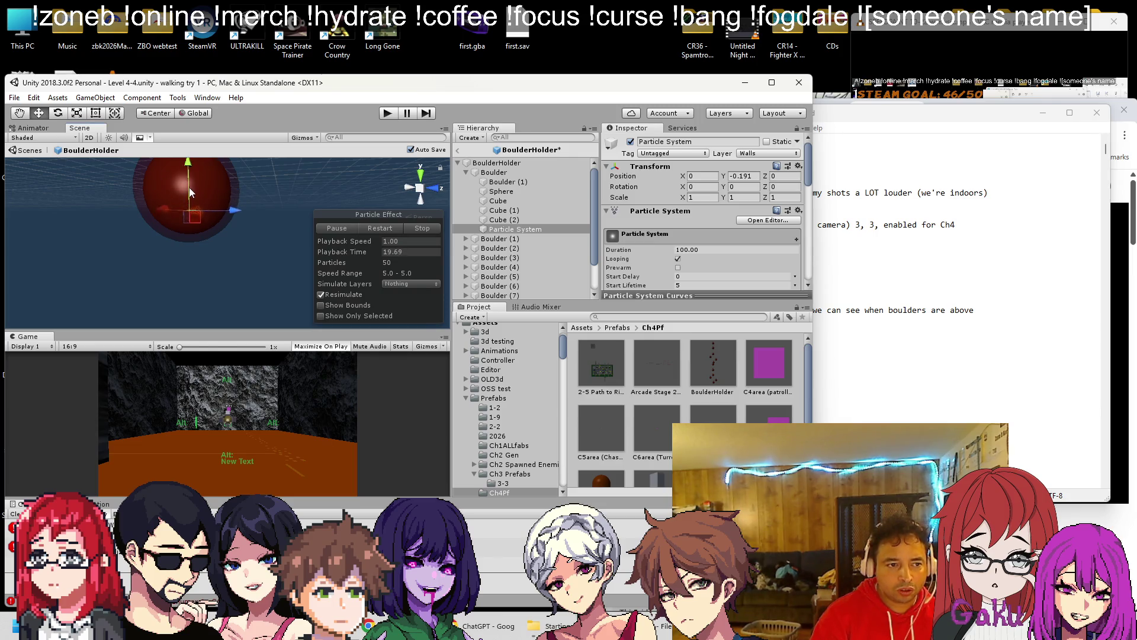
scroll(178, 248, up, 3)
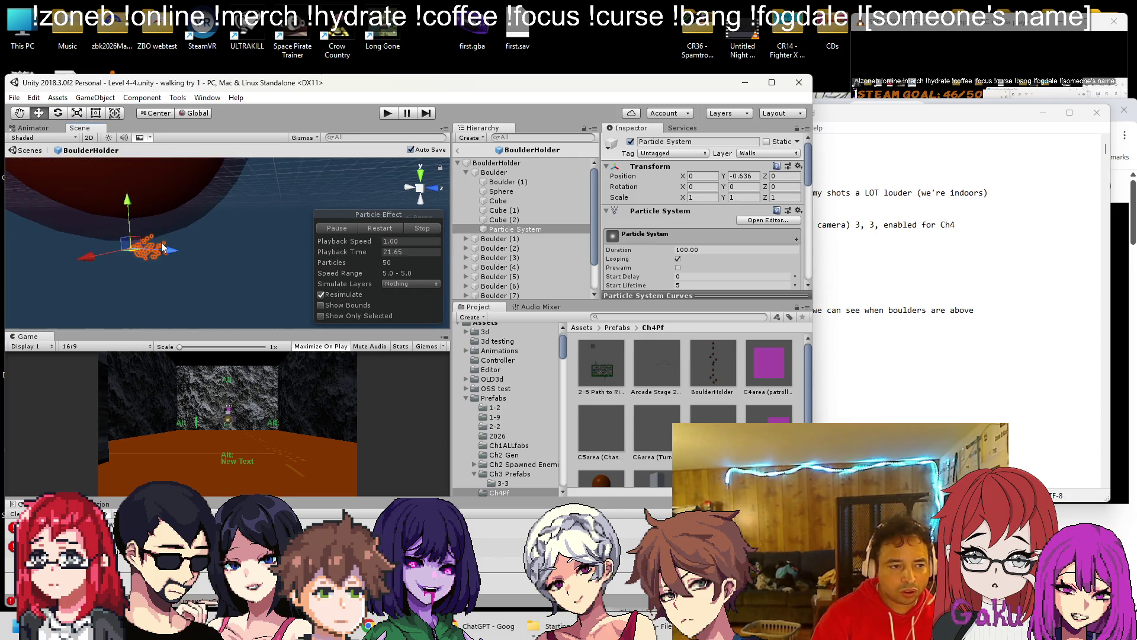
Step: Rotate the particle system about 86 degrees around its Z axis
click(61, 113)
drag(98, 285, 114, 105)
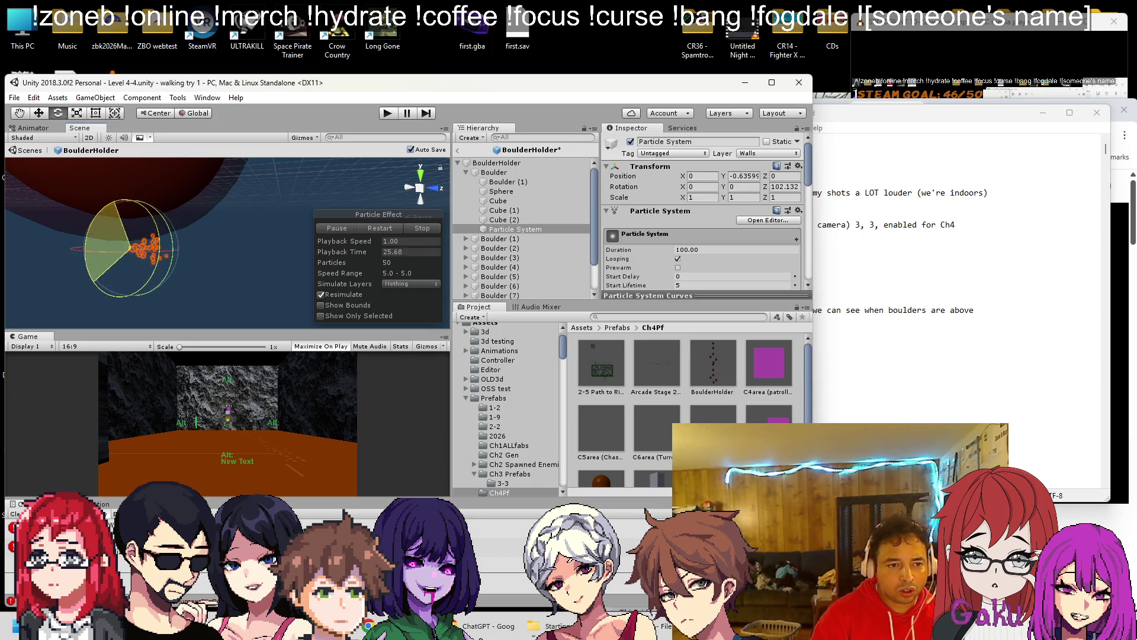
drag(214, 27, 215, 28)
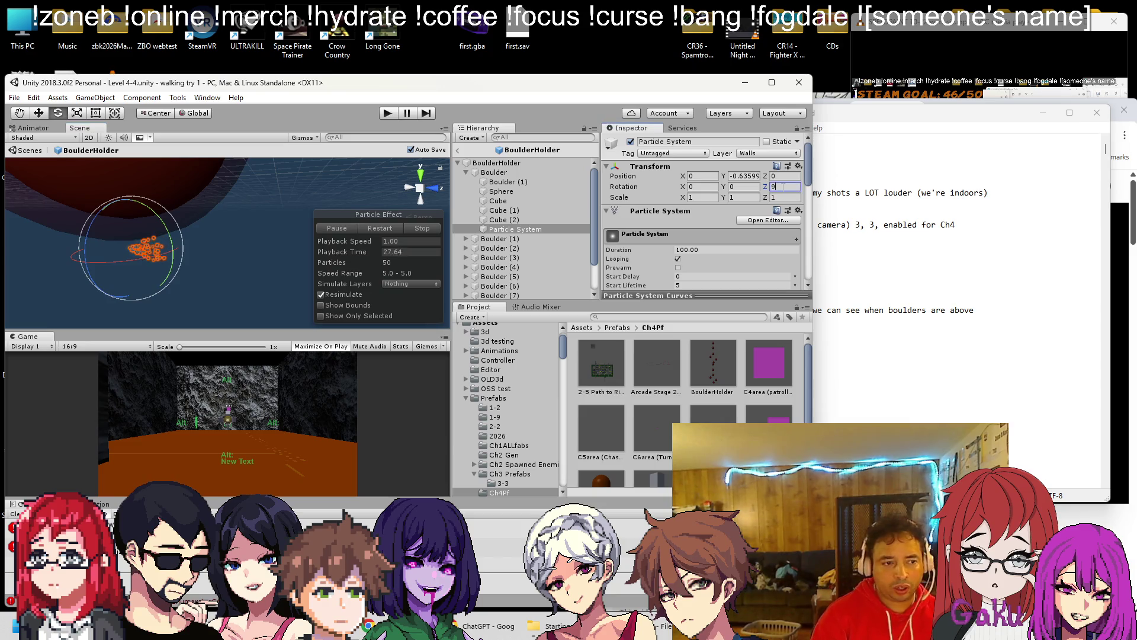
key(alt+Tab)
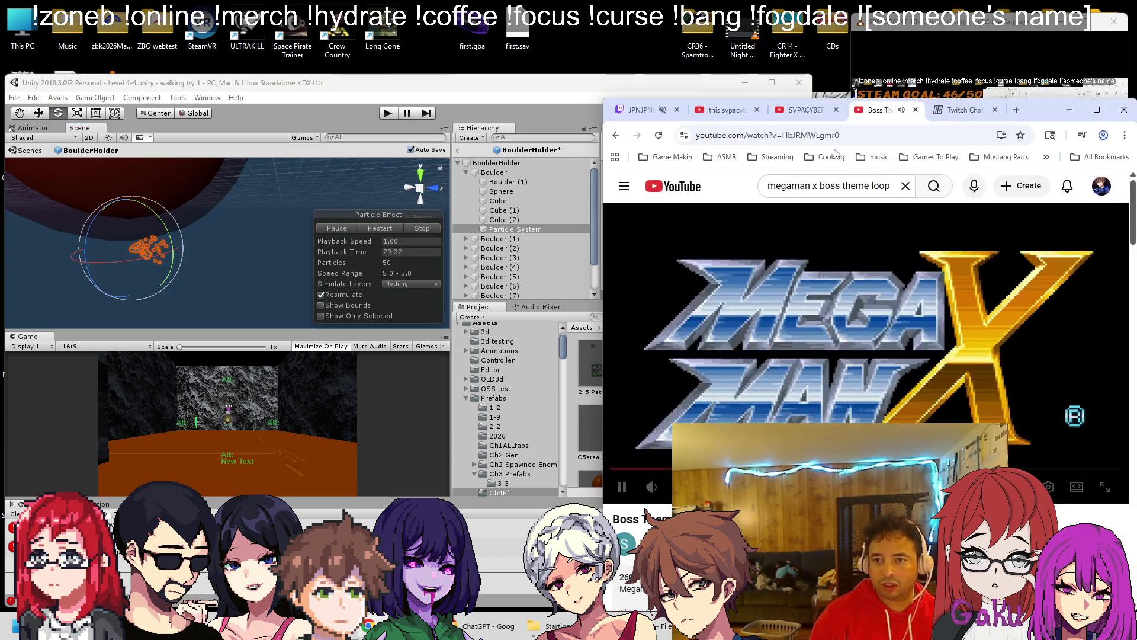
click(806, 109)
click(640, 110)
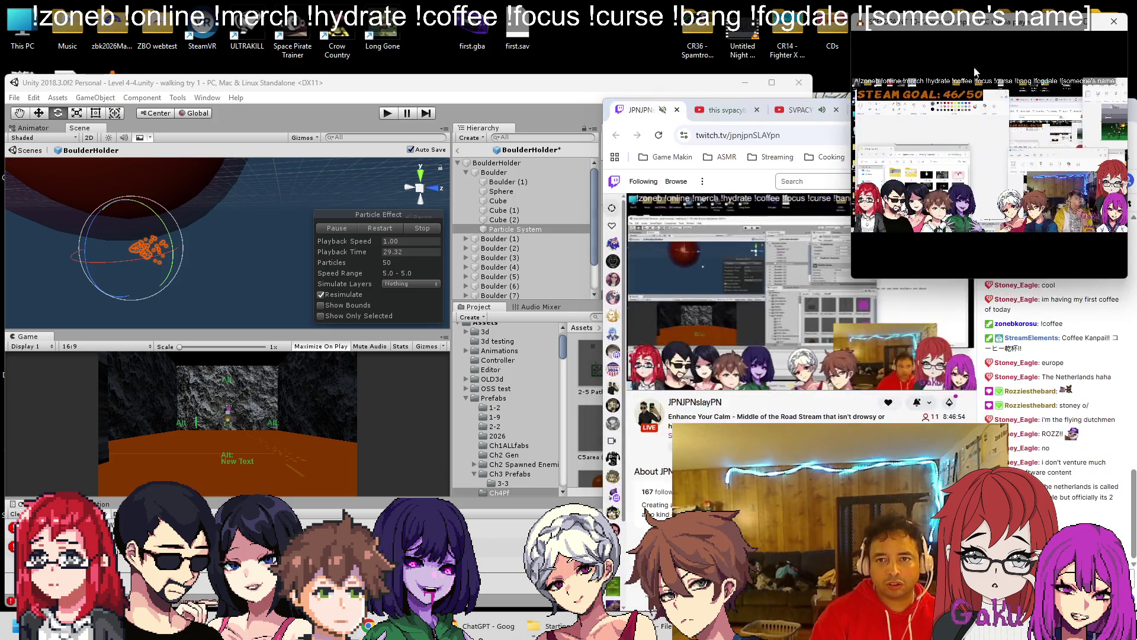
click(352, 117)
mouse_move(115, 190)
mouse_down()
mouse_move(140, 212)
mouse_move(108, 232)
mouse_move(172, 296)
mouse_move(209, 412)
mouse_move(187, 350)
mouse_up()
key(e)
Step: Set the particle system's rotation to 90, -180, -90
drag(153, 248, 142, 239)
double_click(700, 187)
text(90)
key(Tab)
text(-180)
key(Tab)
text(-)
key(Return)
Step: Raise the particle system slightly with the Move tool and reselect it
key(w)
drag(166, 274, 159, 176)
key(f)
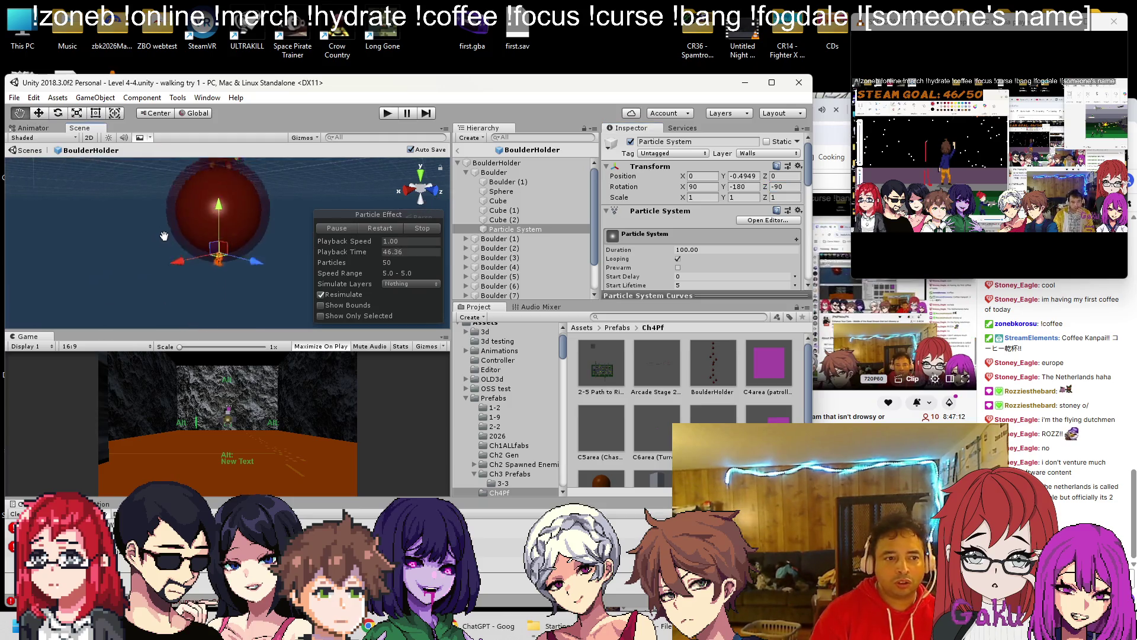
click(507, 172)
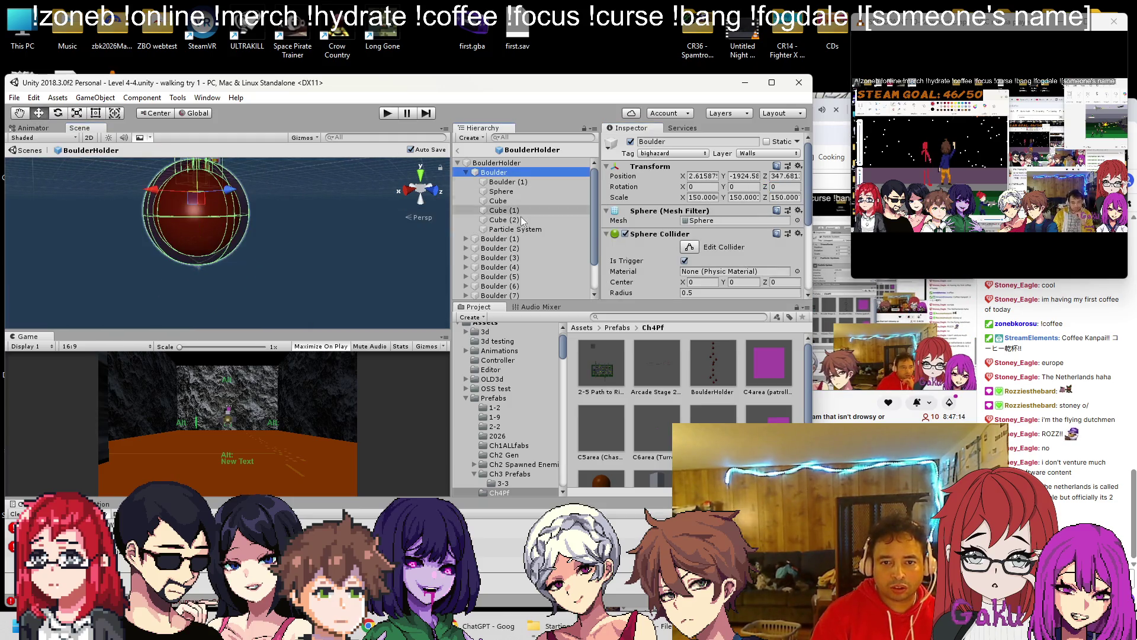
click(518, 230)
Step: Scale the particle system to 10, 10, 10
text(f)
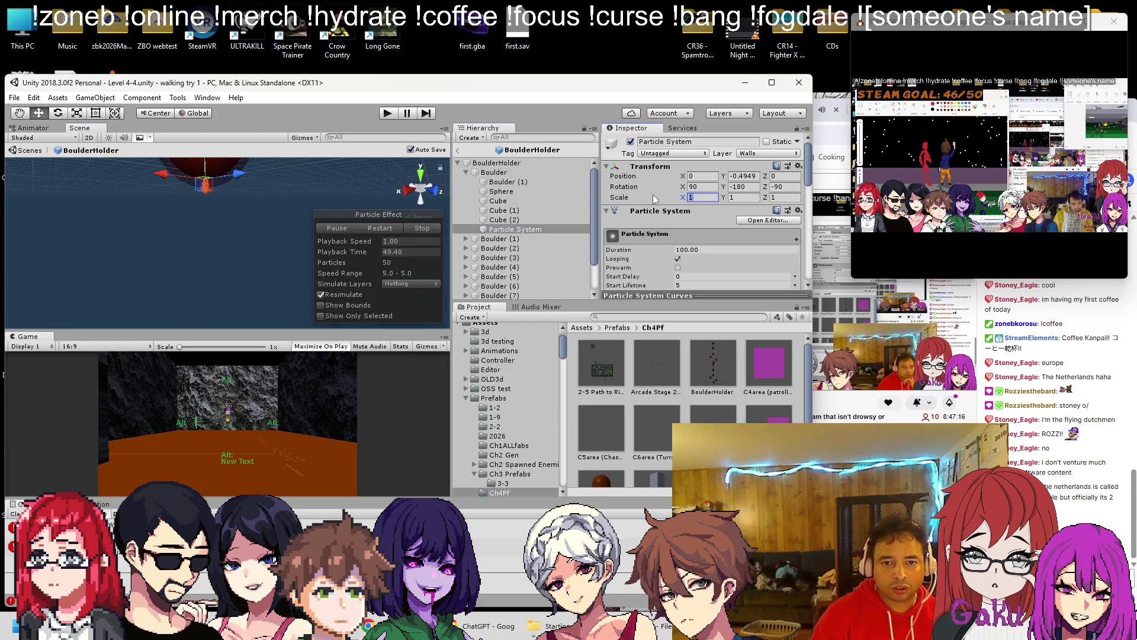
text(10)
key(Tab)
text(10)
key(Return)
drag(285, 200, 284, 197)
text(10)
key(Return)
scroll(243, 317, up, 3)
mouse_move(242, 314)
mouse_down()
mouse_move(234, 244)
mouse_move(173, 221)
mouse_up()
scroll(165, 225, down, 5)
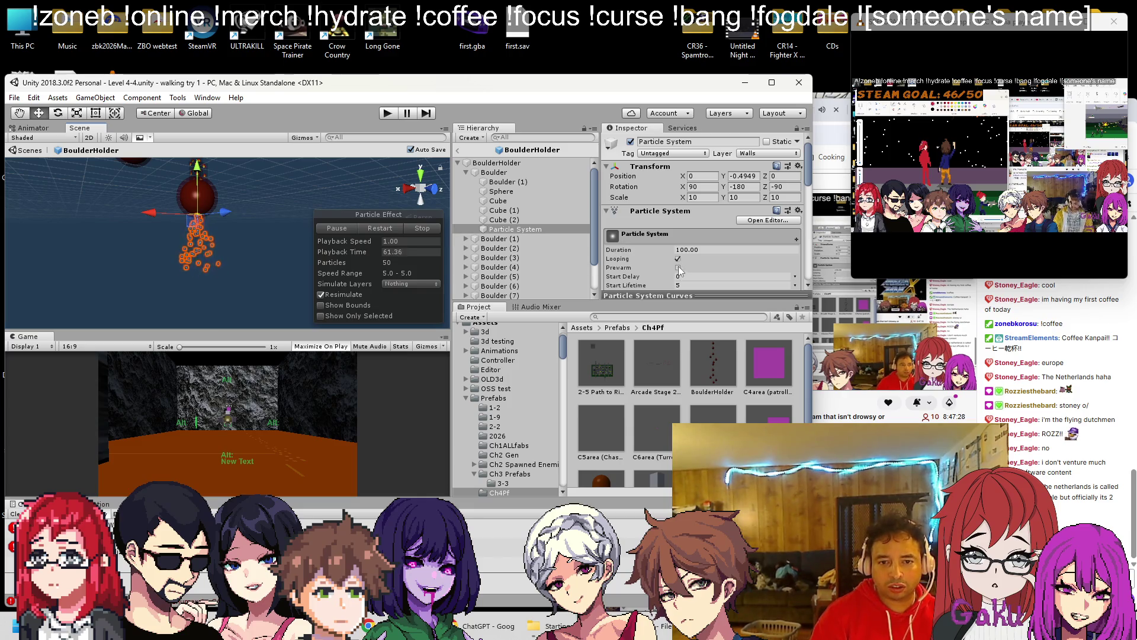
Step: Set the particles' Start Lifetime to 45 and Duration to 10
click(697, 251)
text(5)
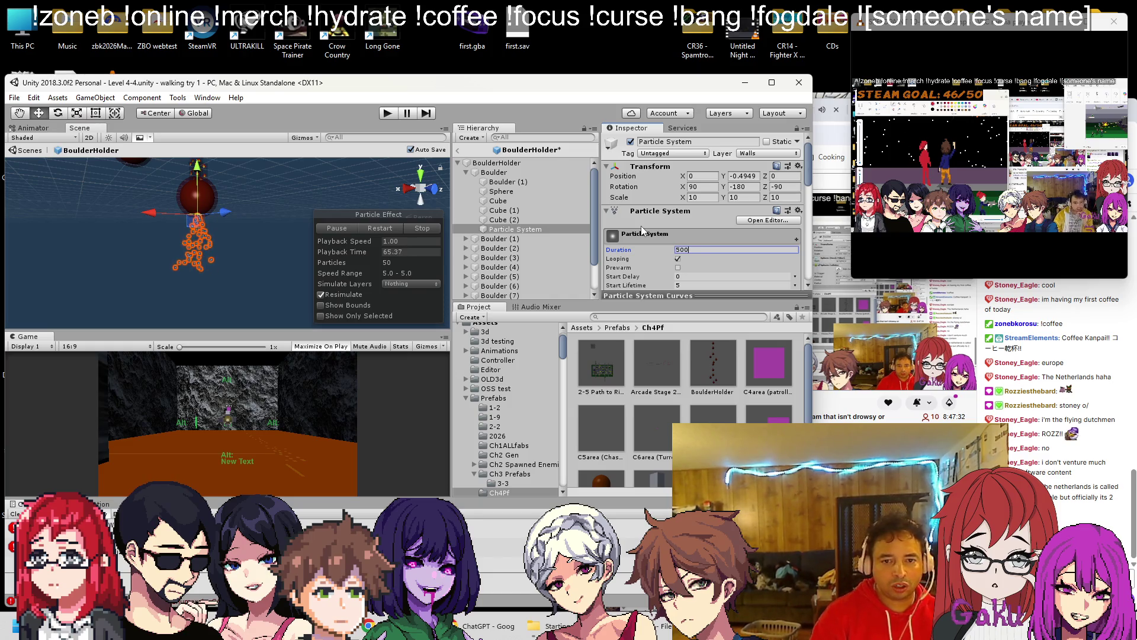
scroll(711, 208, down, 3)
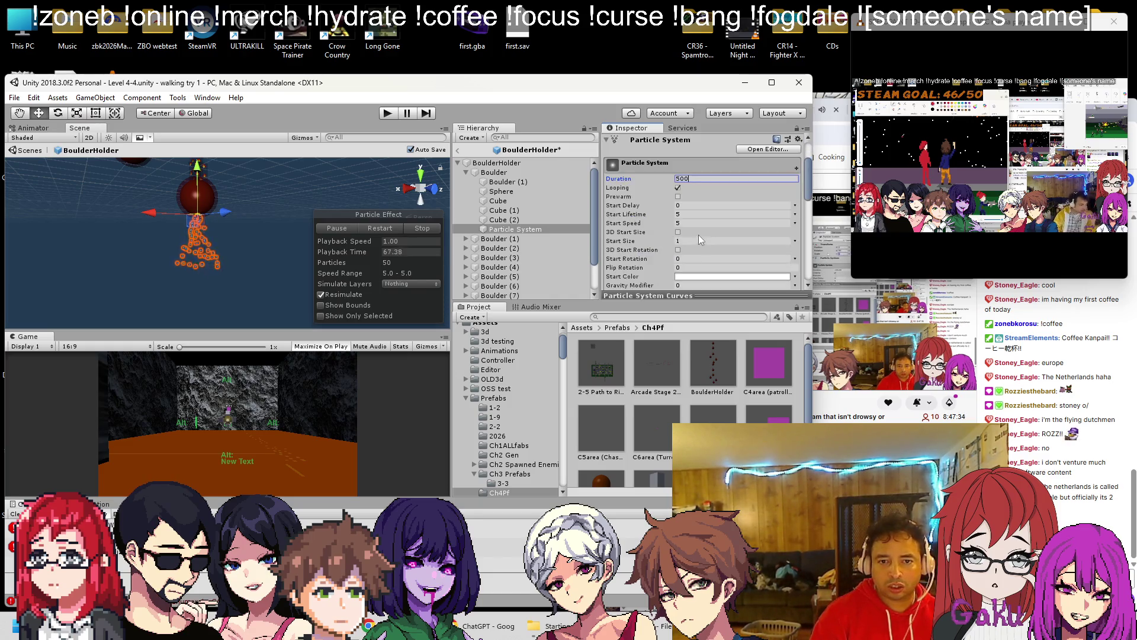
click(711, 214)
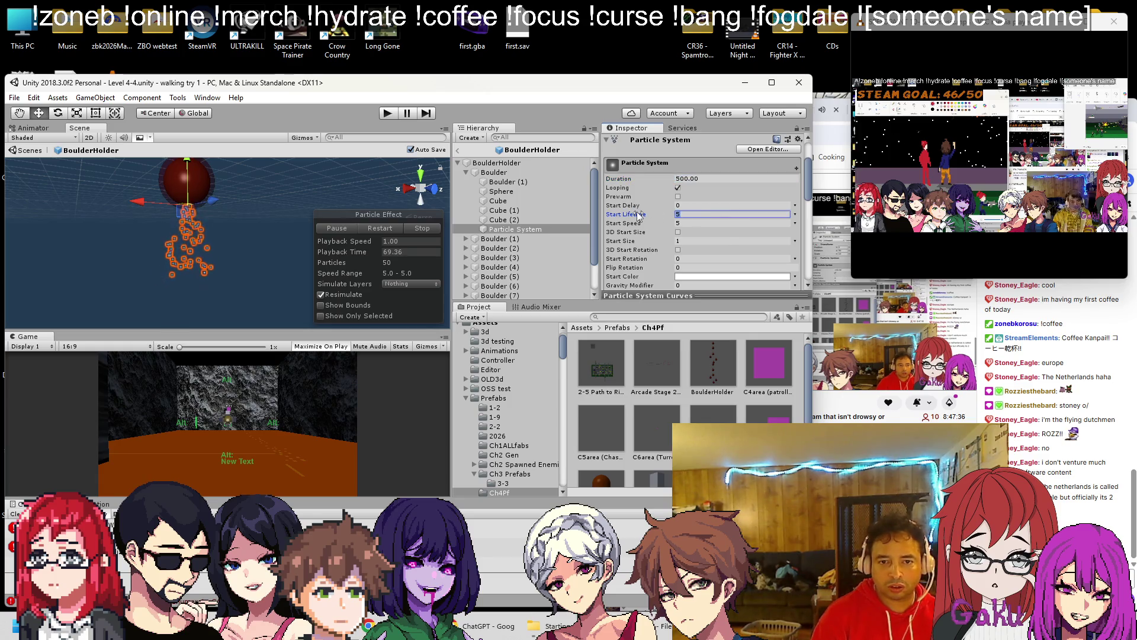
text(5)
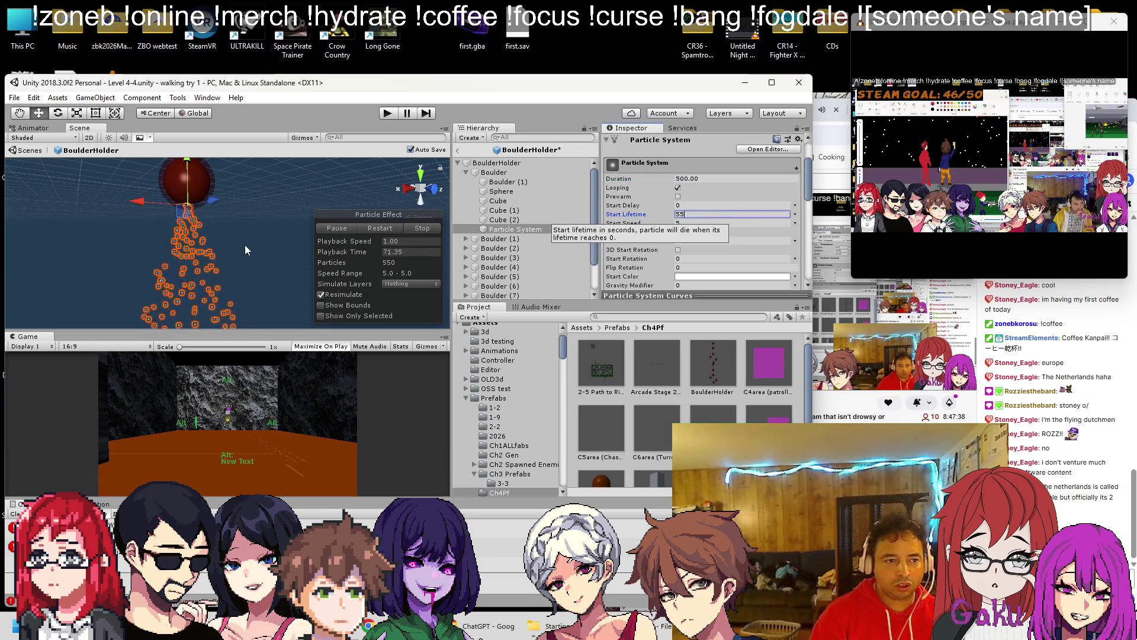
scroll(253, 243, down, 4)
drag(217, 260, 249, 284)
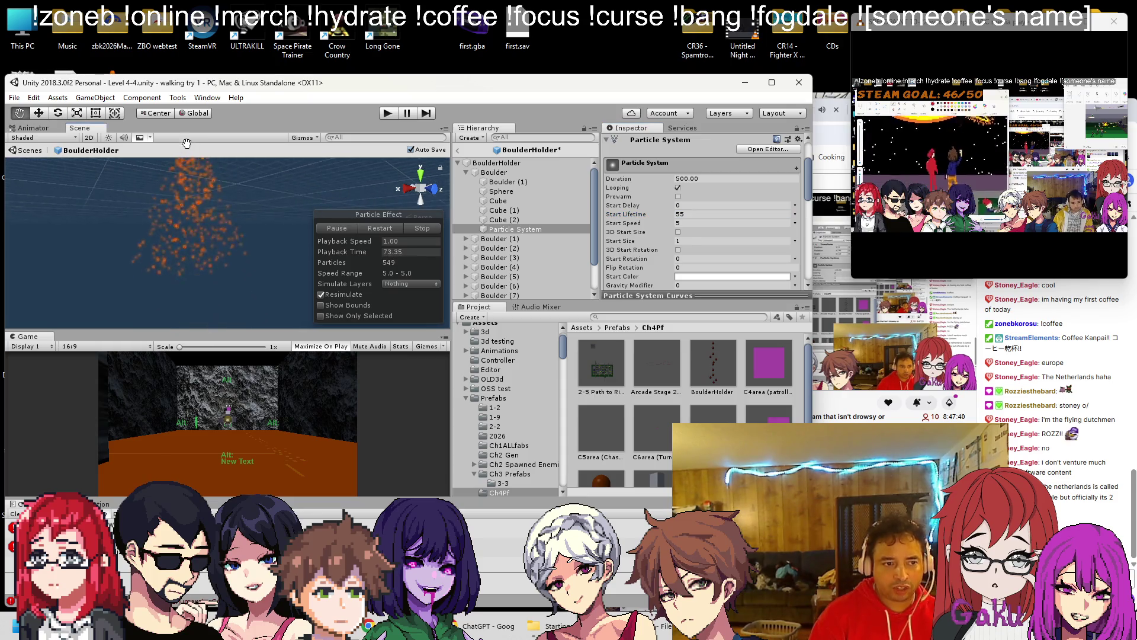
text(45)
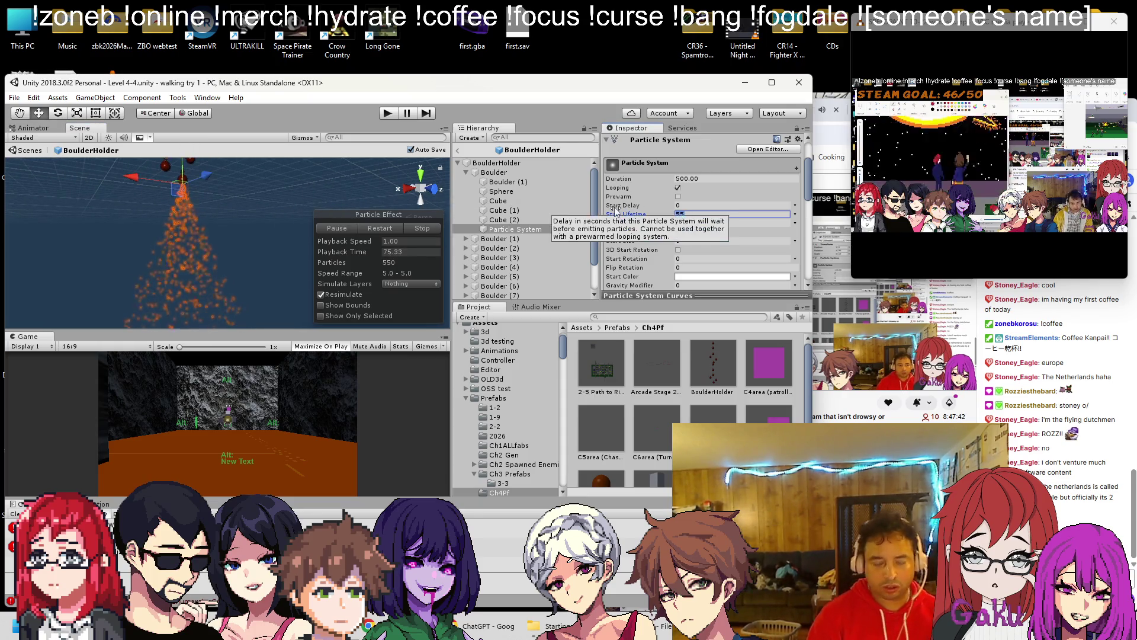
scroll(699, 229, up, 2)
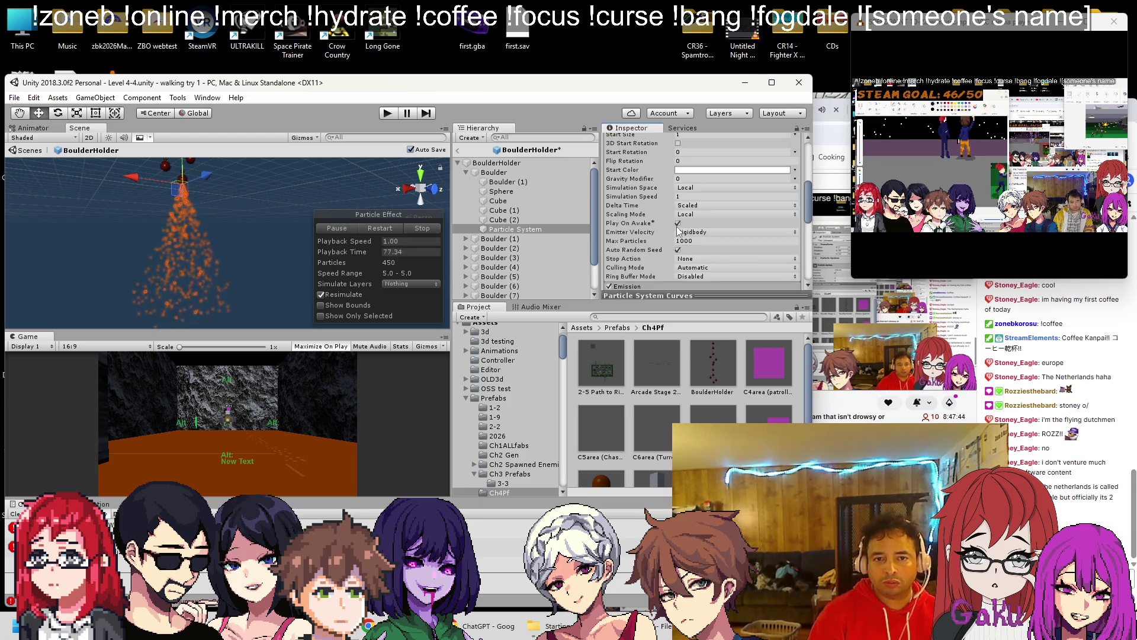
click(711, 213)
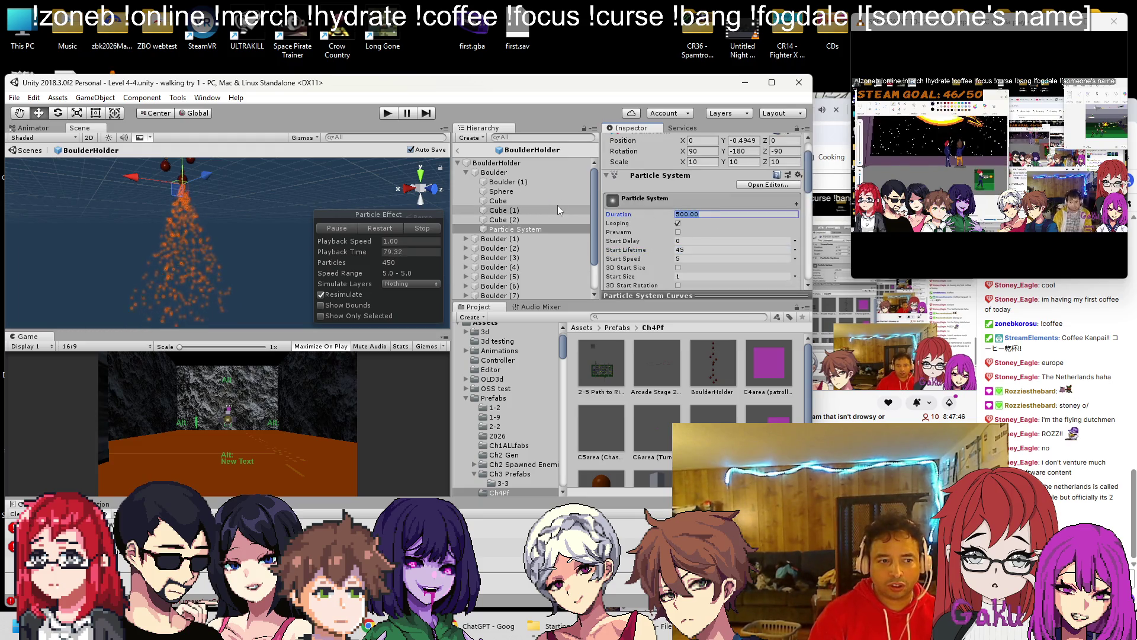
text(10)
key(Return)
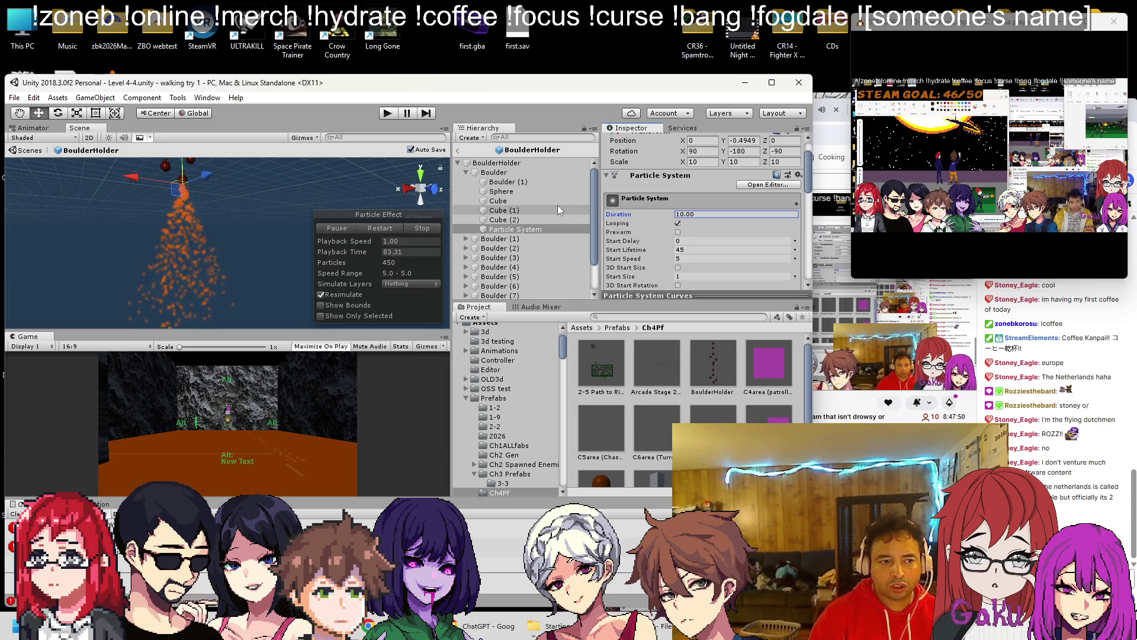
Step: Restart the particle preview and enable Prewarm
click(375, 230)
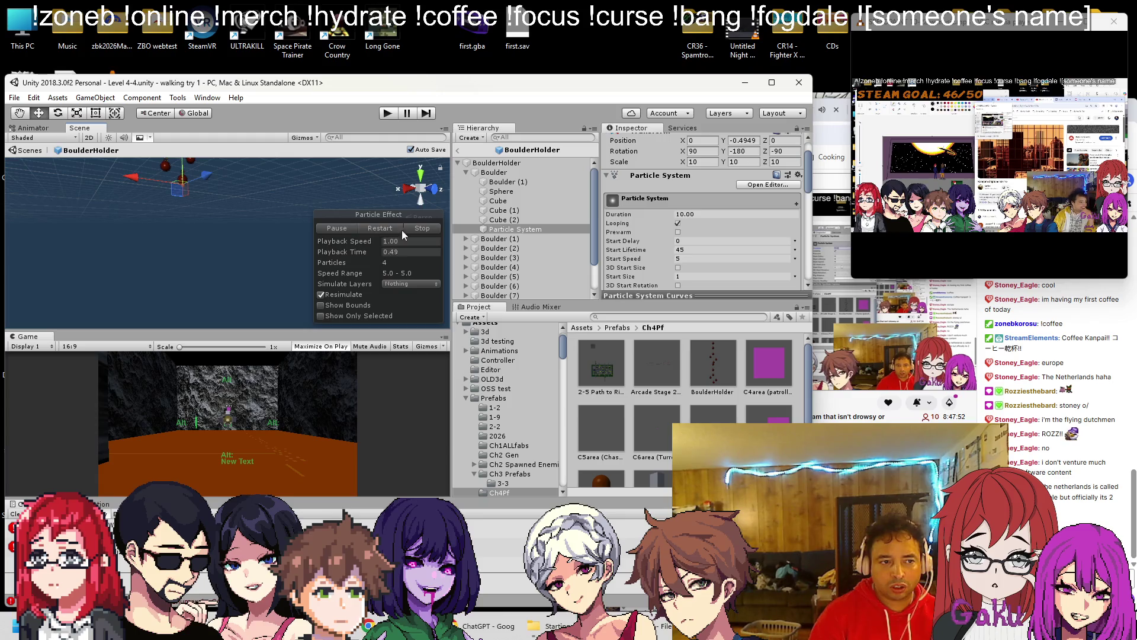
click(677, 231)
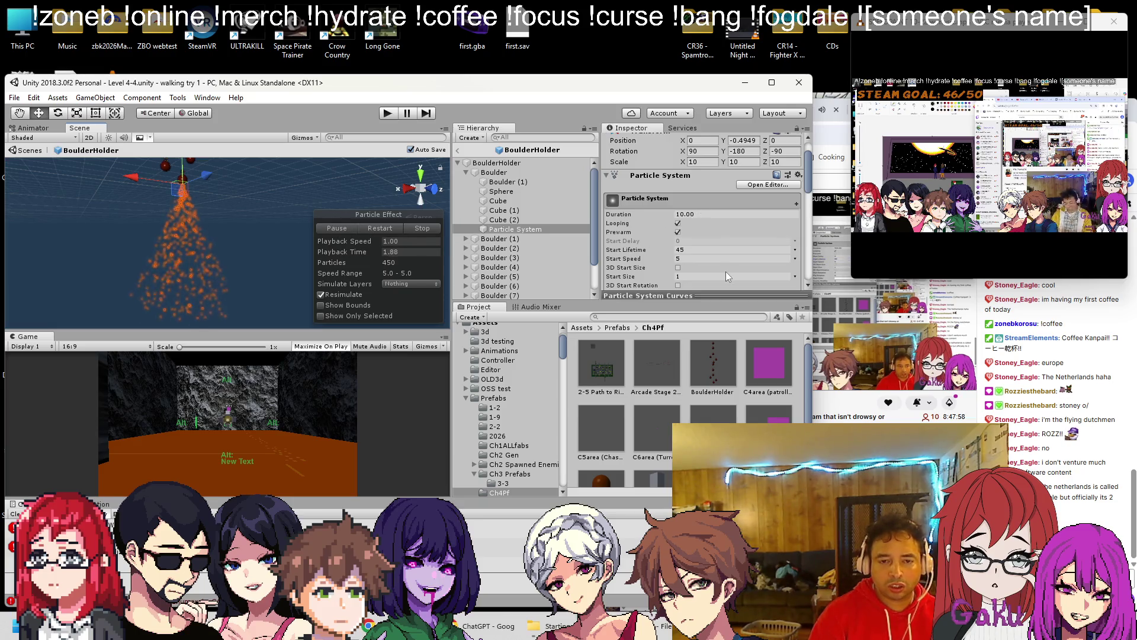
scroll(726, 271, down, 3)
scroll(663, 249, down, 6)
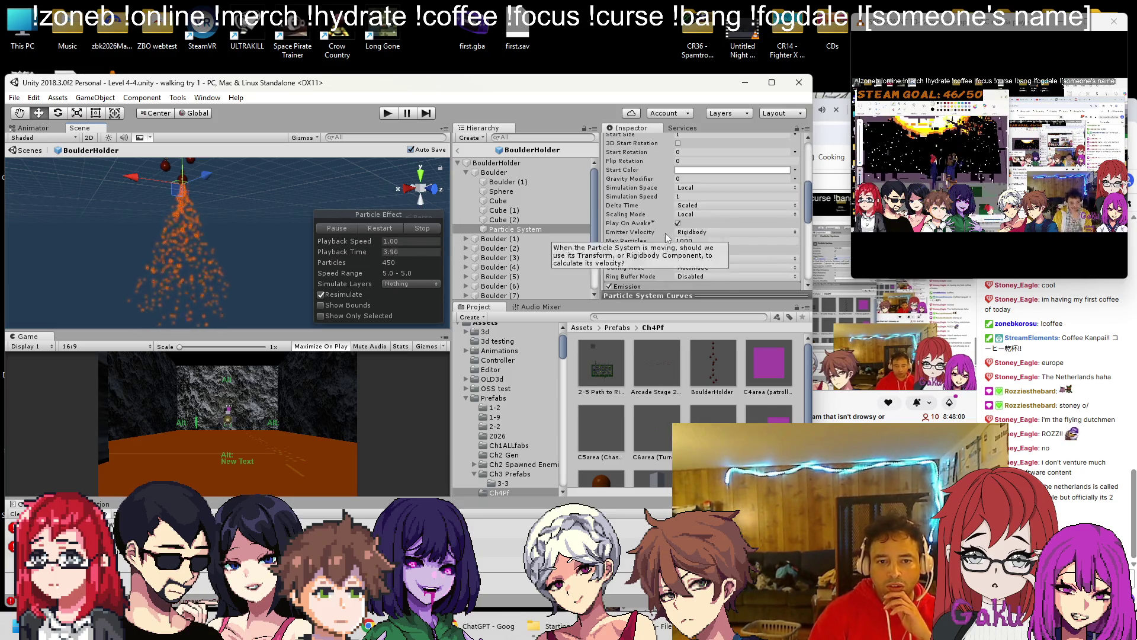
Step: In the Shape module, keep the Cone emitter and widen its angle from 25 to 26.3
click(628, 224)
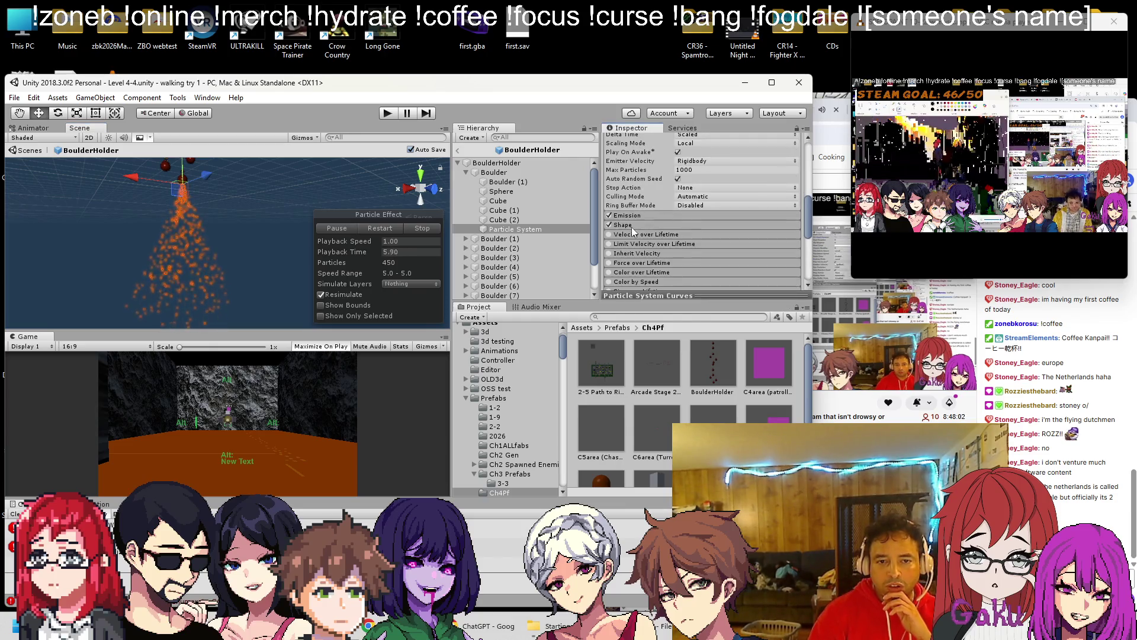
click(698, 235)
click(645, 244)
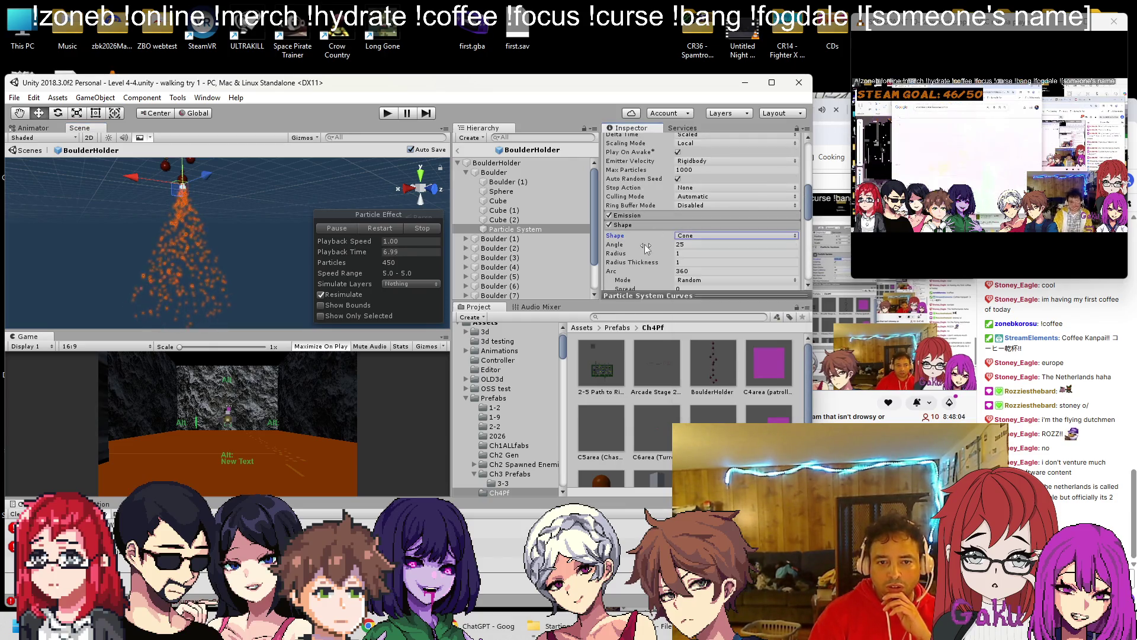
mouse_move(630, 244)
mouse_down()
mouse_move(617, 247)
mouse_move(671, 267)
mouse_up()
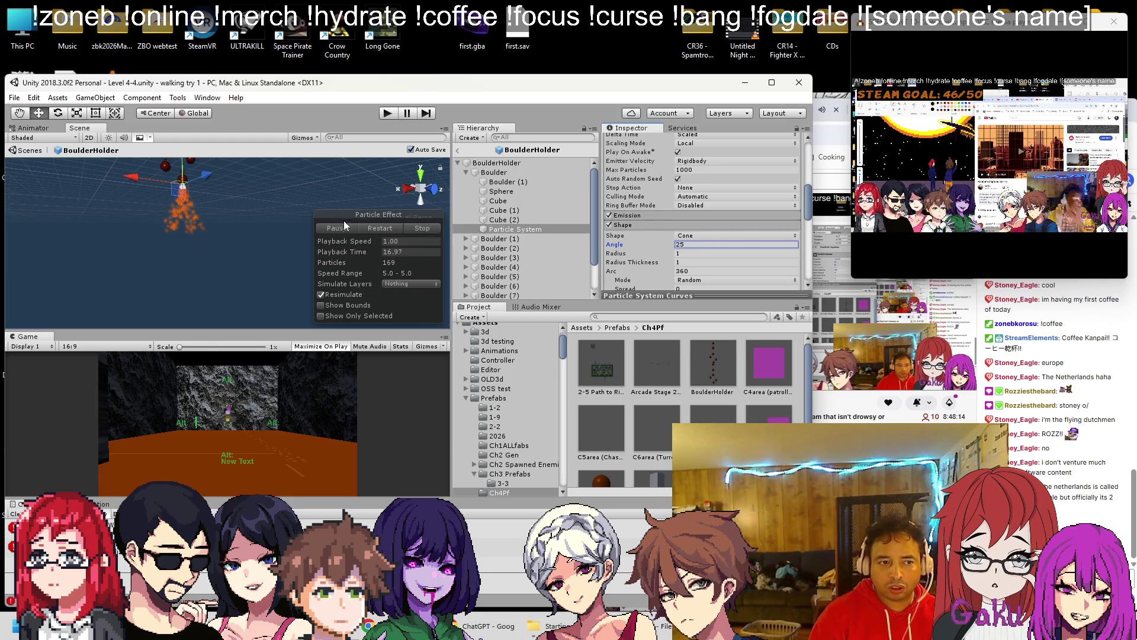
scroll(175, 197, up, 3)
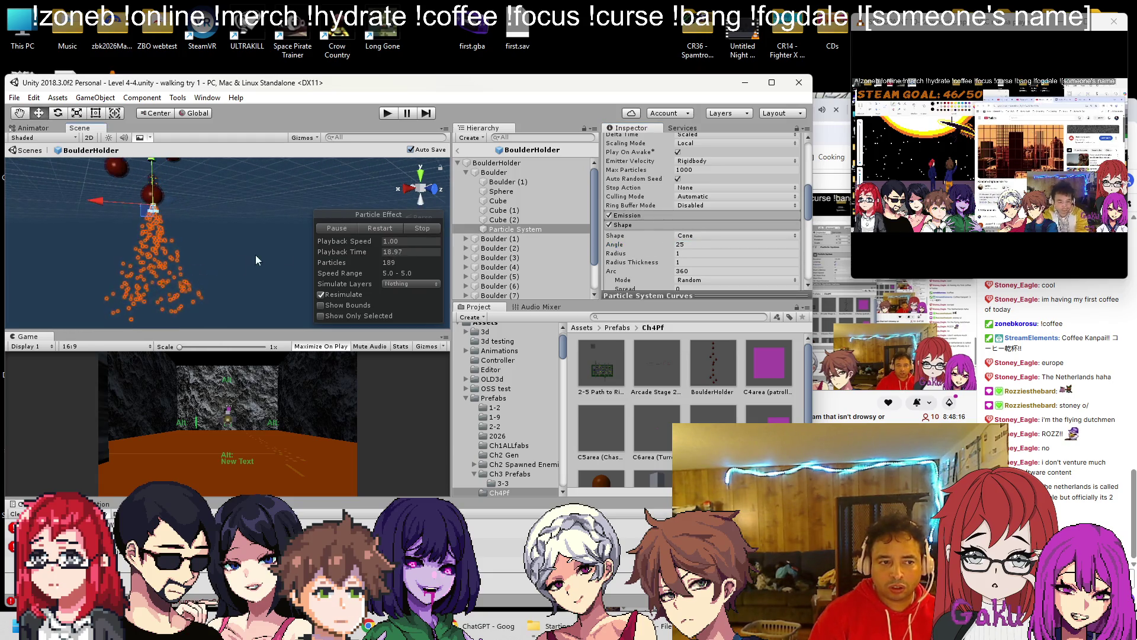
scroll(237, 277, down, 2)
drag(621, 244, 628, 268)
scroll(652, 249, up, 10)
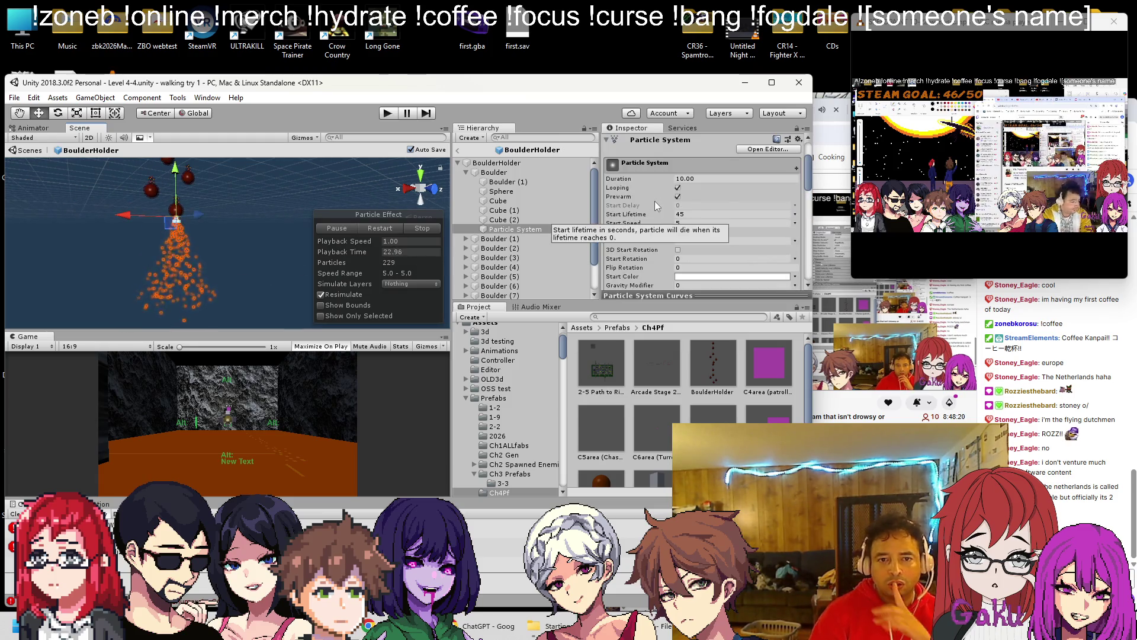
scroll(692, 201, down, 3)
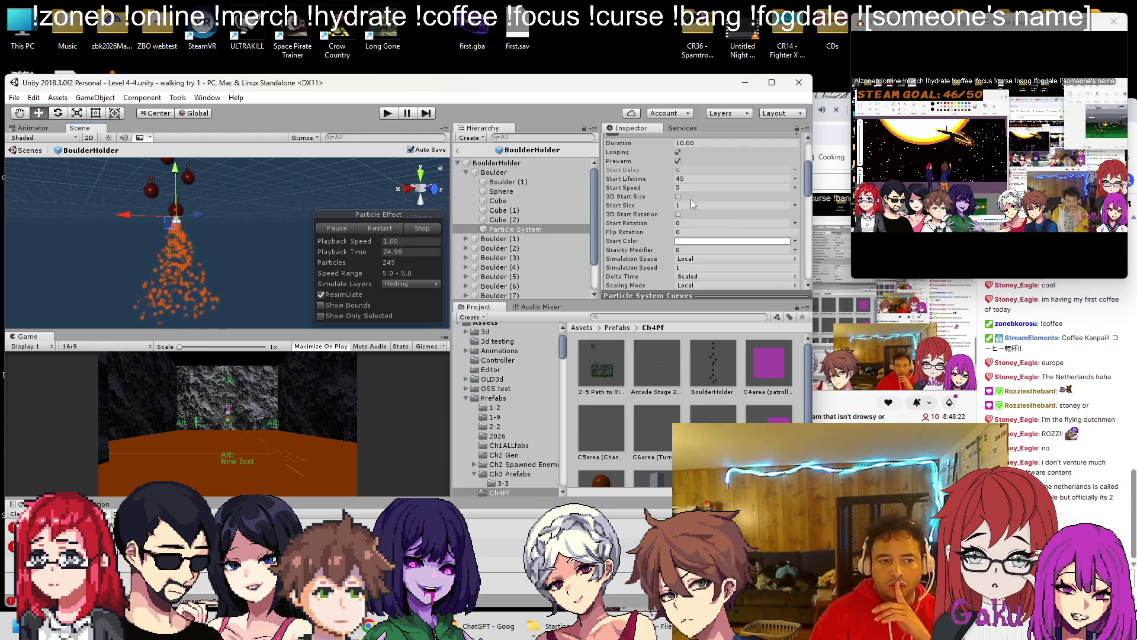
drag(177, 240, 250, 229)
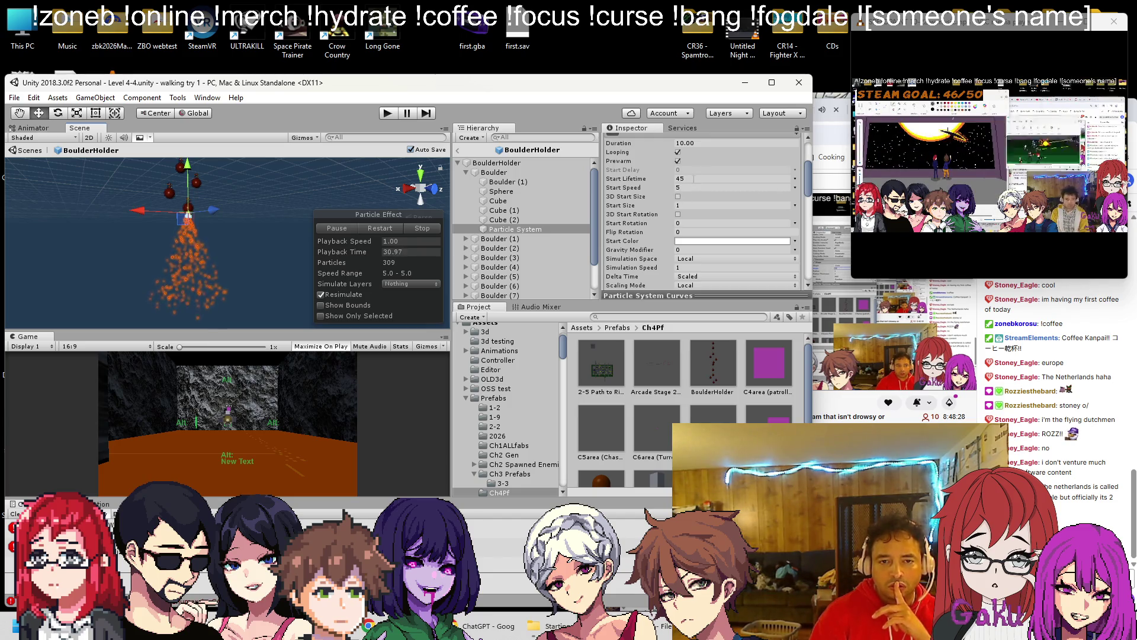
Step: Set the Shape cone Angle to 5
scroll(708, 247, down, 4)
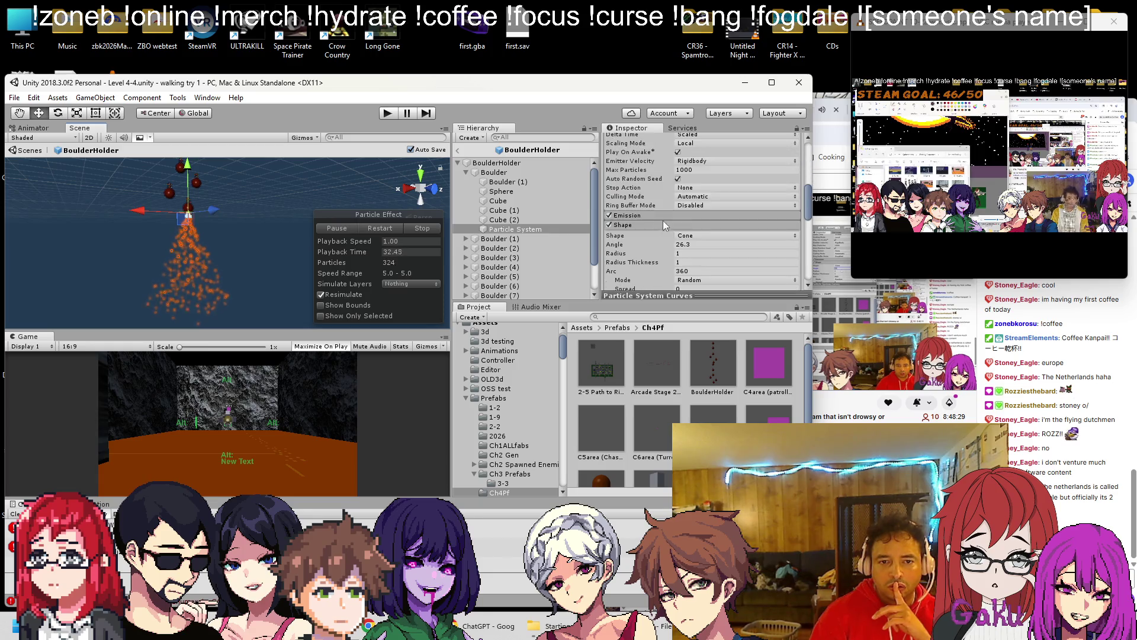
click(708, 246)
text(10)
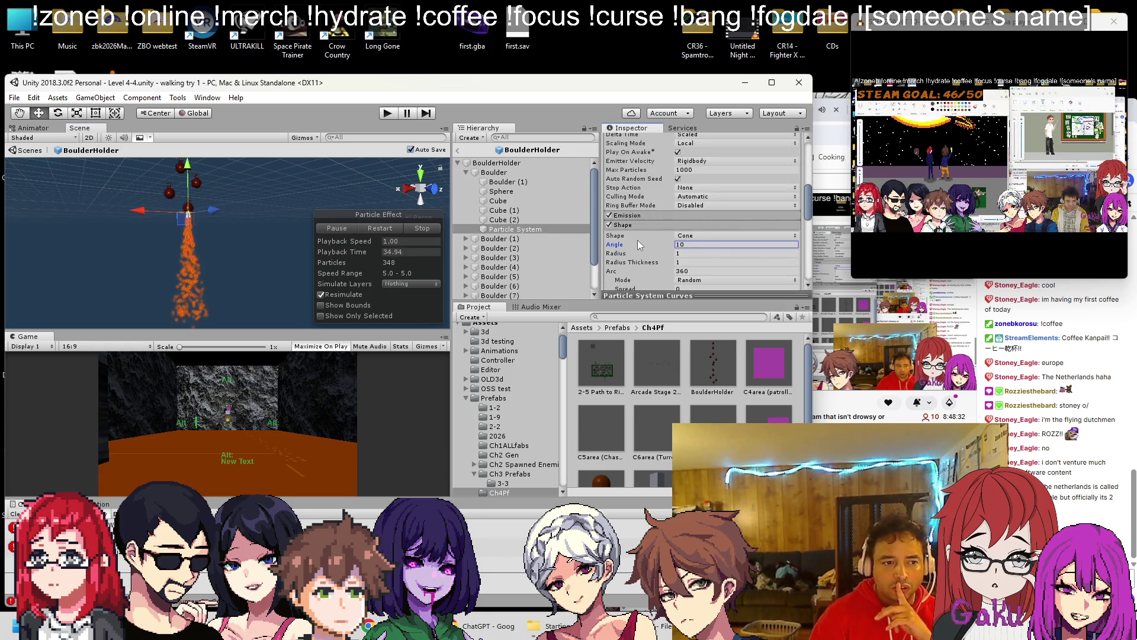
key(BackSpace)
key(BackSpace)
text(5)
Step: Bring the narrowed particle column into view and nudge the emitter's position
mouse_move(164, 254)
mouse_down()
mouse_move(164, 204)
mouse_move(186, 227)
mouse_move(92, 265)
mouse_move(135, 277)
mouse_up()
scroll(186, 246, up, 2)
scroll(197, 285, down, 2)
scroll(183, 247, up, 4)
scroll(151, 250, up, 3)
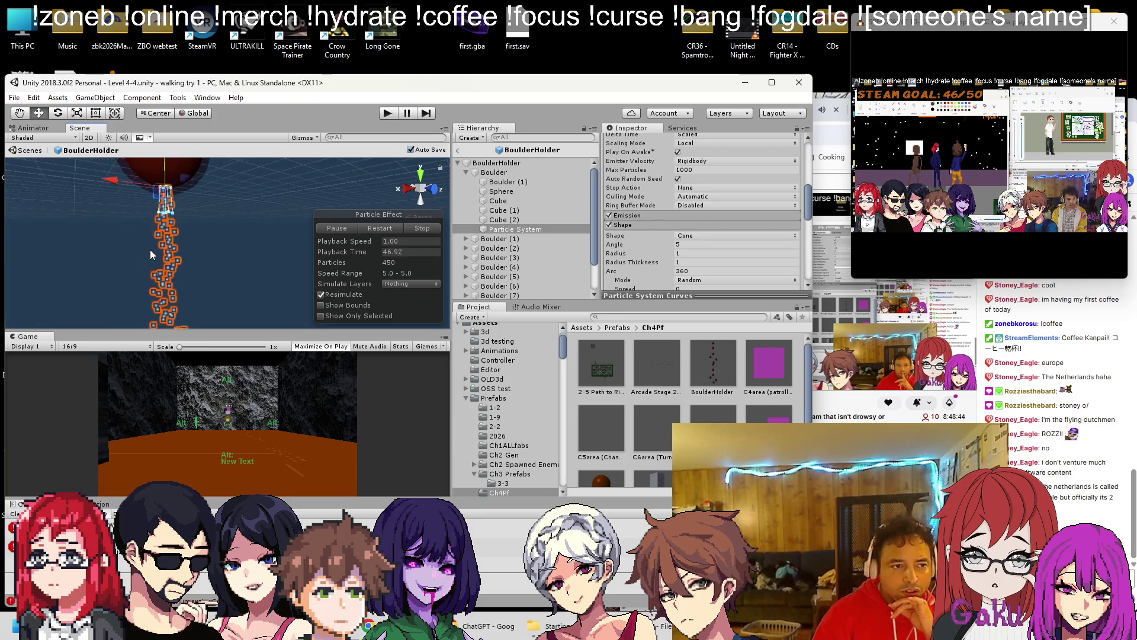
mouse_move(197, 261)
mouse_down()
mouse_move(126, 247)
mouse_move(53, 190)
mouse_move(122, 163)
mouse_up()
drag(167, 212, 174, 217)
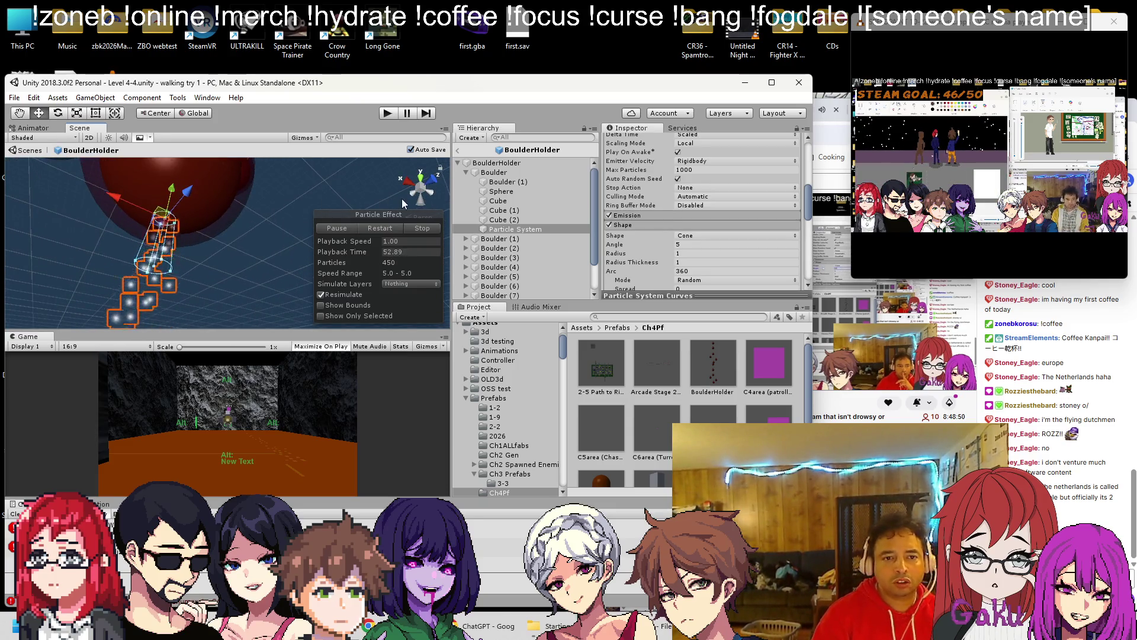
click(694, 255)
Step: Try cone Radius values 2 and 4, then settle on a Radius of 7
text(2)
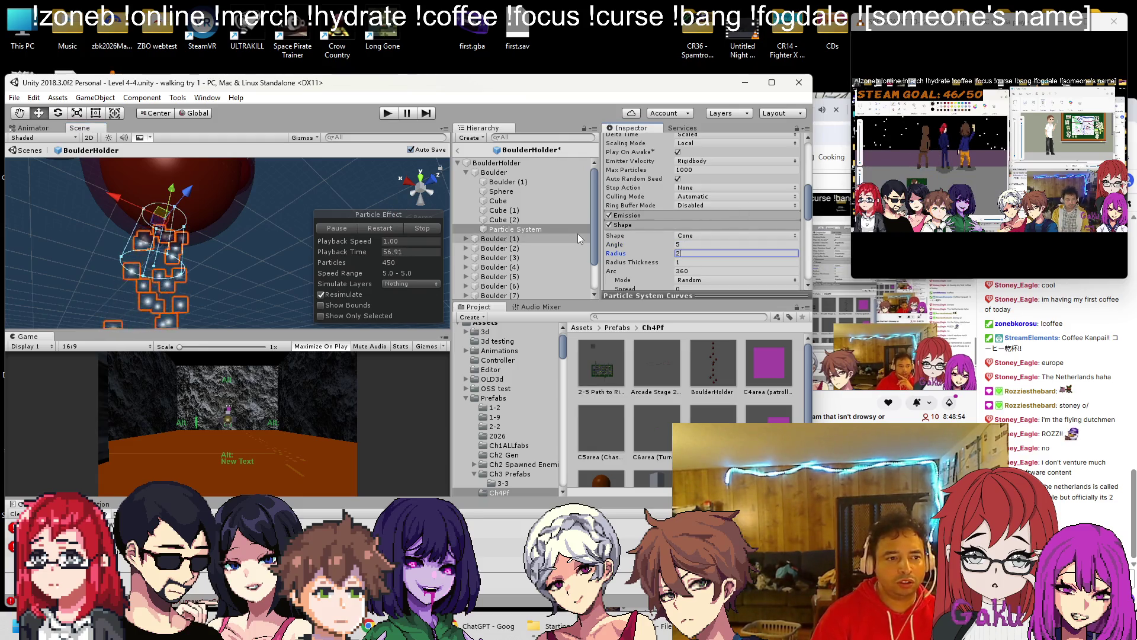
key(Return)
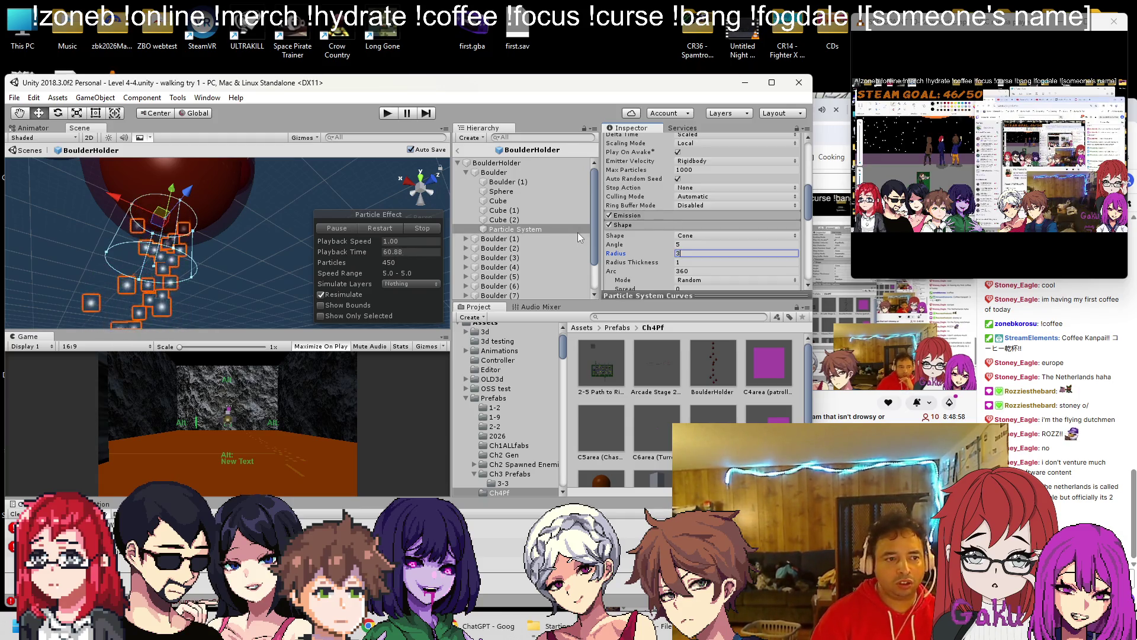
text(4)
key(Return)
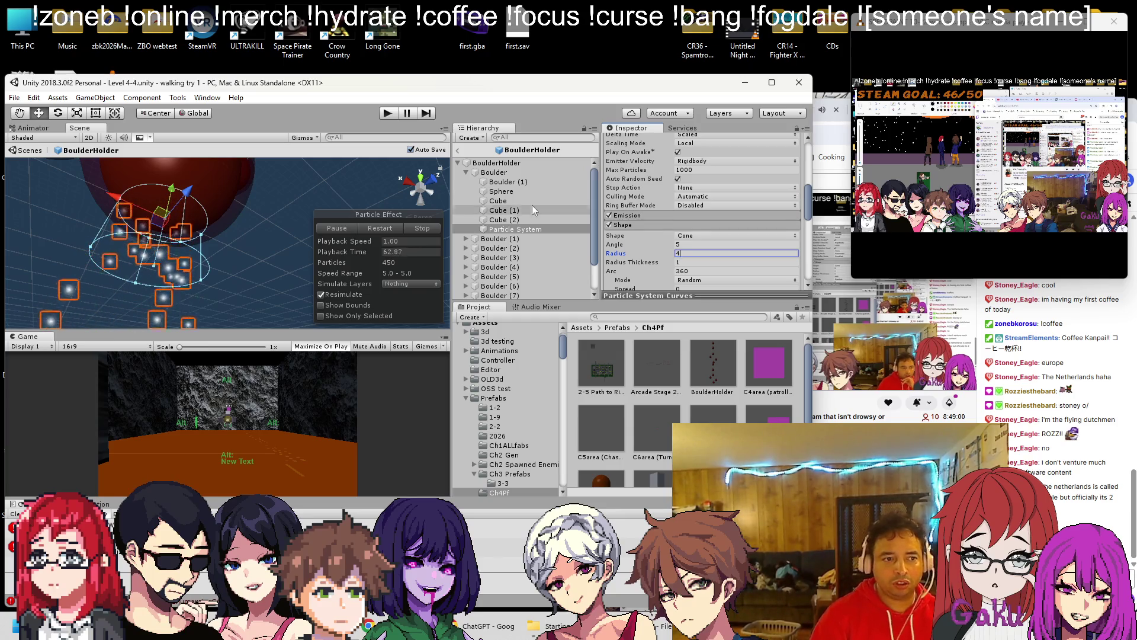
scroll(251, 226, down, 5)
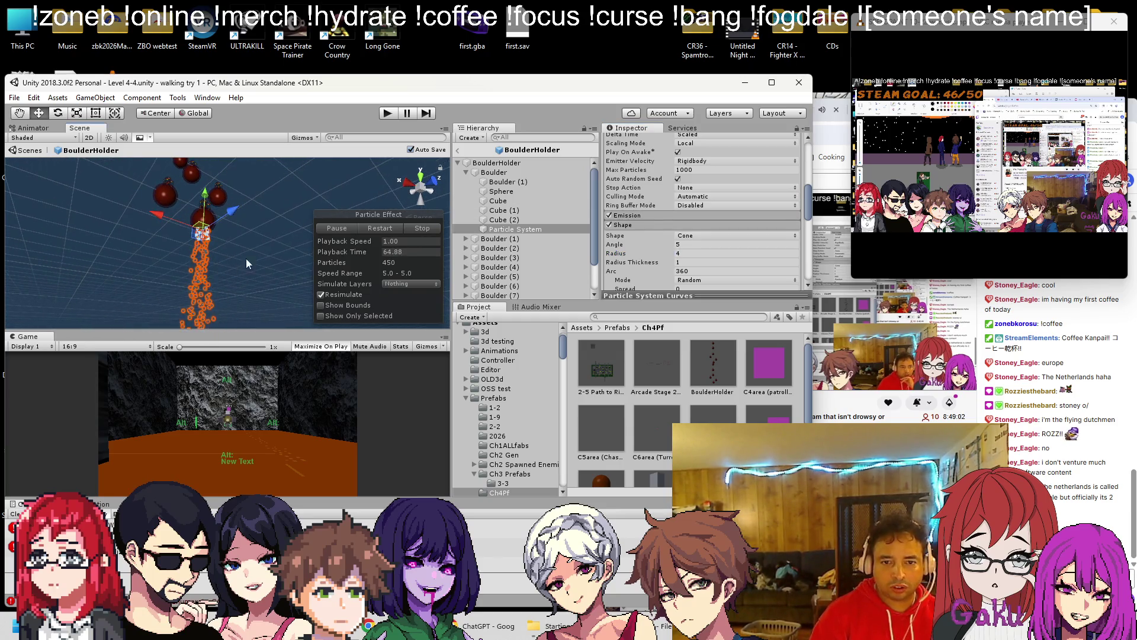
mouse_move(264, 257)
mouse_down()
mouse_move(147, 231)
mouse_move(133, 287)
mouse_up()
click(714, 253)
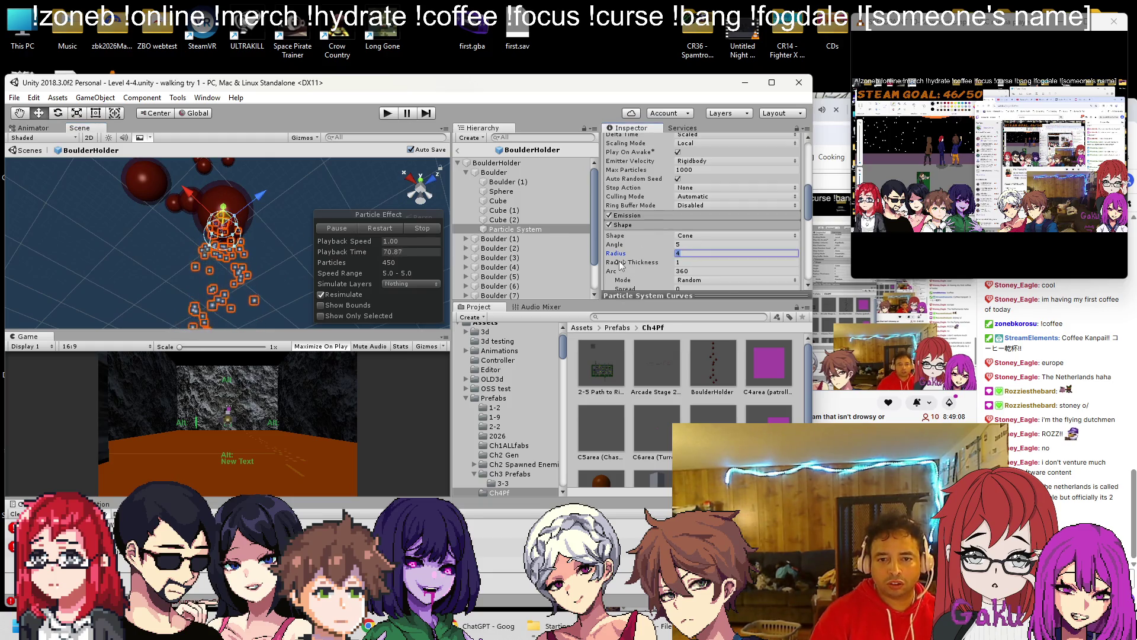
text(5)
key(BackSpace)
text(7)
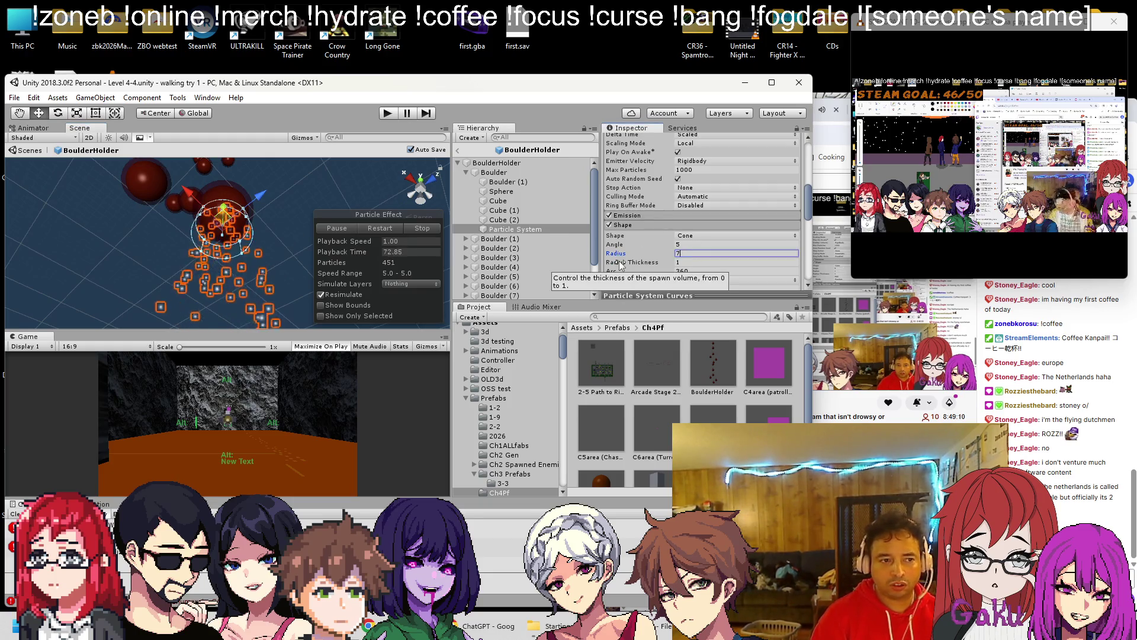
drag(213, 301, 246, 235)
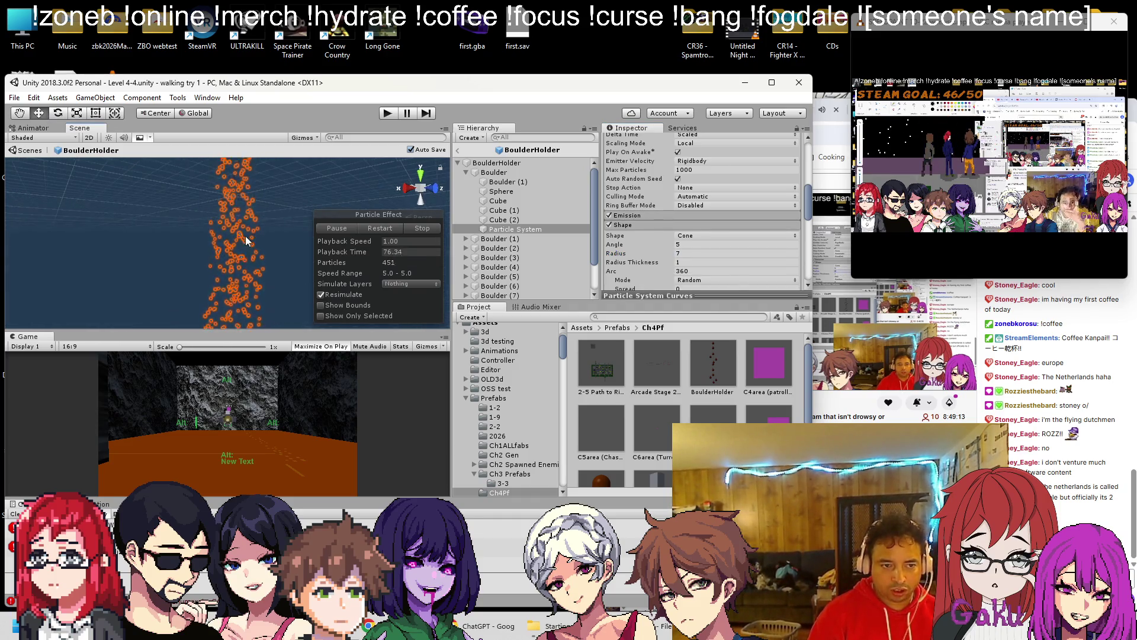
Step: Reduce the cone Angle to 2
click(648, 244)
text(4)
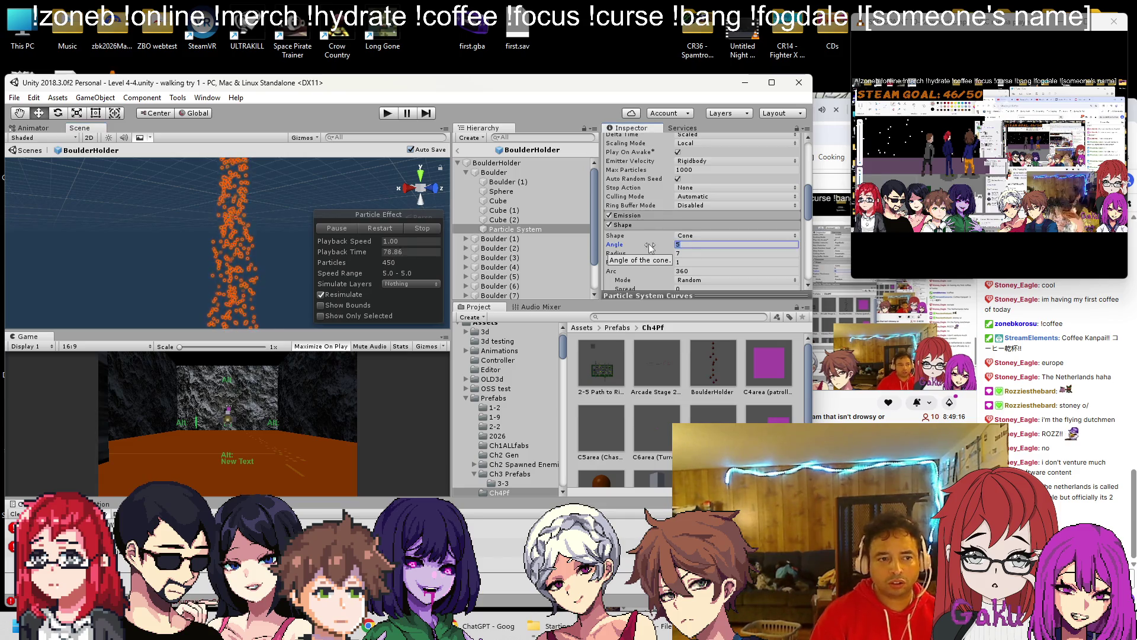
text(2)
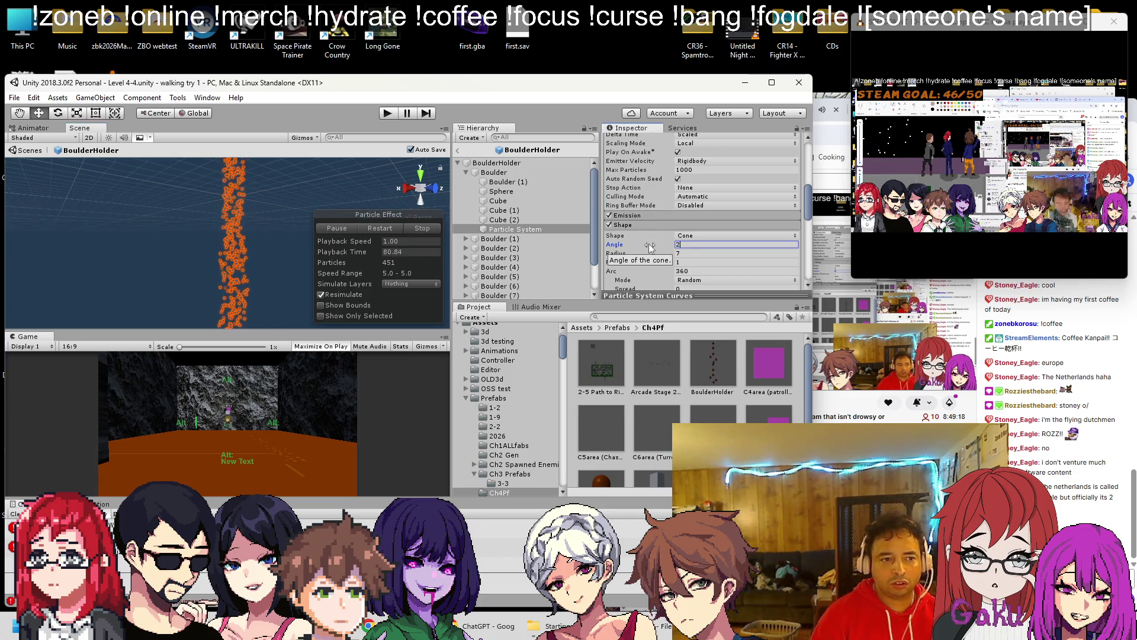
drag(55, 275, 294, 141)
mouse_move(144, 267)
mouse_down()
mouse_move(186, 233)
mouse_move(120, 261)
mouse_up()
Step: Expand the Emission module and look through the particle settings
scroll(702, 227, down, 3)
scroll(702, 227, up, 3)
click(628, 223)
scroll(719, 226, down, 1)
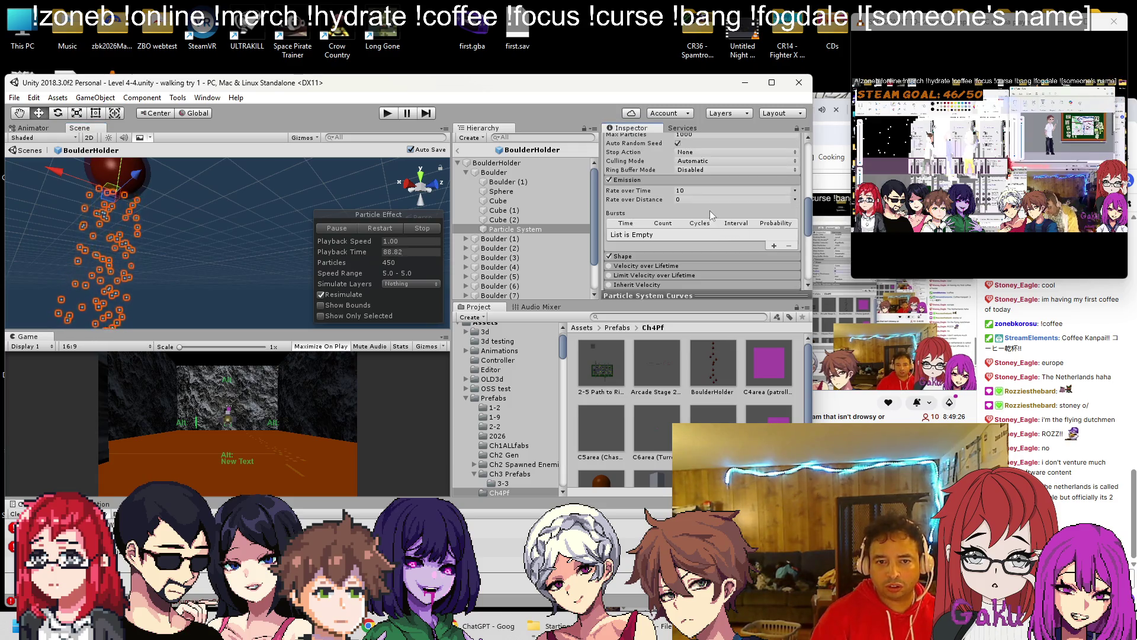
scroll(705, 217, down, 2)
scroll(695, 147, up, 5)
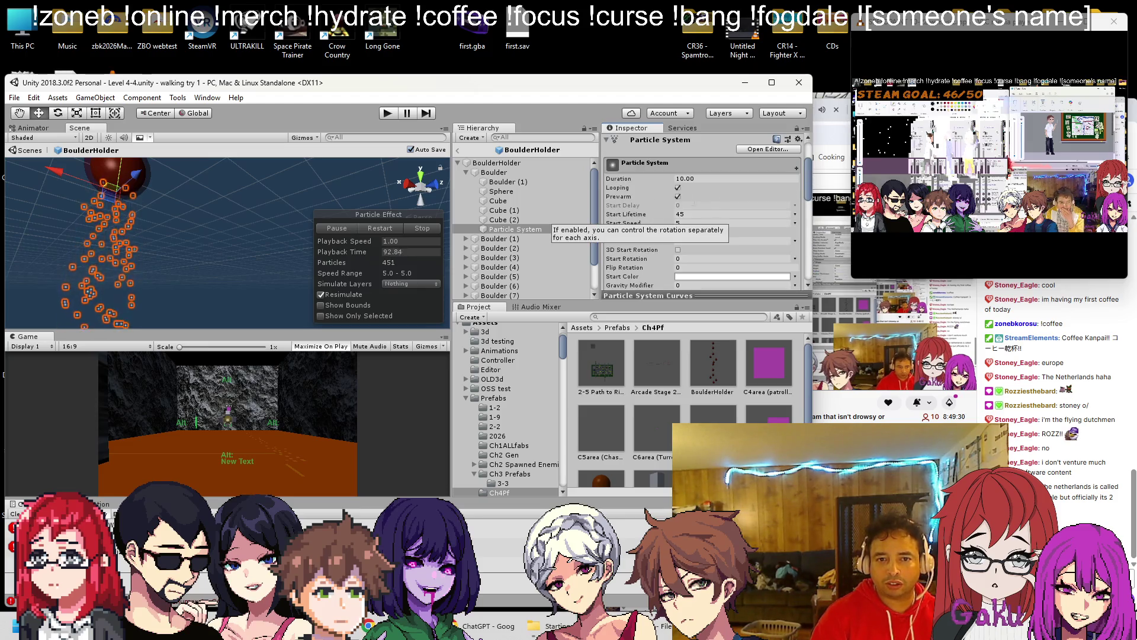
scroll(672, 248, down, 5)
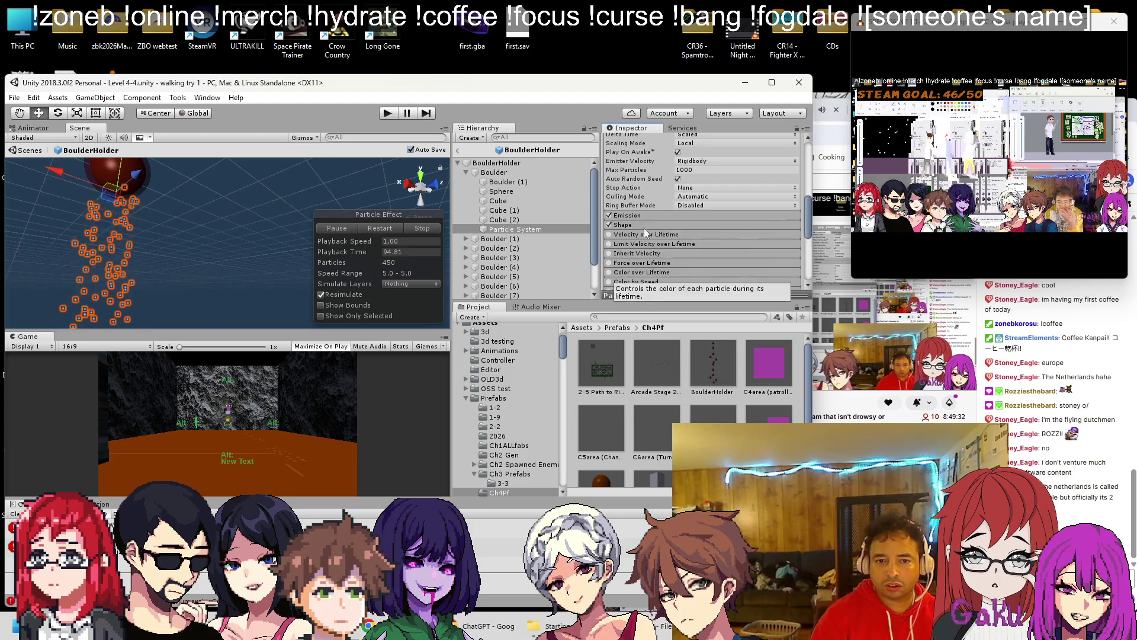
scroll(655, 194, up, 3)
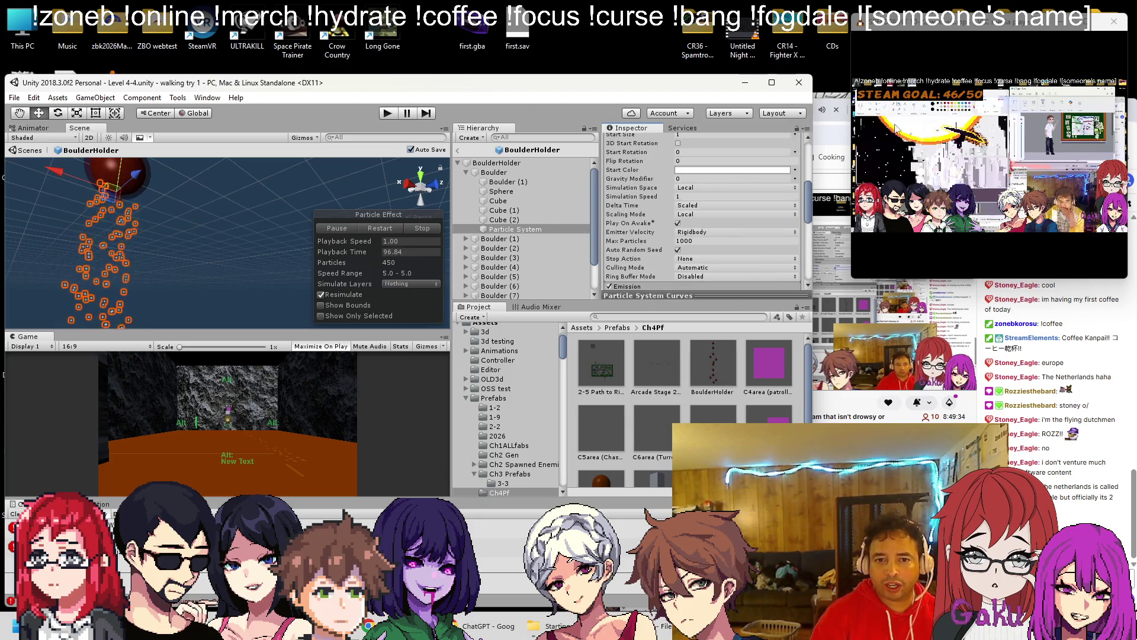
Step: Set the particles' Start Color to black, RGB 0, 0, 0
click(769, 172)
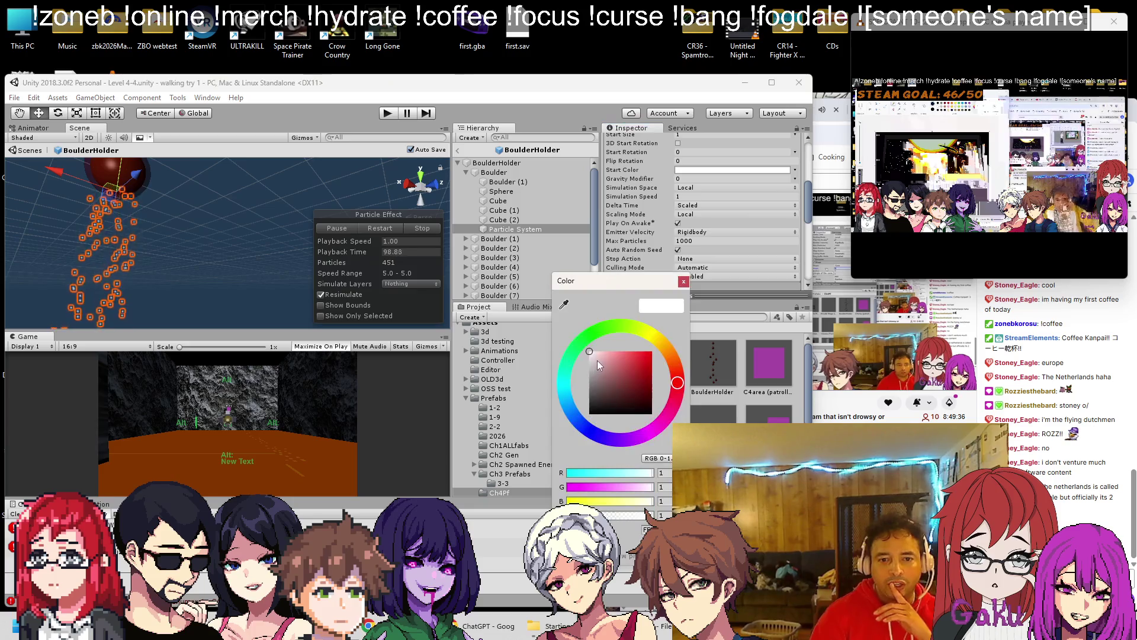
drag(596, 361, 489, 528)
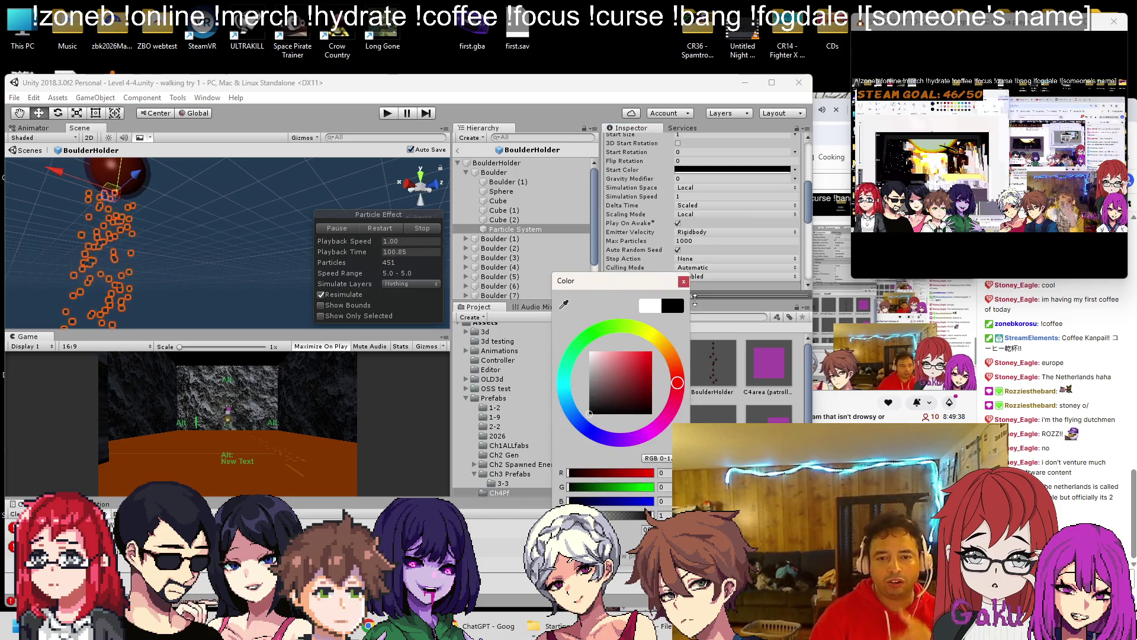
click(683, 281)
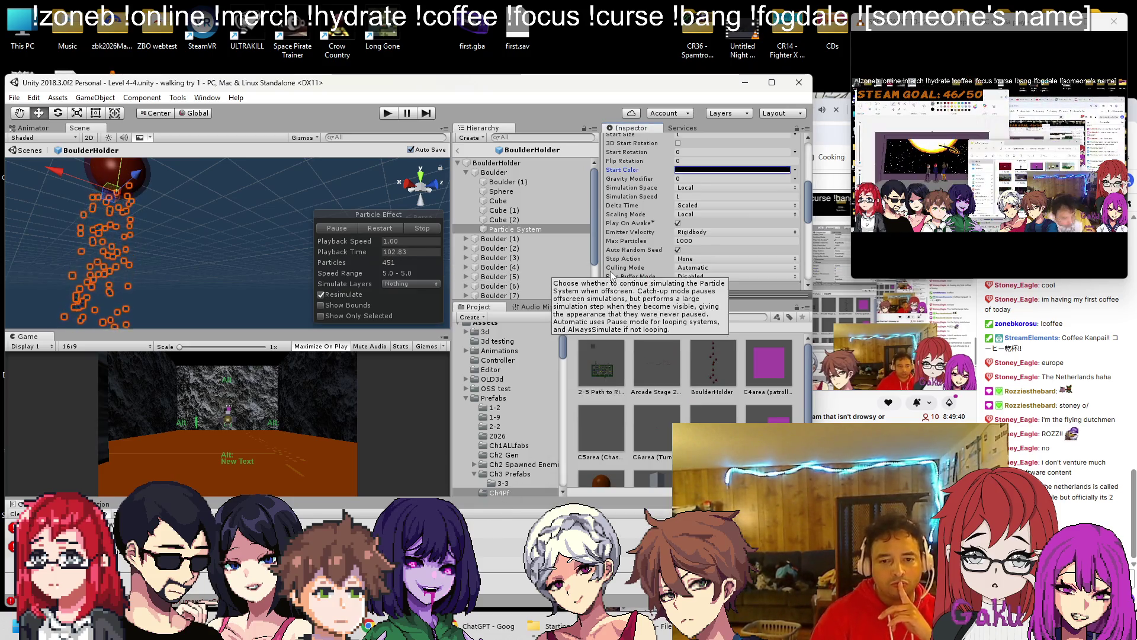
key(f)
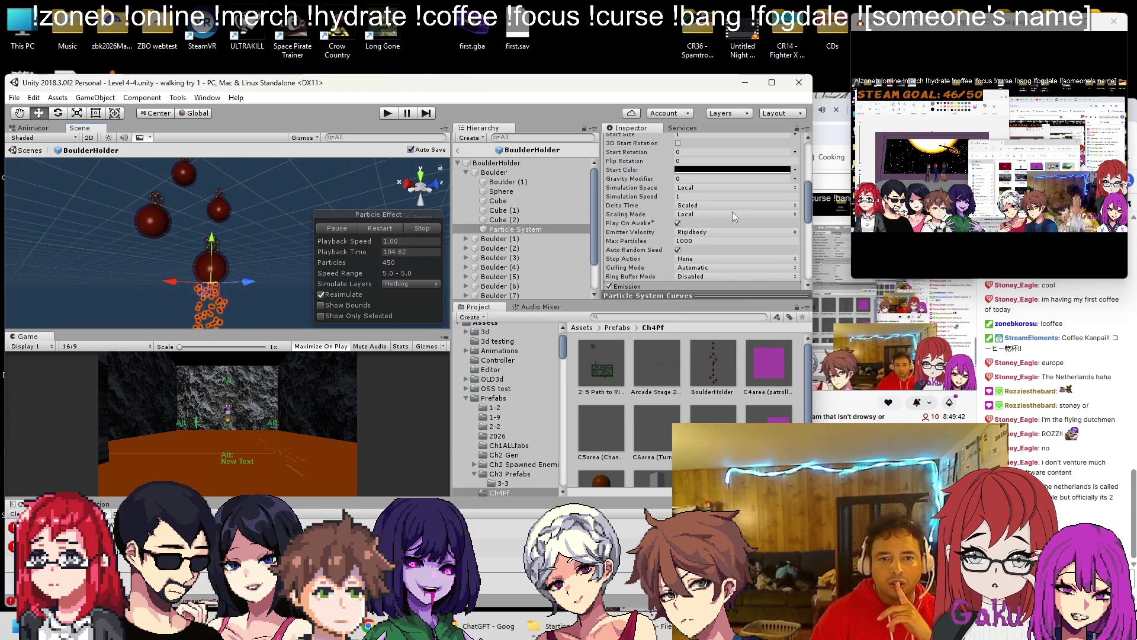
scroll(693, 220, up, 5)
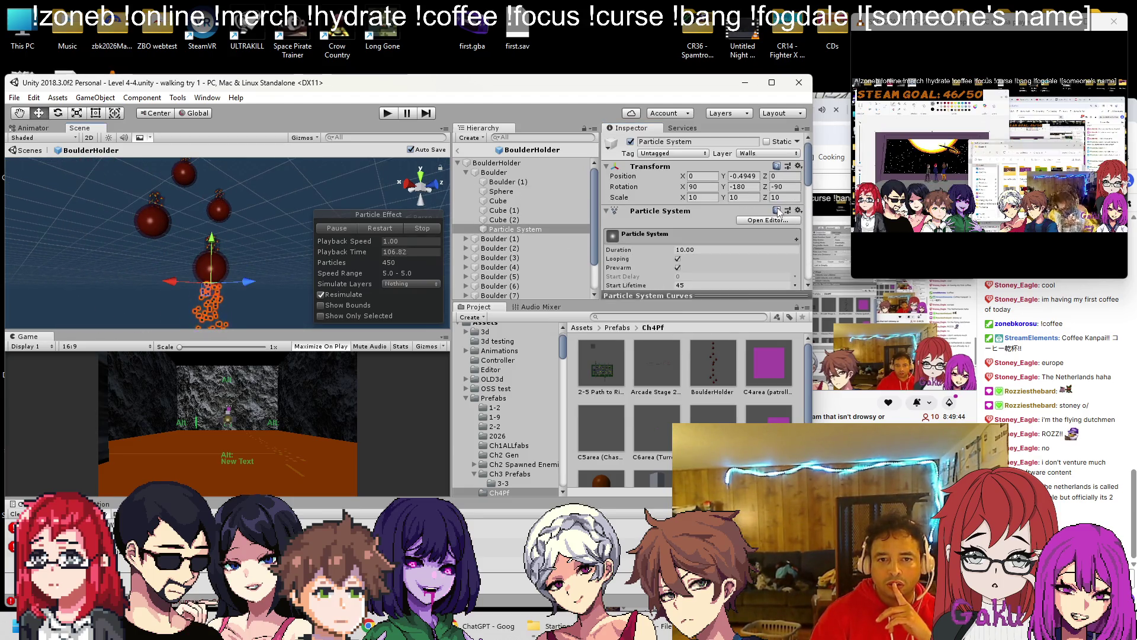
Step: Copy the original particle system's Transform, parent Particle System (1) under Boulder (1), and paste the values
click(502, 230)
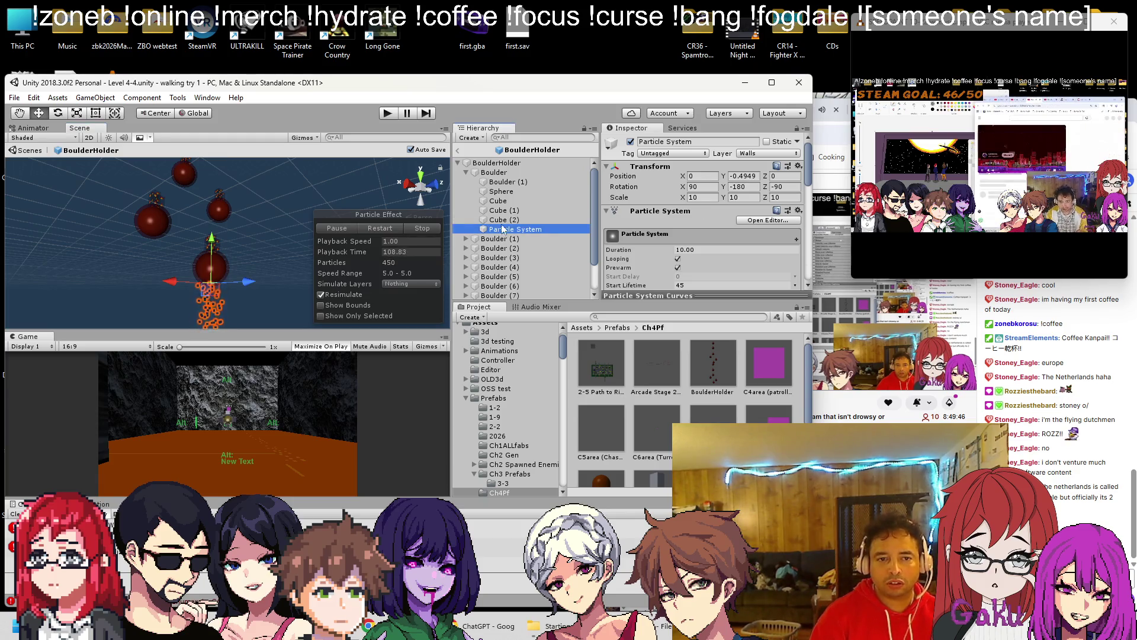
click(800, 166)
click(821, 225)
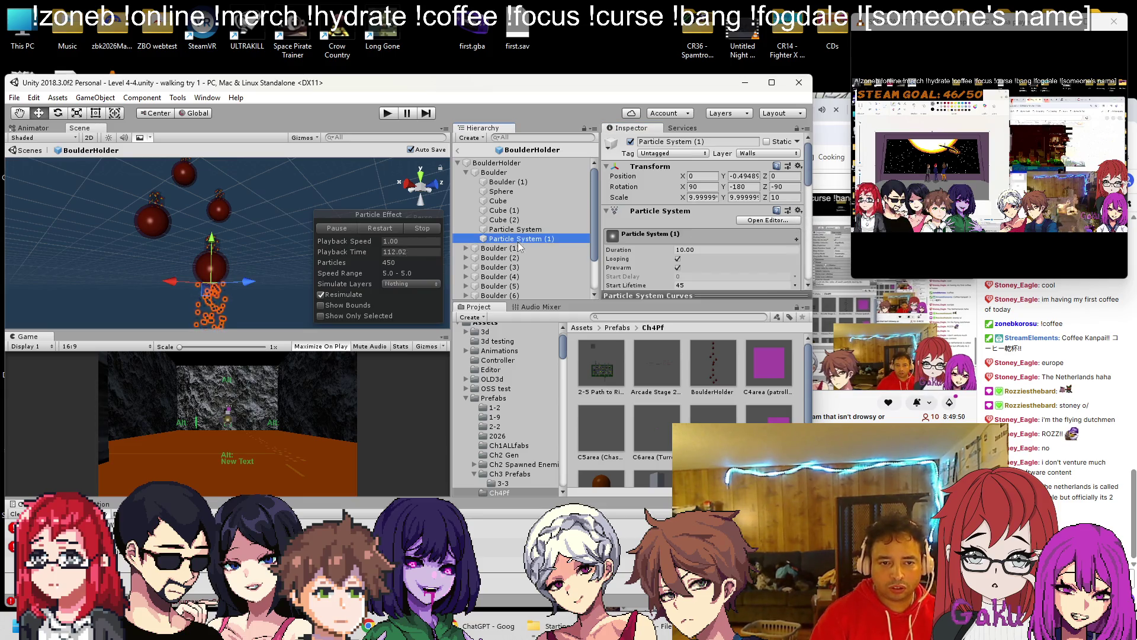
drag(514, 252, 514, 249)
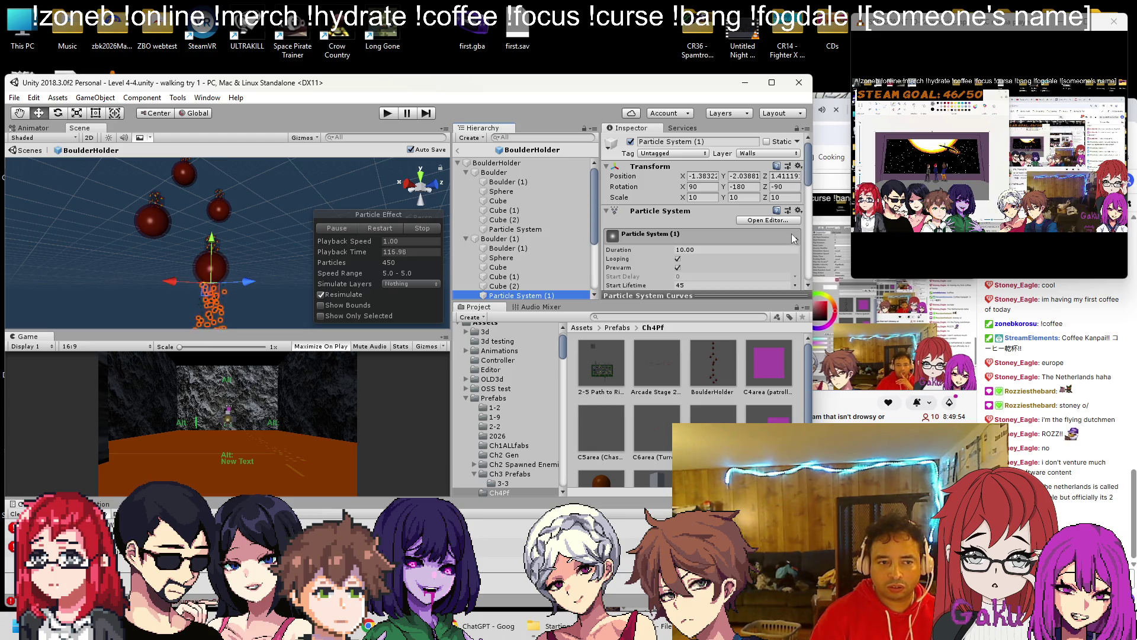
click(798, 166)
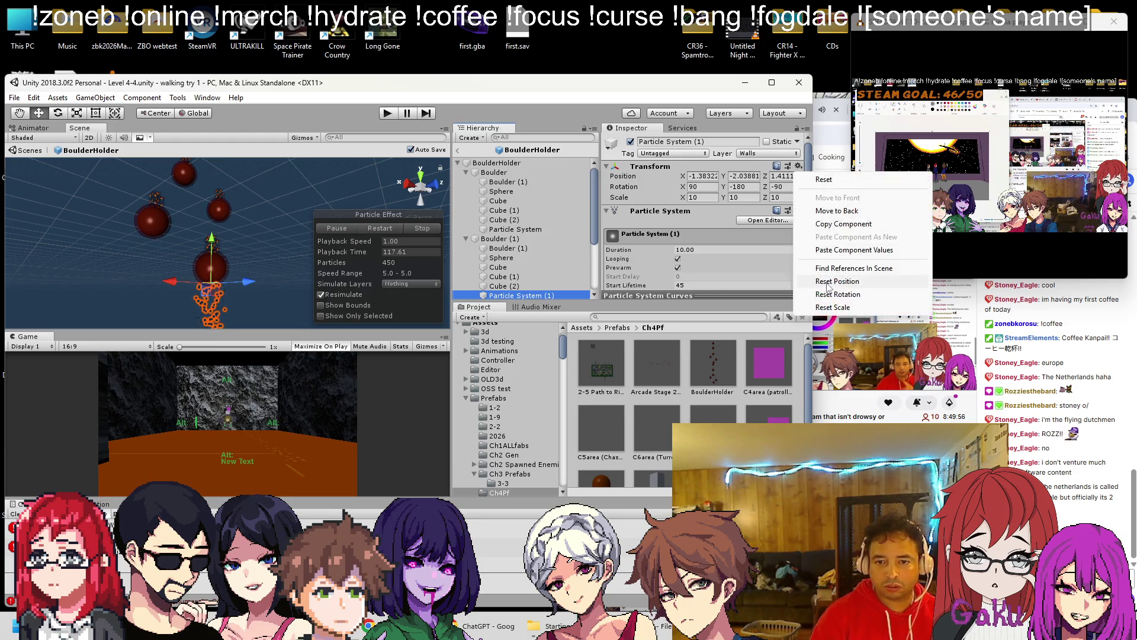
click(834, 255)
Step: Duplicate the particle column under Boulder (2) and Boulder (3) with the pasted Transform values
scroll(527, 249, down, 3)
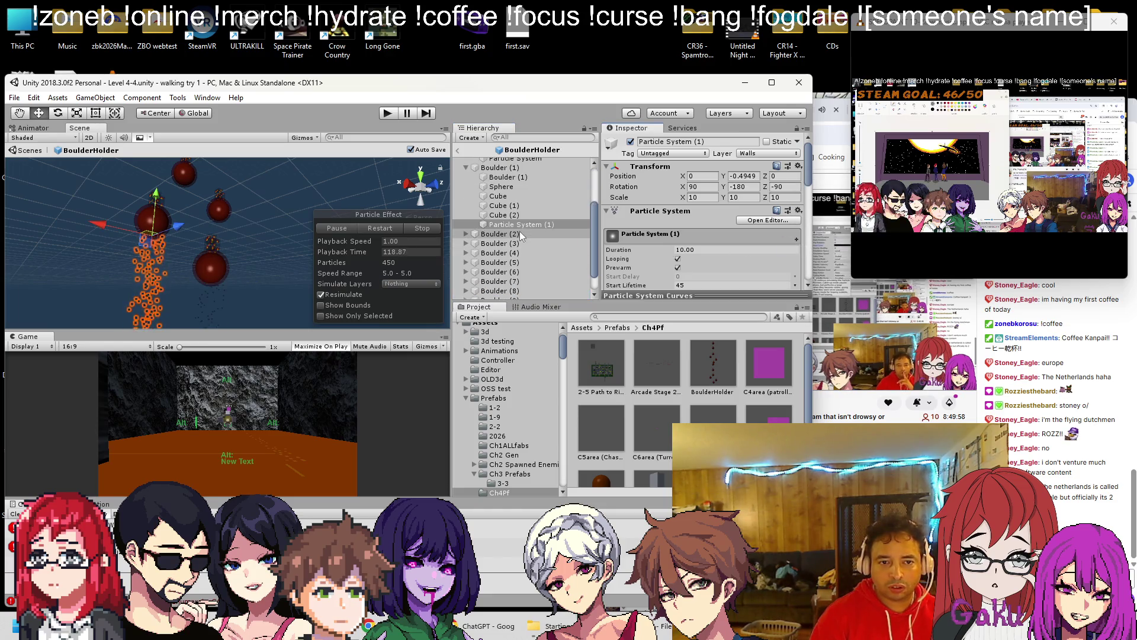
key(ctrl+d)
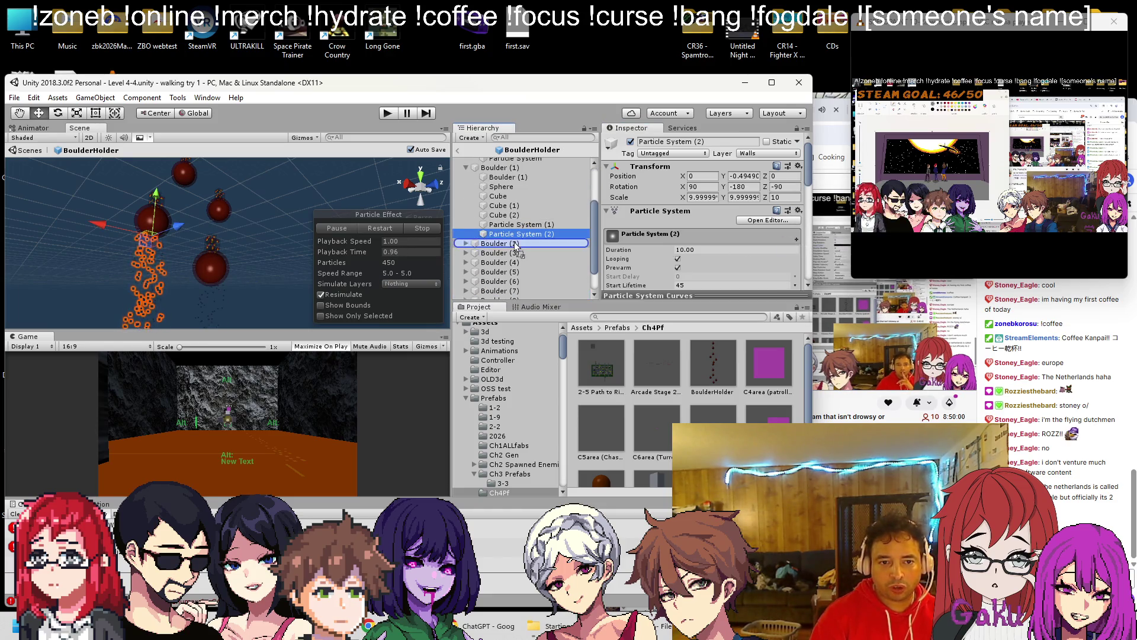
drag(515, 245, 516, 244)
click(798, 166)
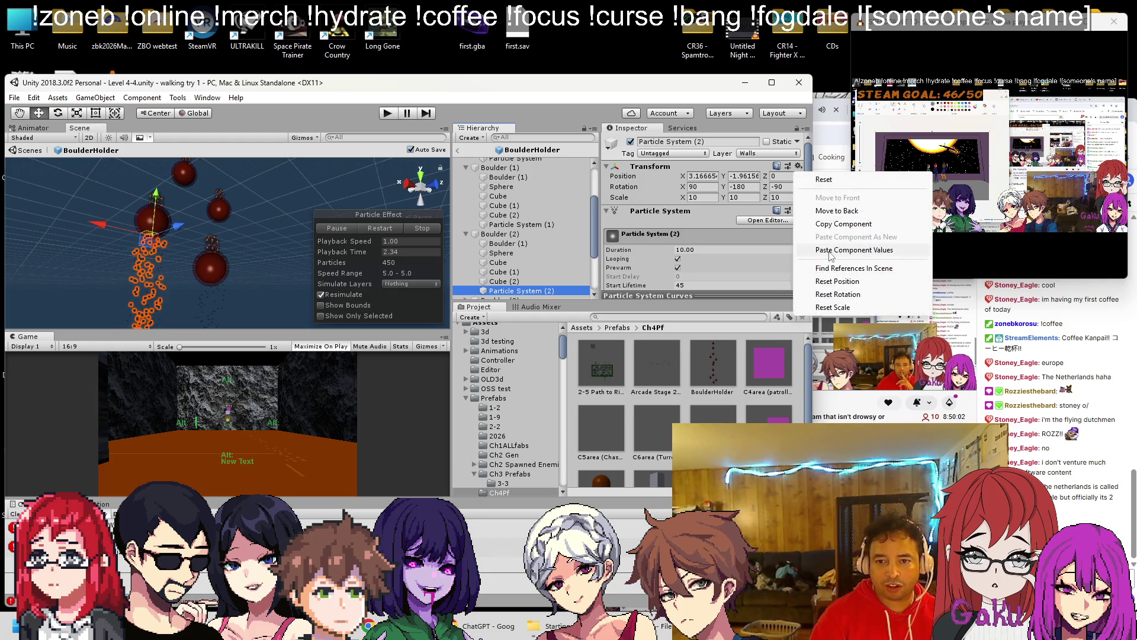
click(829, 253)
scroll(518, 238, down, 3)
click(524, 220)
key(ctrl+d)
drag(513, 244, 514, 243)
click(798, 166)
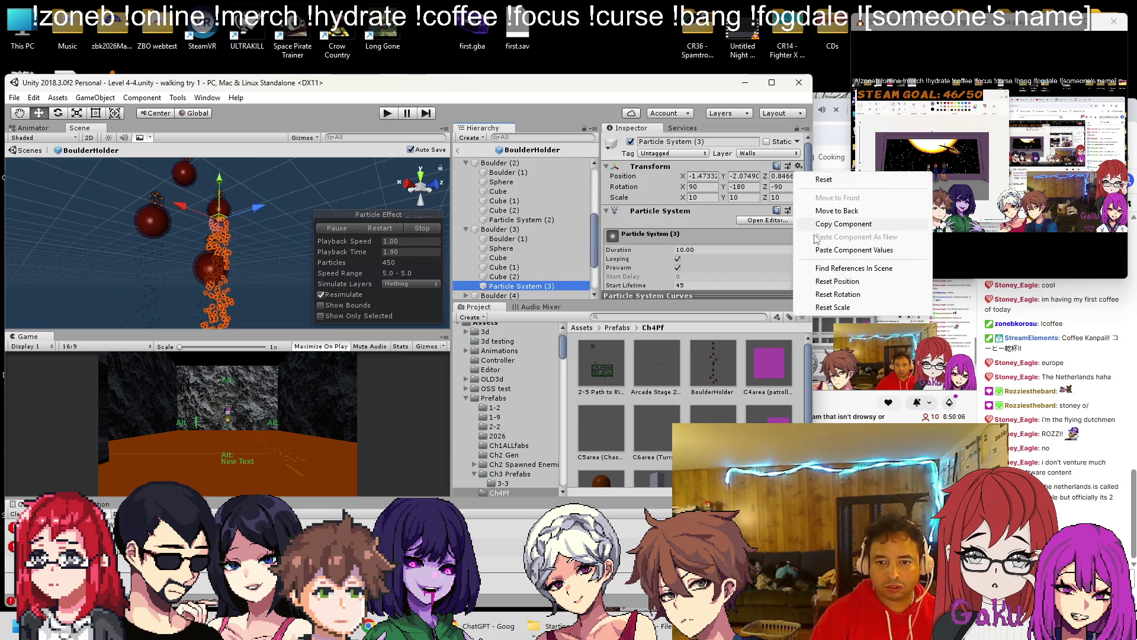
click(834, 250)
Step: Add positioned particle column copies under Boulder (4) and Boulder (5)
scroll(521, 211, down, 3)
click(521, 220)
key(ctrl+d)
drag(515, 243, 514, 238)
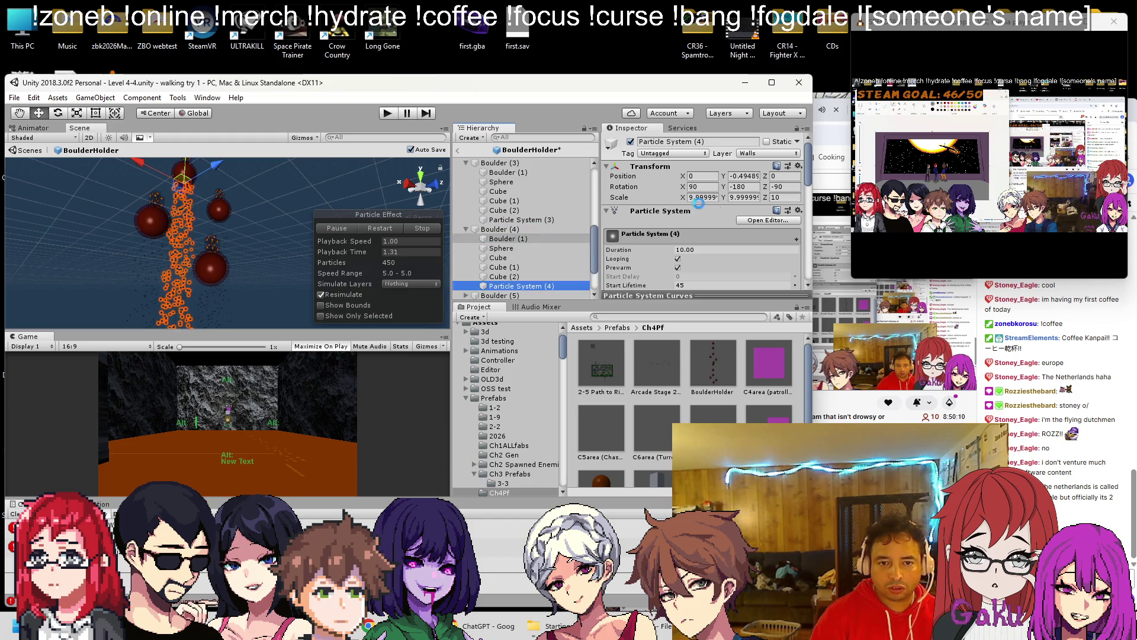
click(798, 166)
click(835, 250)
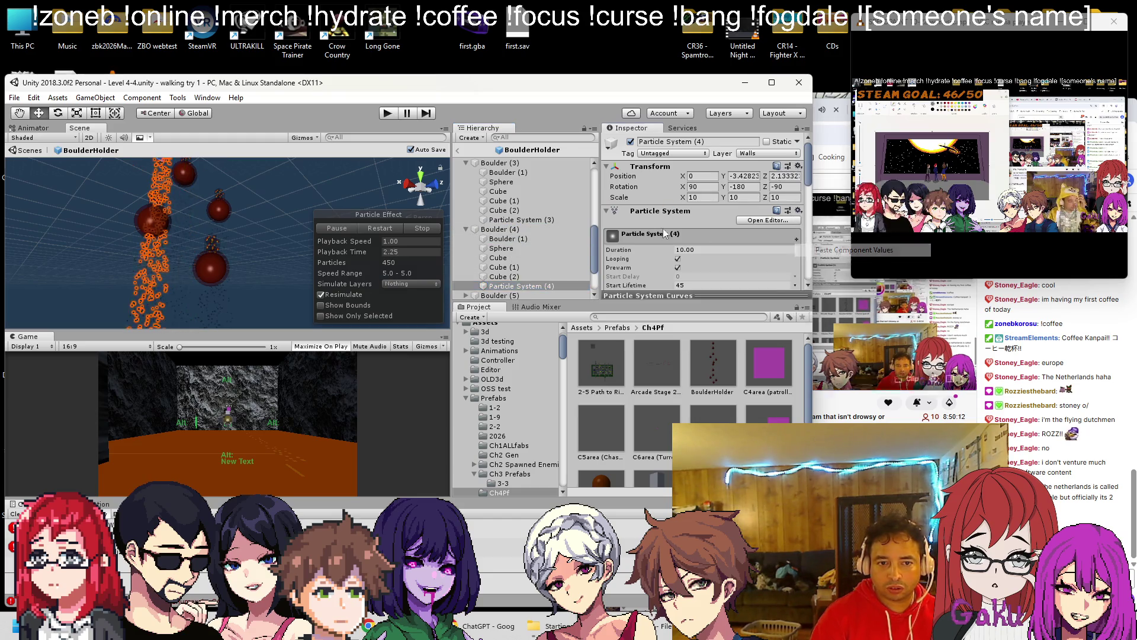
scroll(545, 208, down, 3)
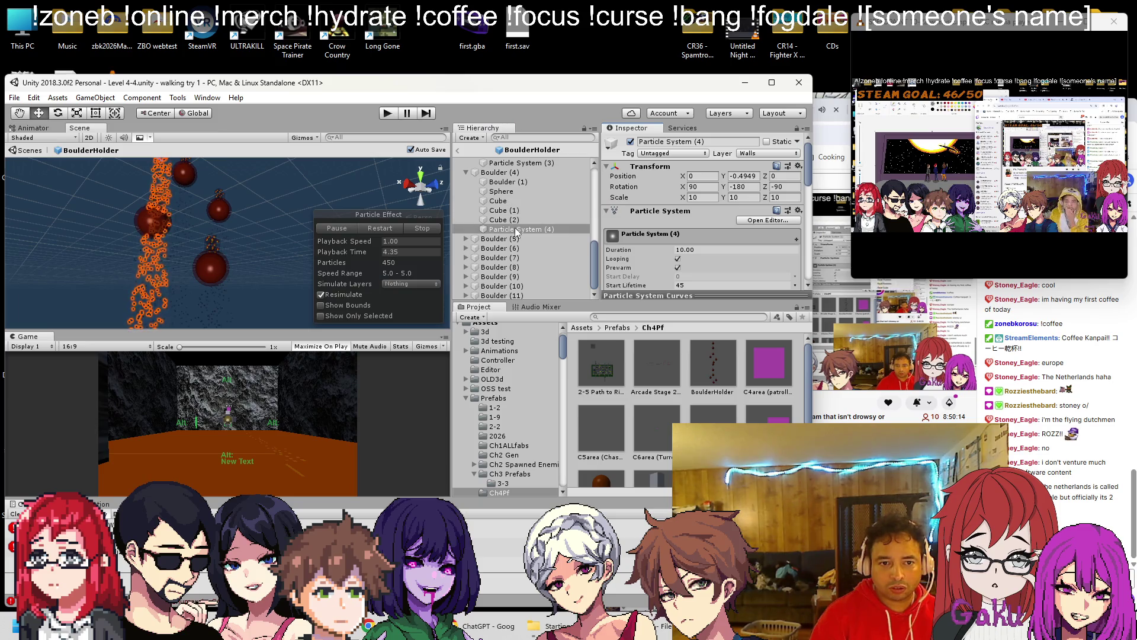
key(ctrl+d)
drag(510, 240, 511, 247)
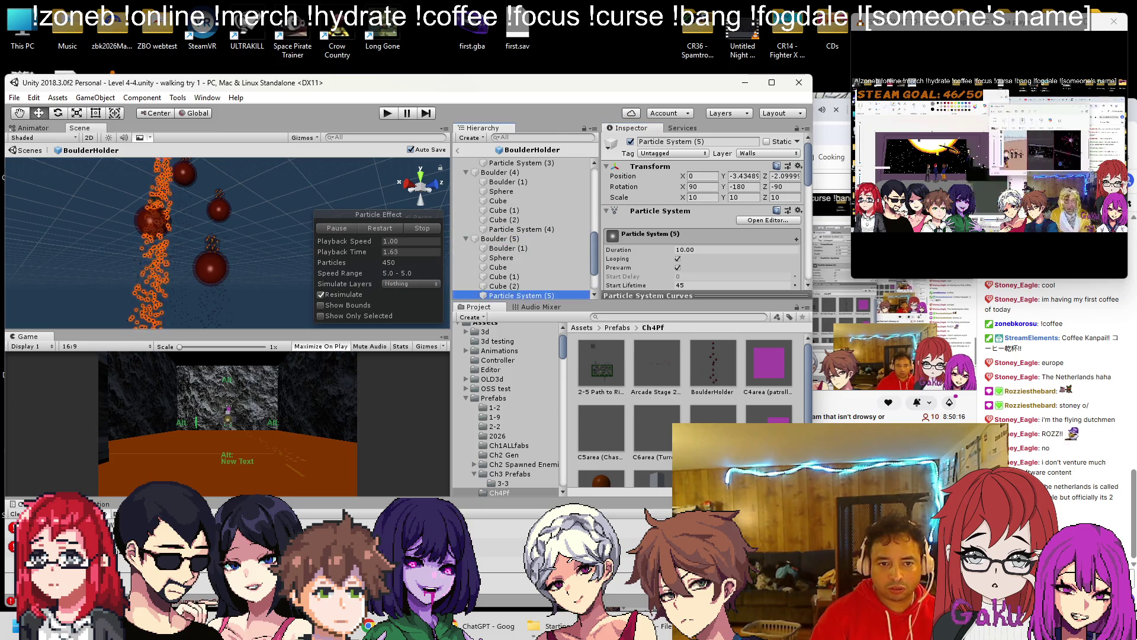
click(798, 167)
click(821, 250)
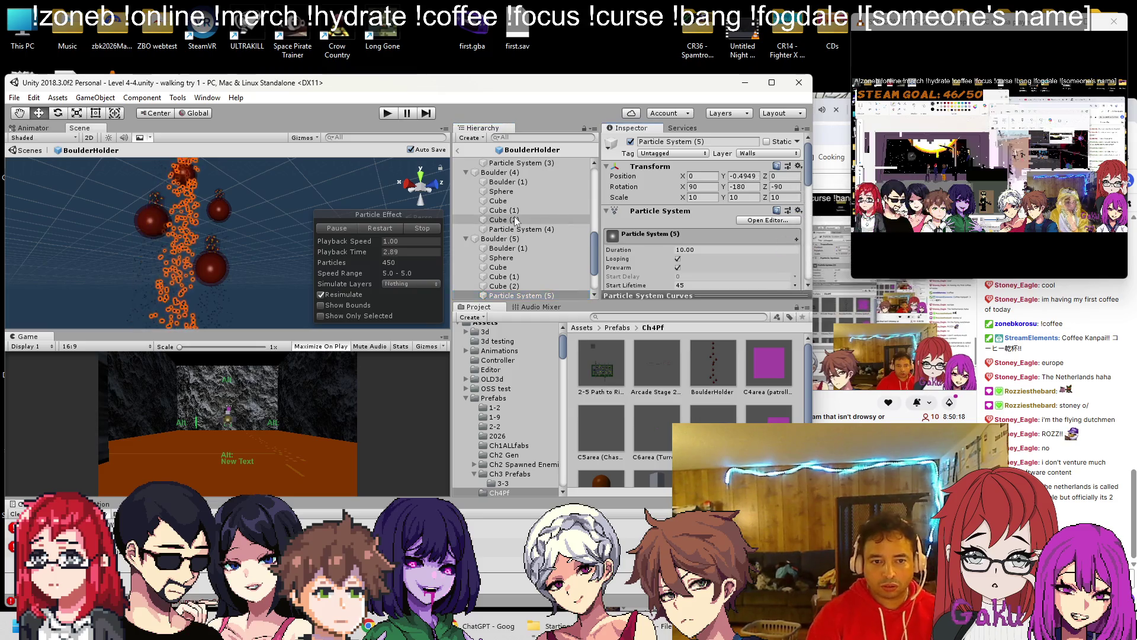
Step: Add positioned particle column copies under Boulder (6) and Boulder (7)
scroll(522, 231, down, 2)
key(ctrl+d)
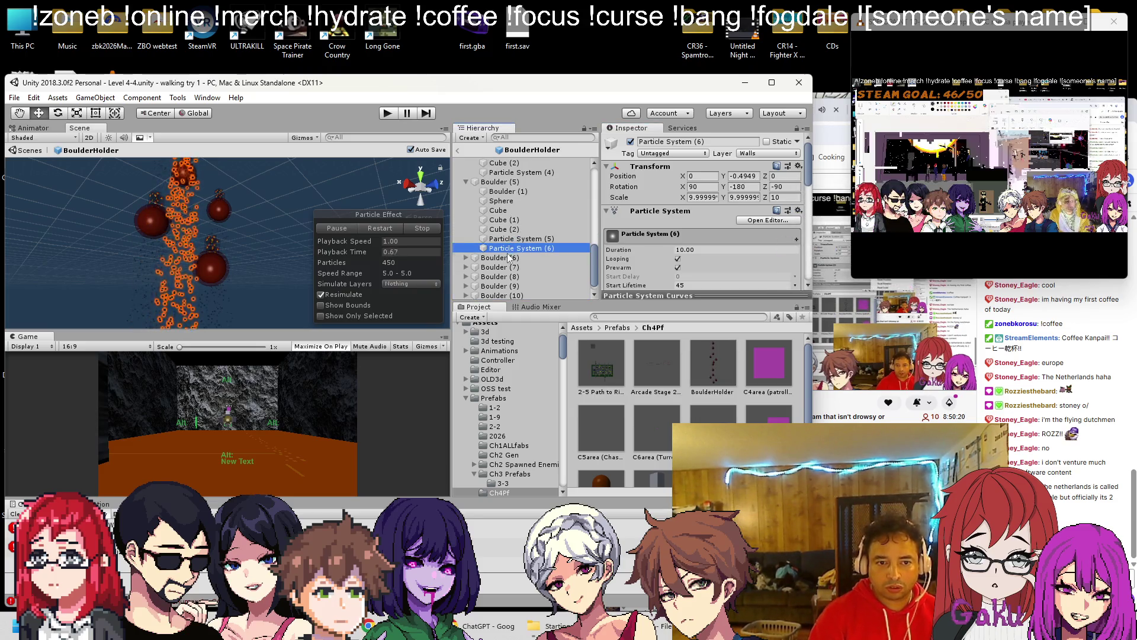
drag(510, 255, 508, 258)
click(799, 167)
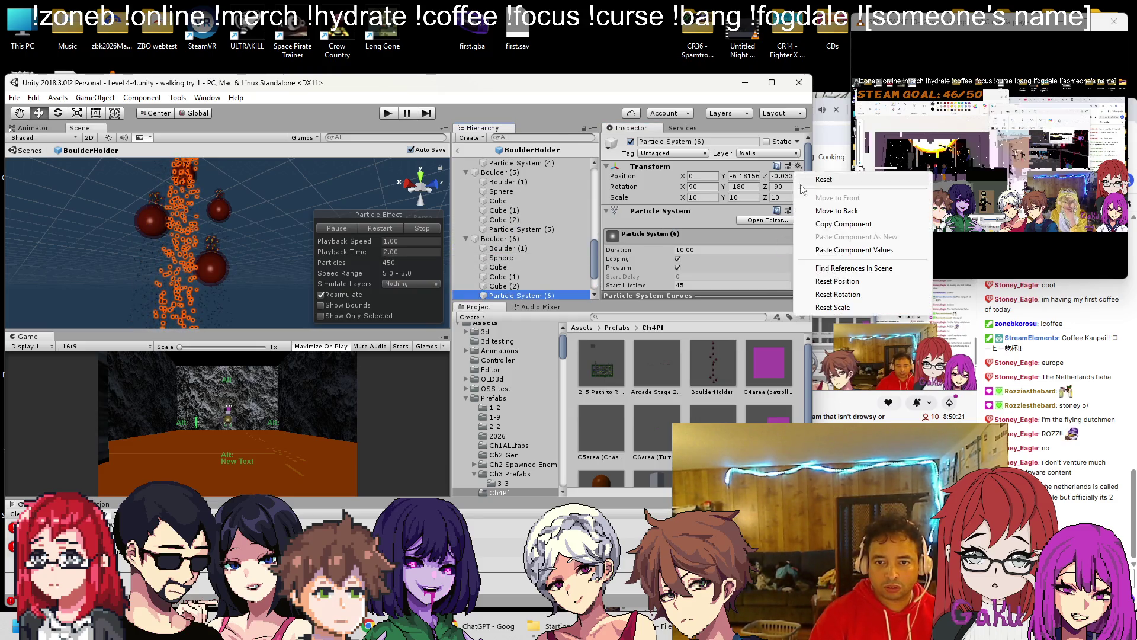
click(821, 250)
scroll(514, 240, down, 2)
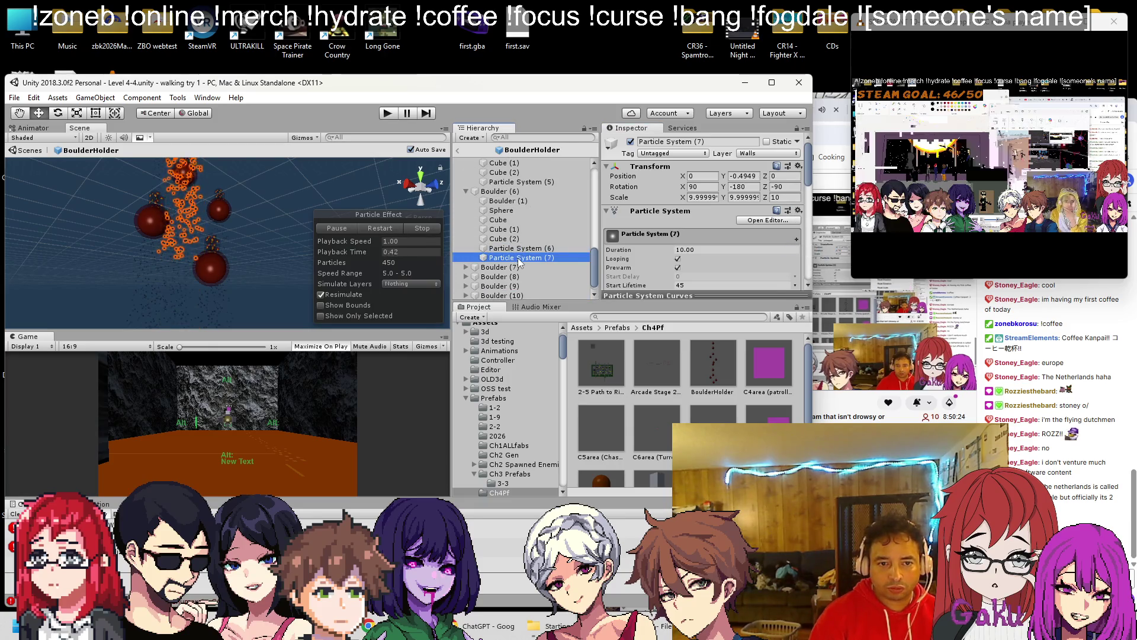
drag(513, 274, 513, 270)
click(799, 166)
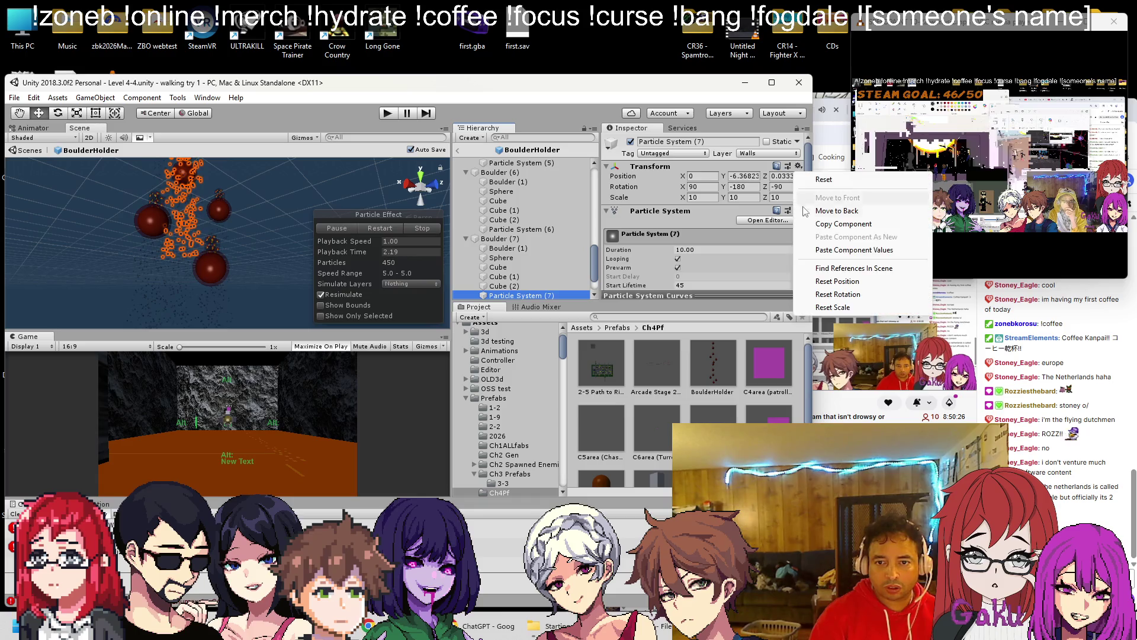
click(821, 250)
Step: Add positioned particle column copies under Boulder (8) and Boulder (9)
key(ctrl+d)
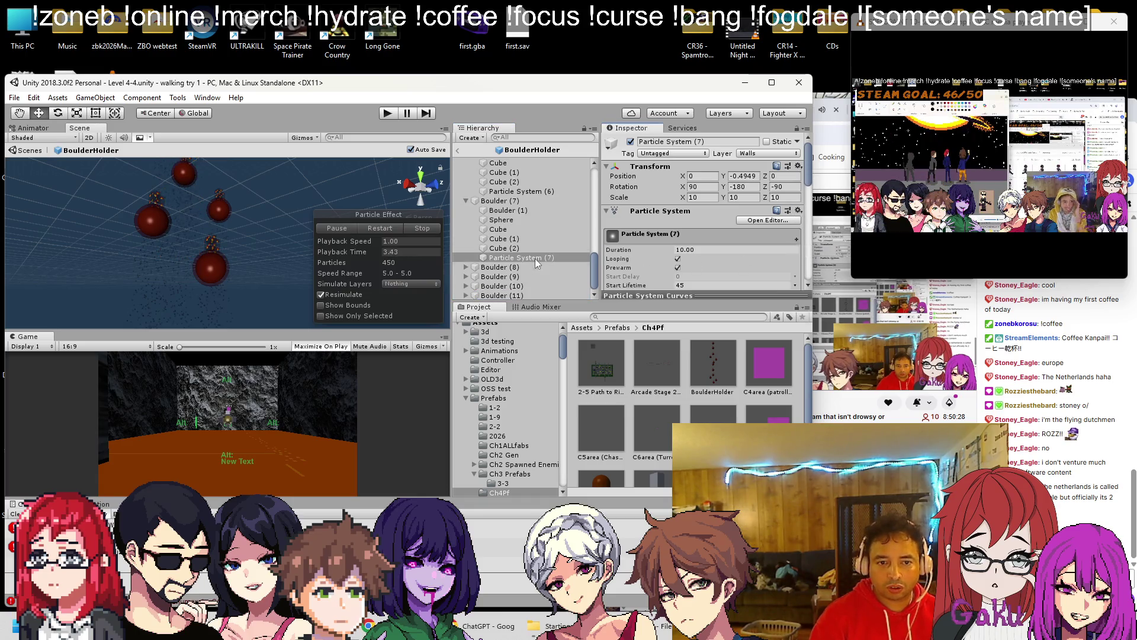
drag(517, 267, 503, 277)
click(798, 167)
click(824, 255)
scroll(520, 229, down, 1)
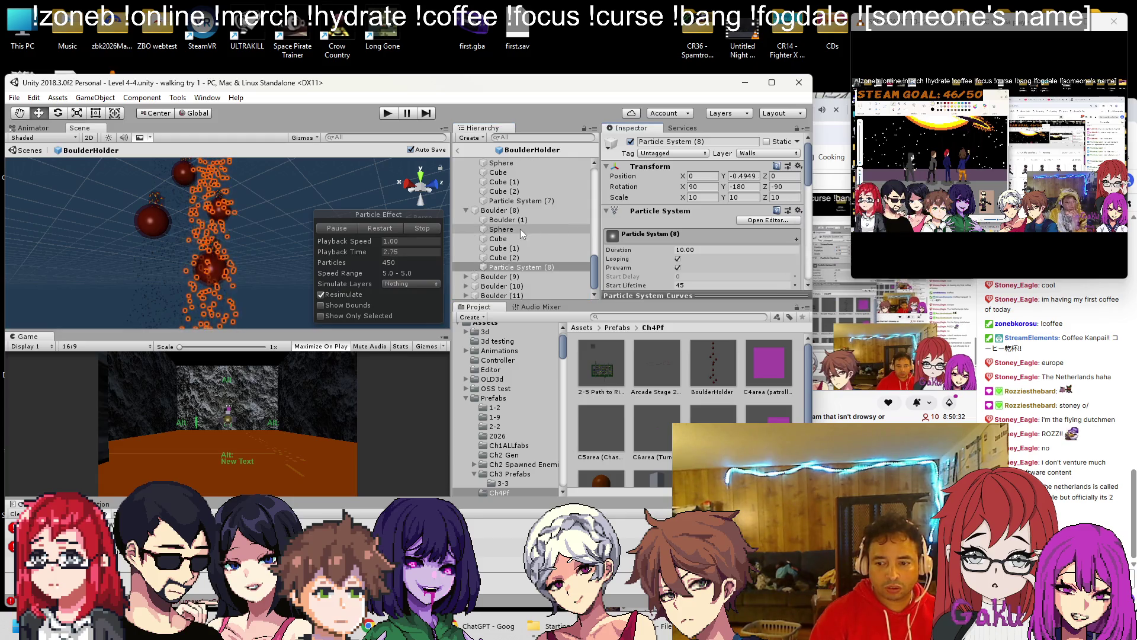
click(520, 266)
key(ctrl+d)
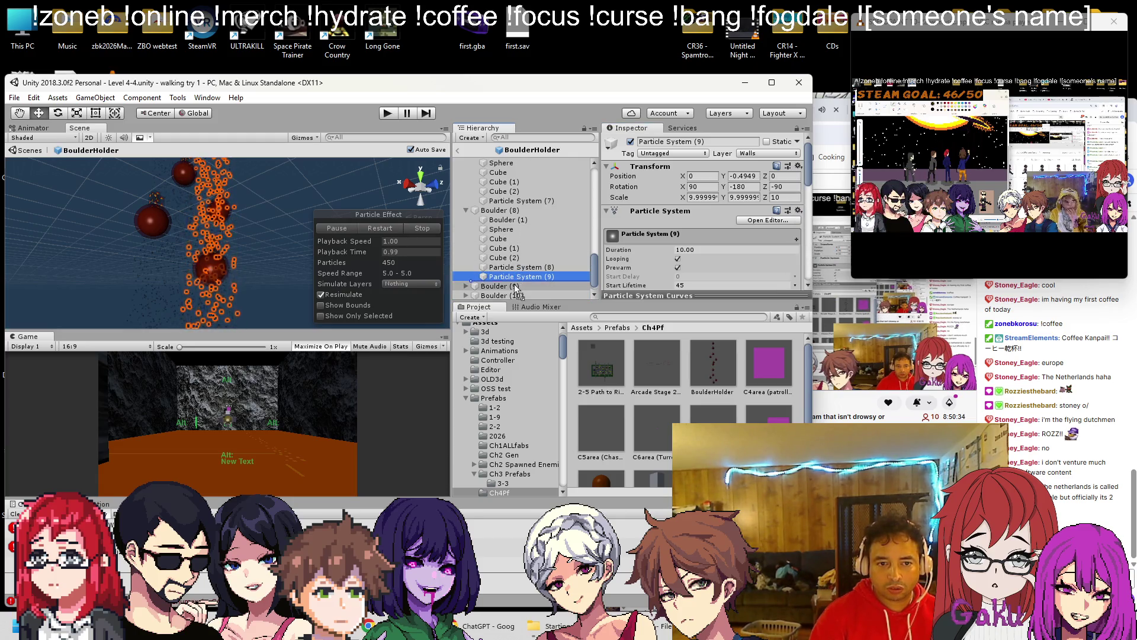
drag(516, 288, 509, 287)
click(799, 166)
click(820, 250)
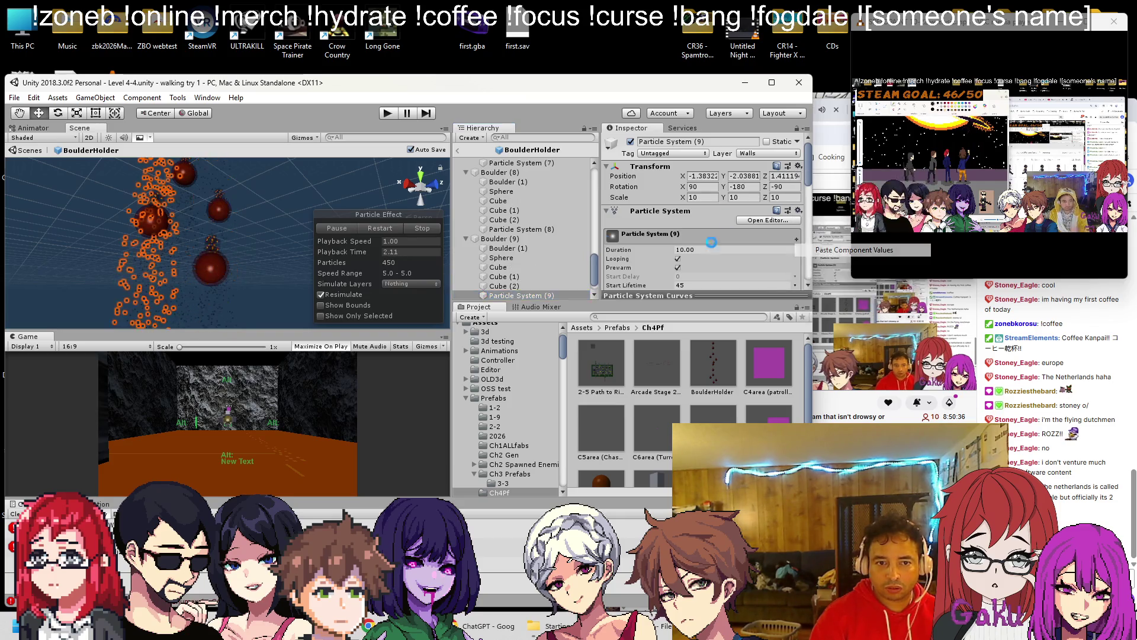
Step: Give Boulder (10) and Boulder (11) their particle column copies, then return to Level 4-4
click(516, 295)
key(ctrl+d)
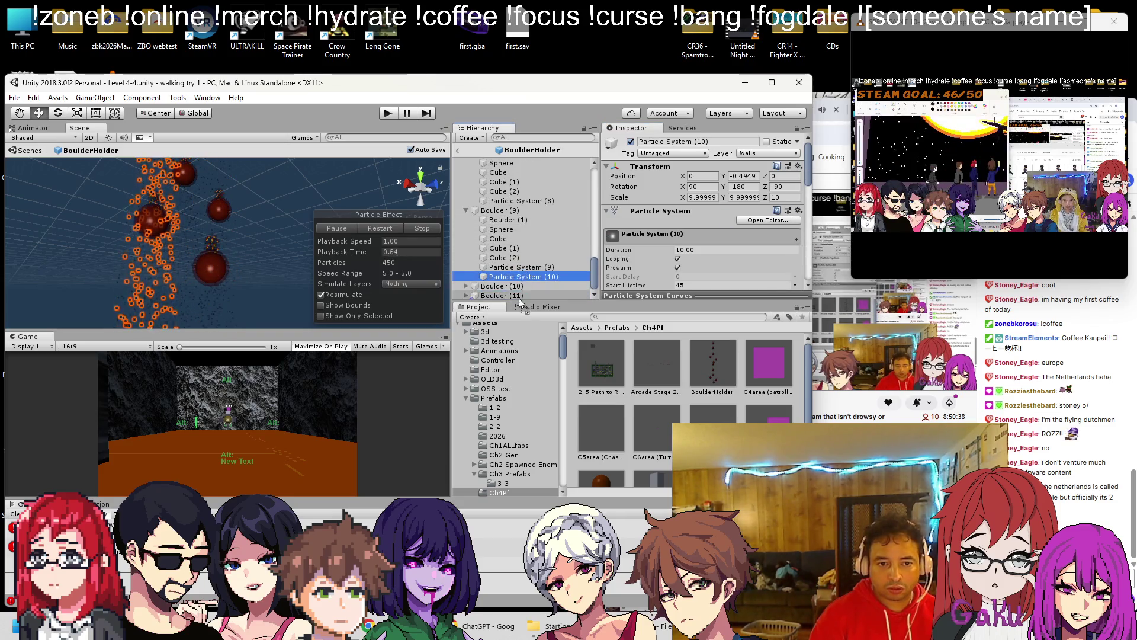
drag(515, 276, 503, 286)
click(798, 166)
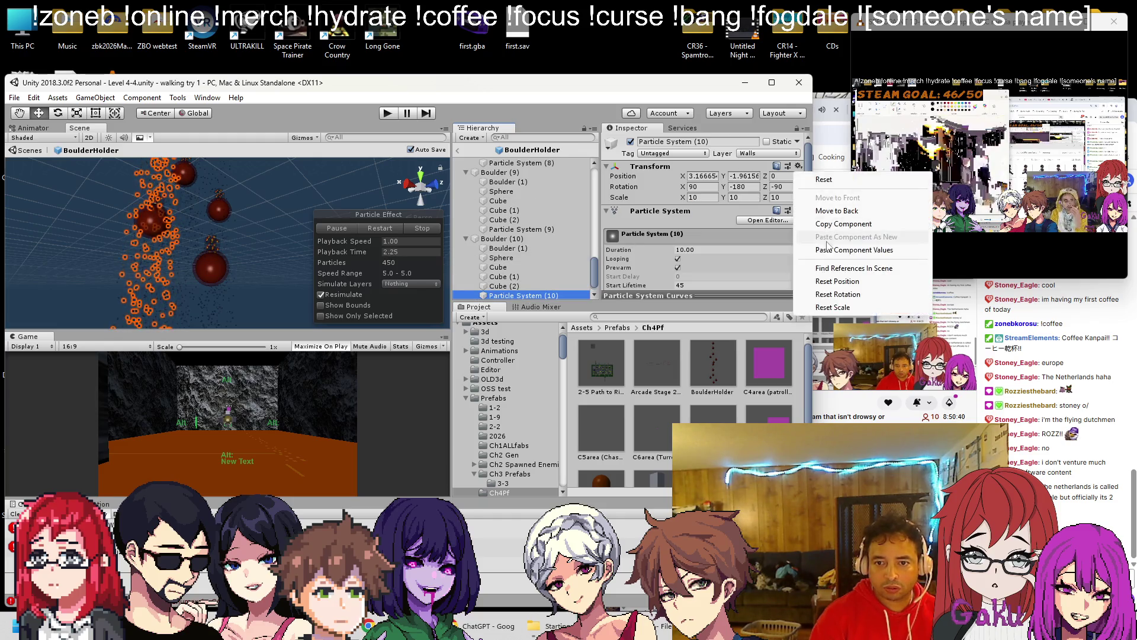
click(828, 249)
click(526, 295)
key(ctrl+d)
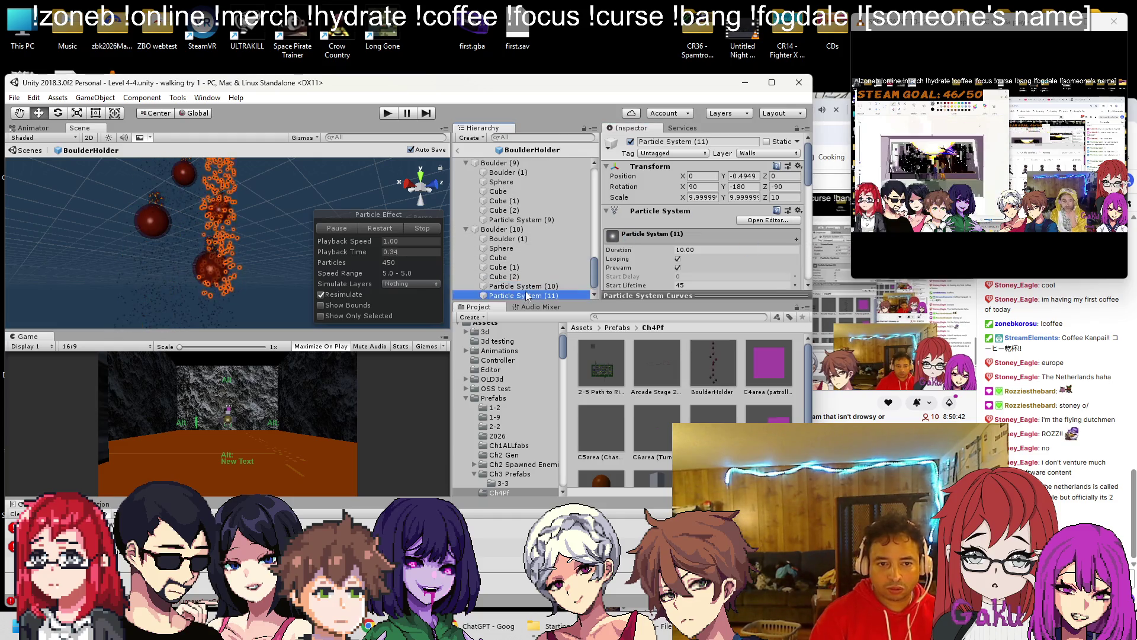
drag(520, 297, 509, 290)
click(799, 166)
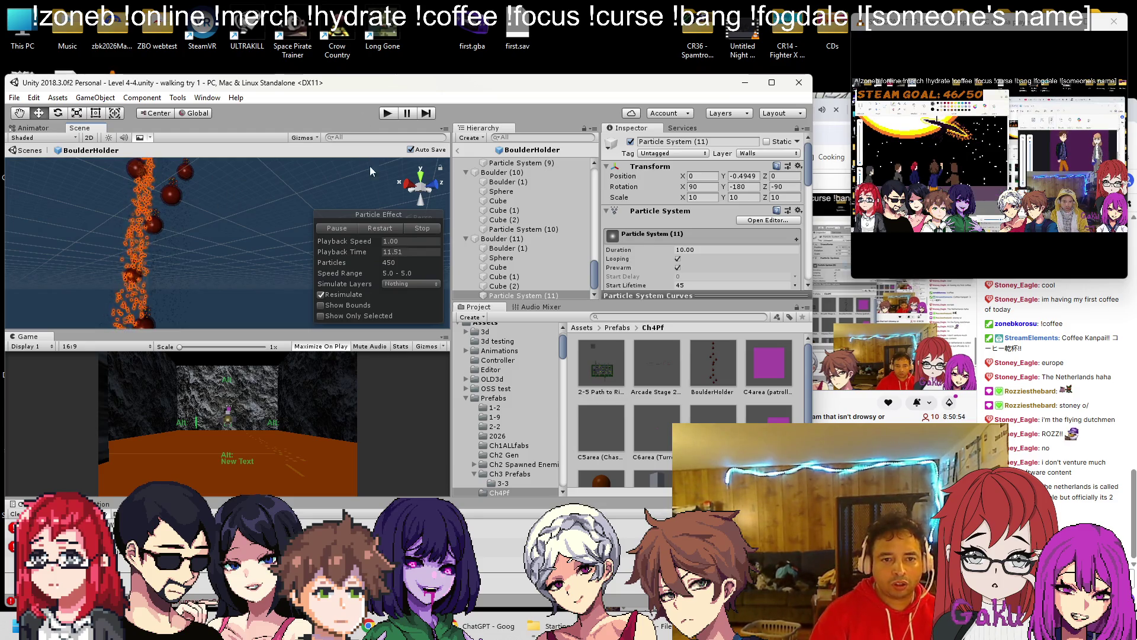
click(460, 149)
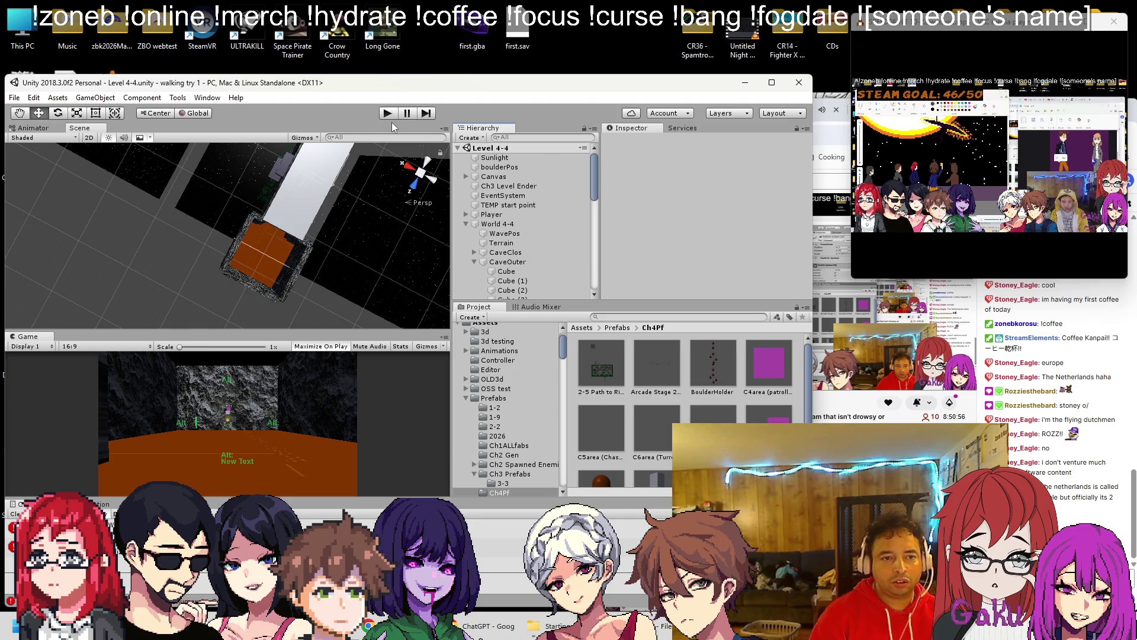
Step: Play-test Level 4-4 and stop it, ending with the boss at 733 HP and the player at 90
click(388, 113)
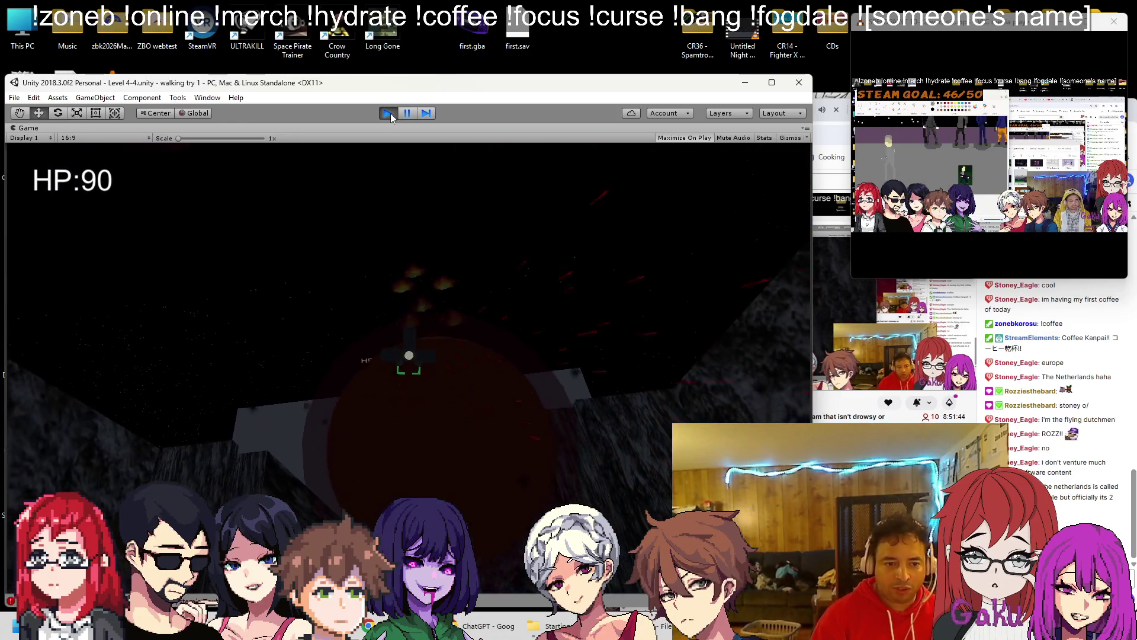
click(388, 114)
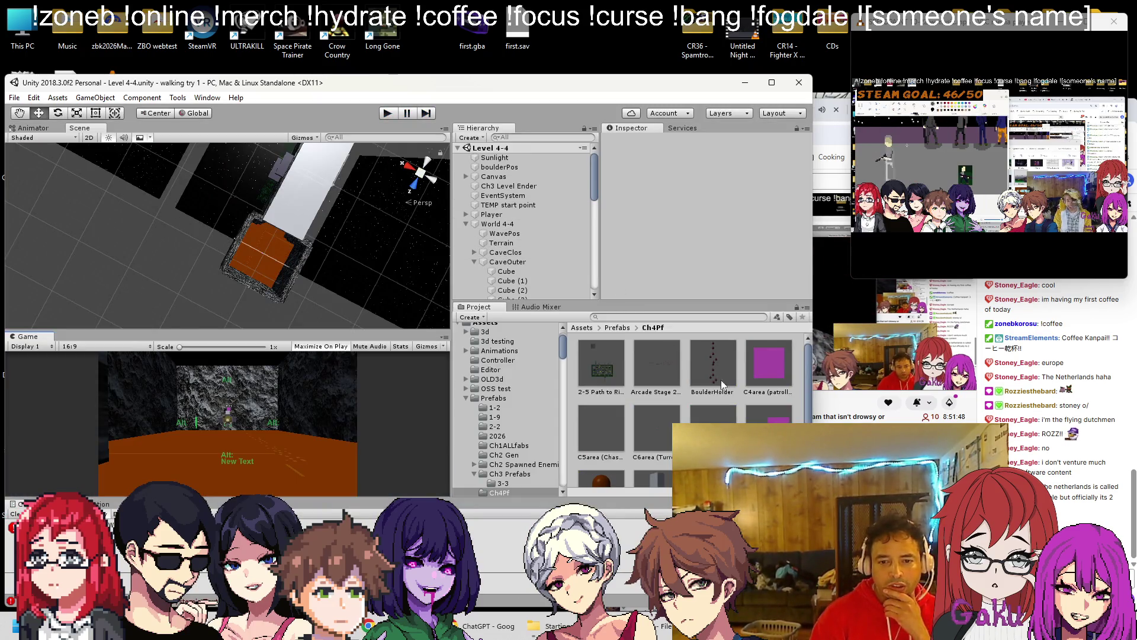
Step: In the BoulderHolder prefab, set the first boulder particle system's Max Particles to 500
double_click(716, 384)
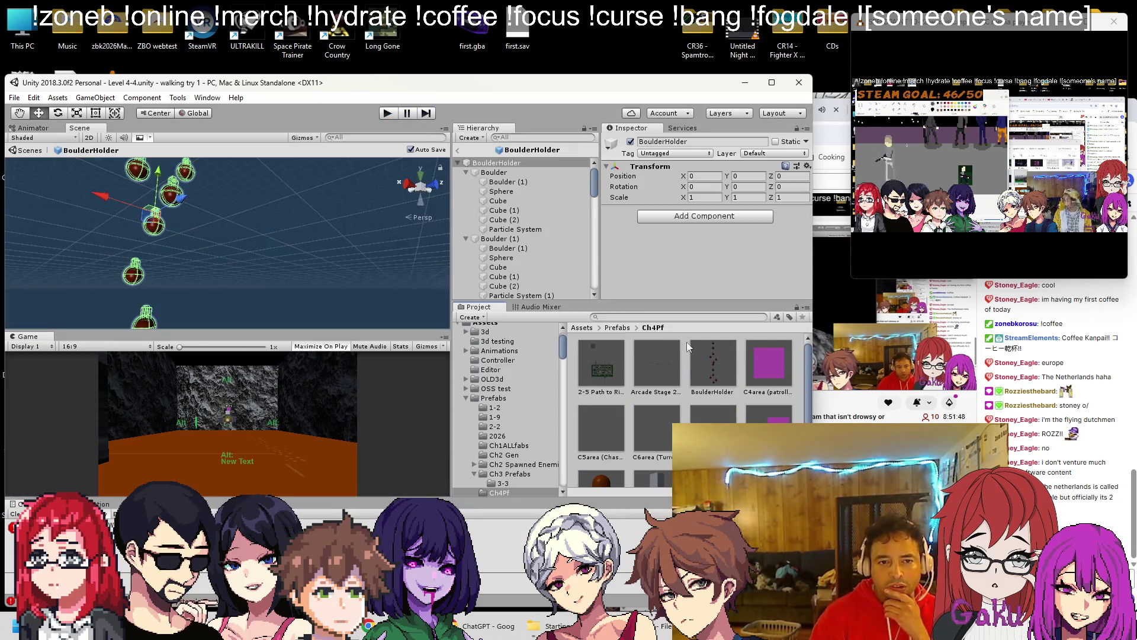
click(528, 229)
key(alt)
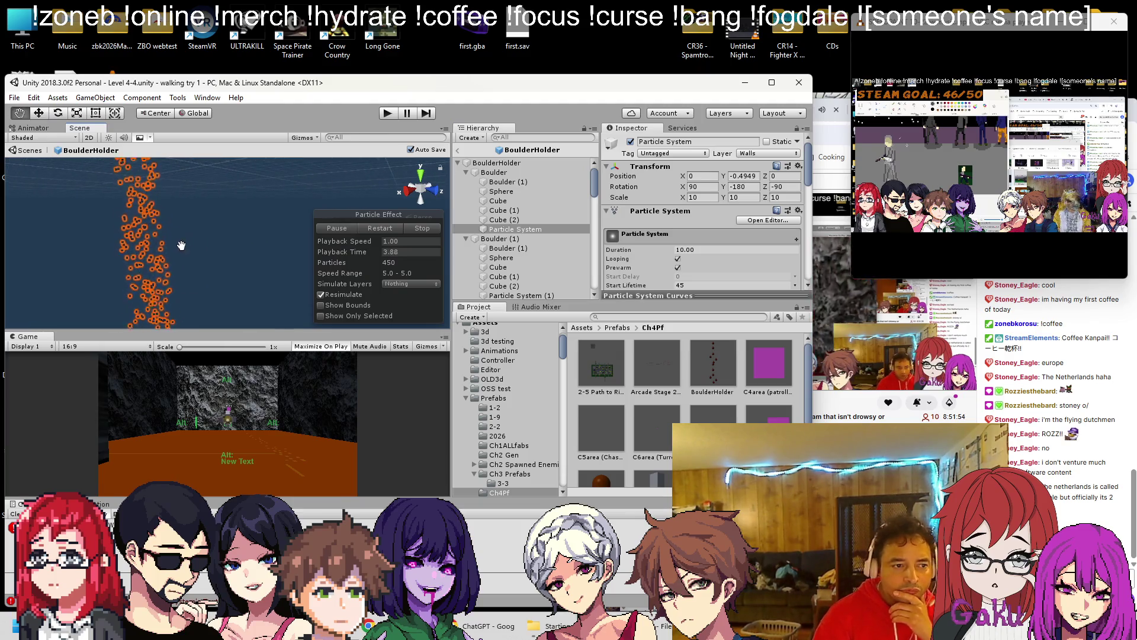
drag(180, 245, 249, 248)
scroll(652, 218, down, 4)
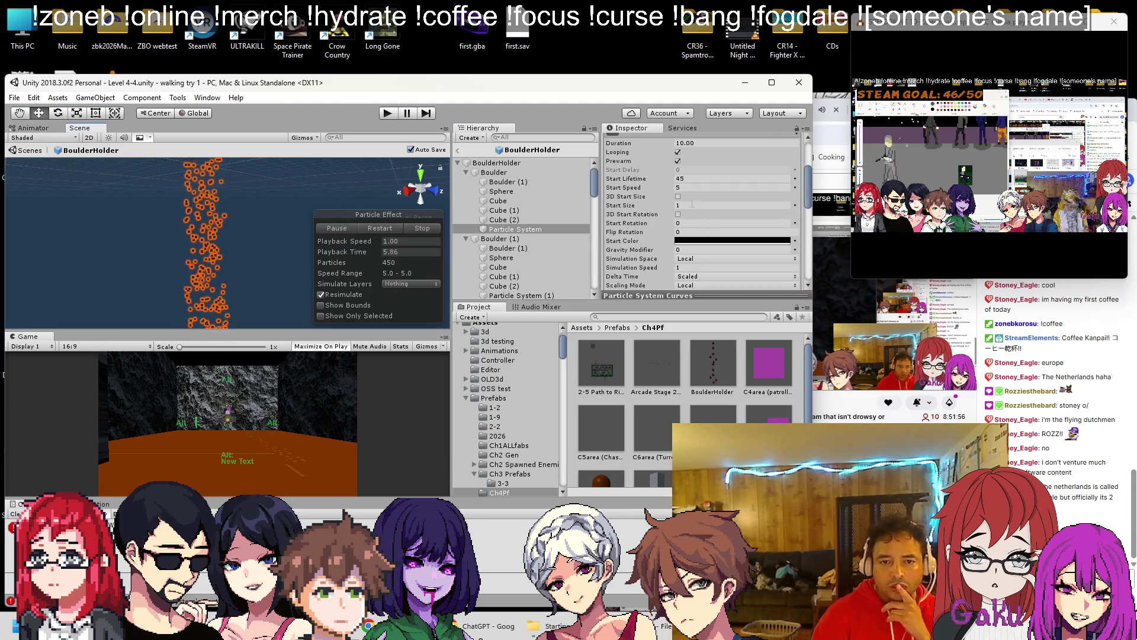
scroll(687, 202, down, 2)
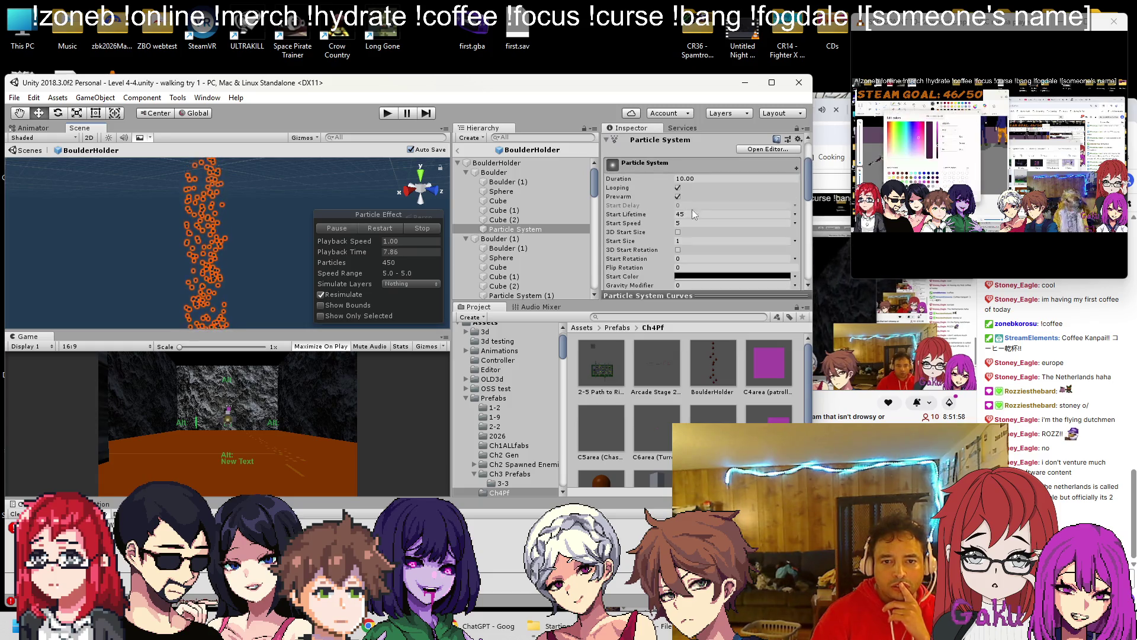
scroll(689, 208, down, 2)
scroll(687, 209, down, 5)
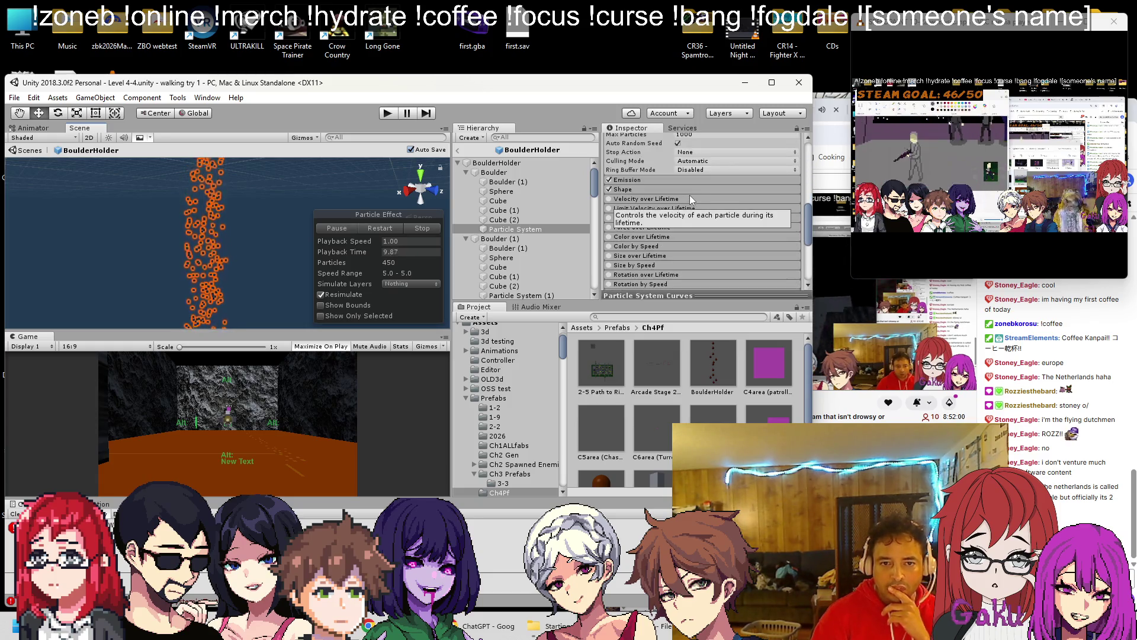
scroll(699, 198, up, 2)
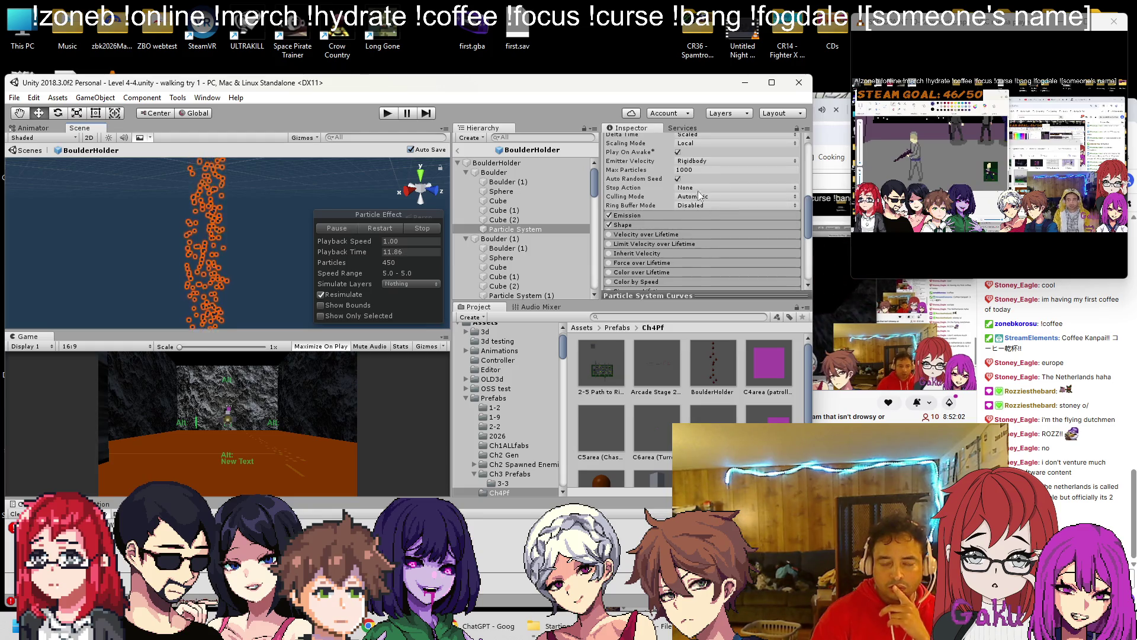
click(699, 170)
text(500)
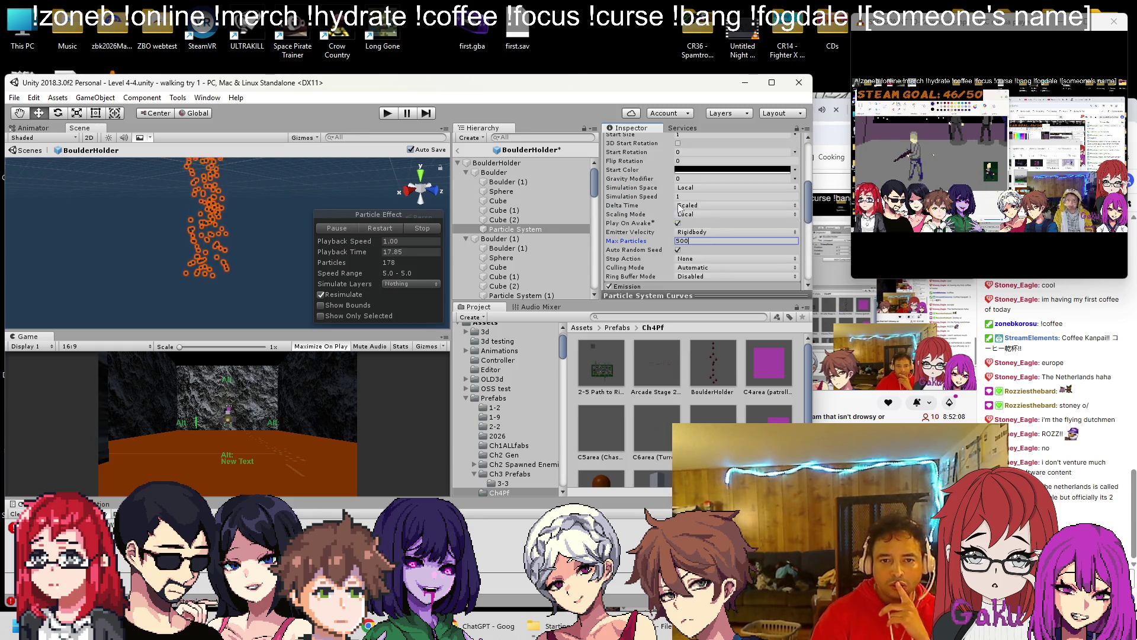
Step: Make the cone Shape angle 1 and Radius Thickness 1, keeping arc mode Random
scroll(657, 202, down, 2)
click(634, 188)
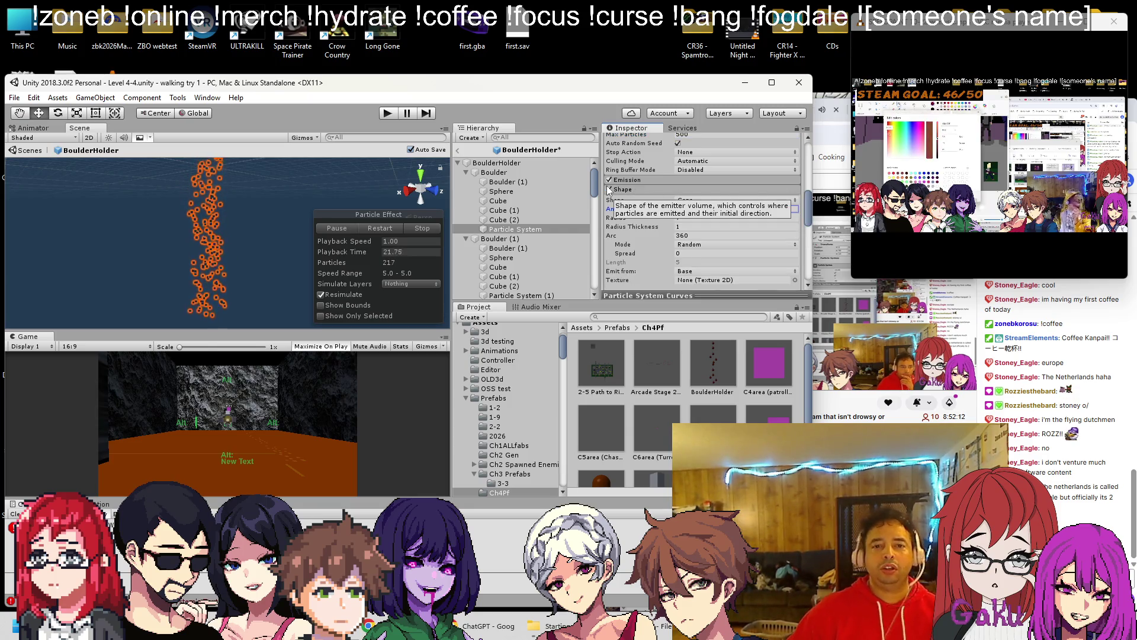
click(702, 209)
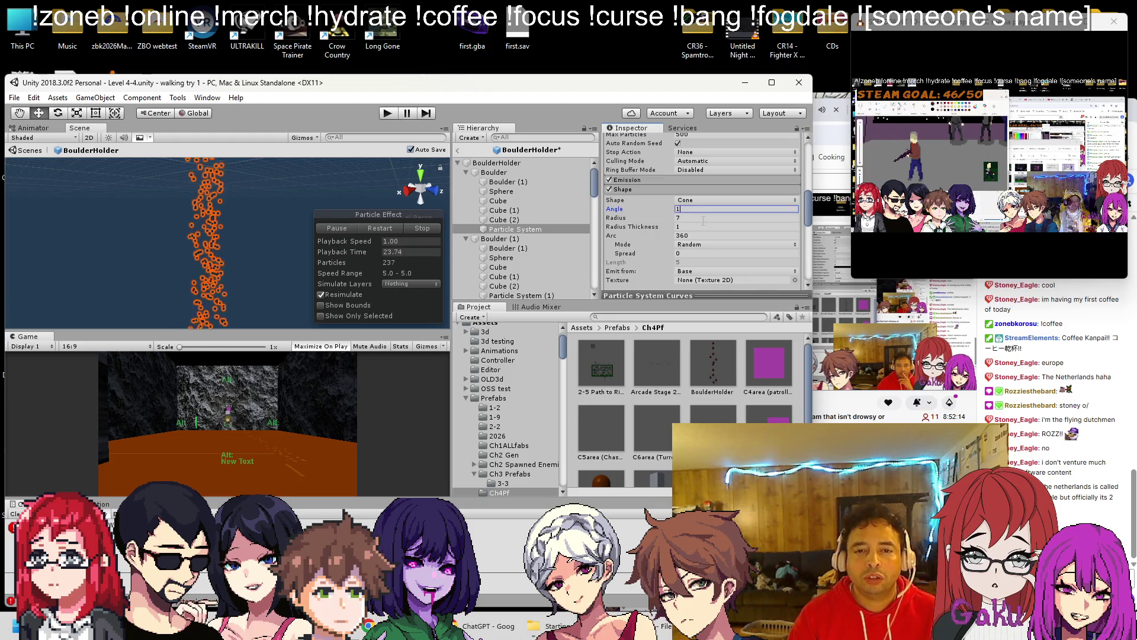
click(683, 226)
text(2)
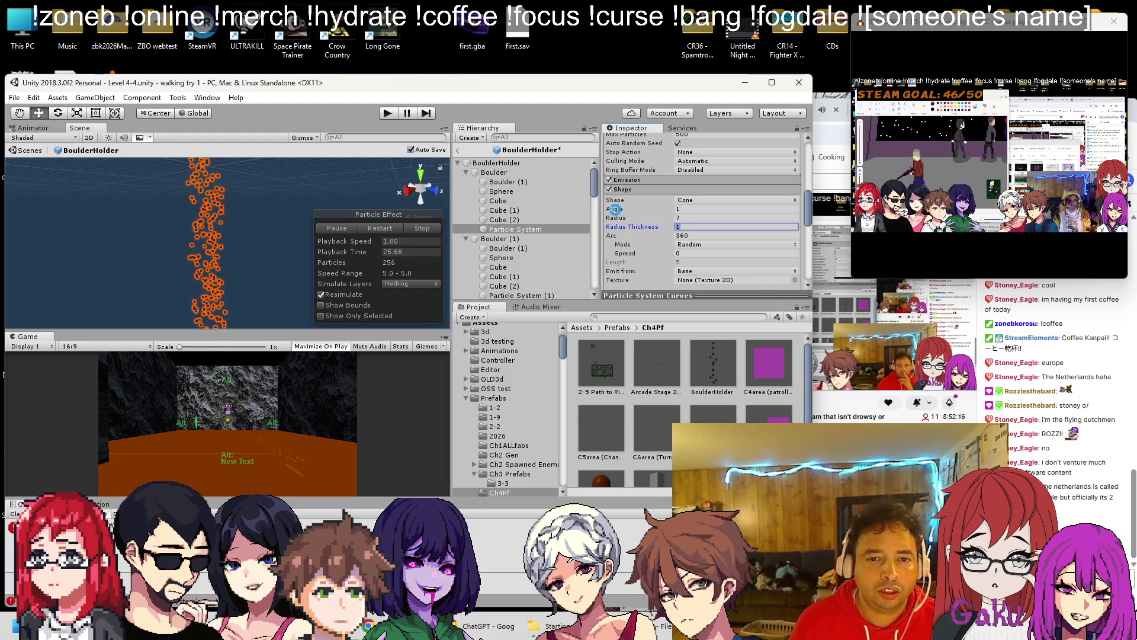
key(BackSpace)
text(1)
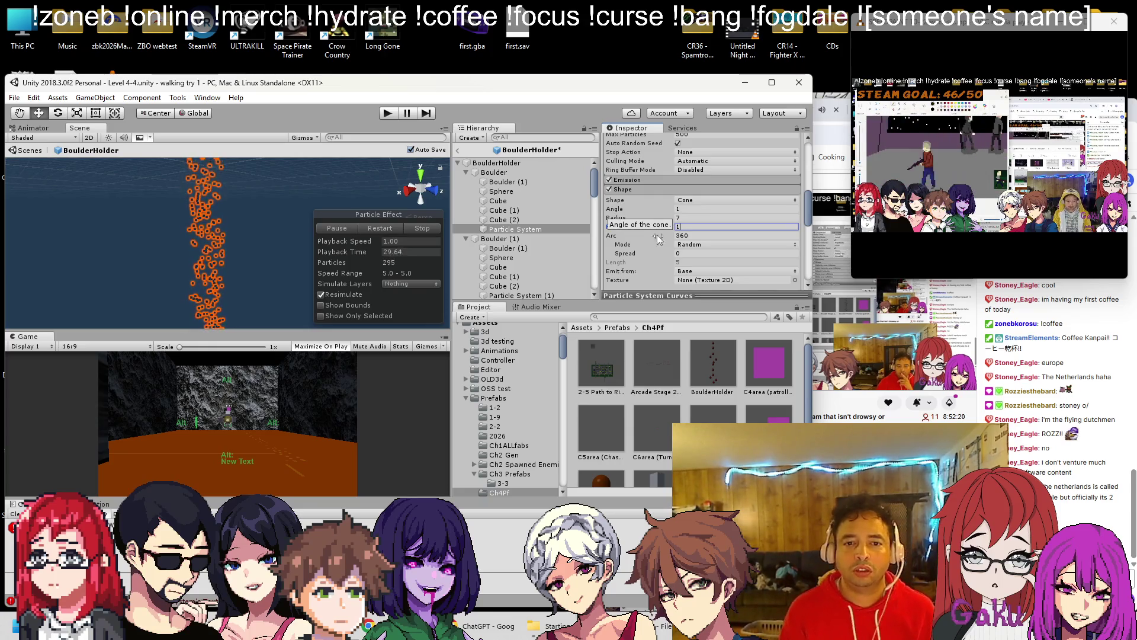
click(696, 245)
click(695, 244)
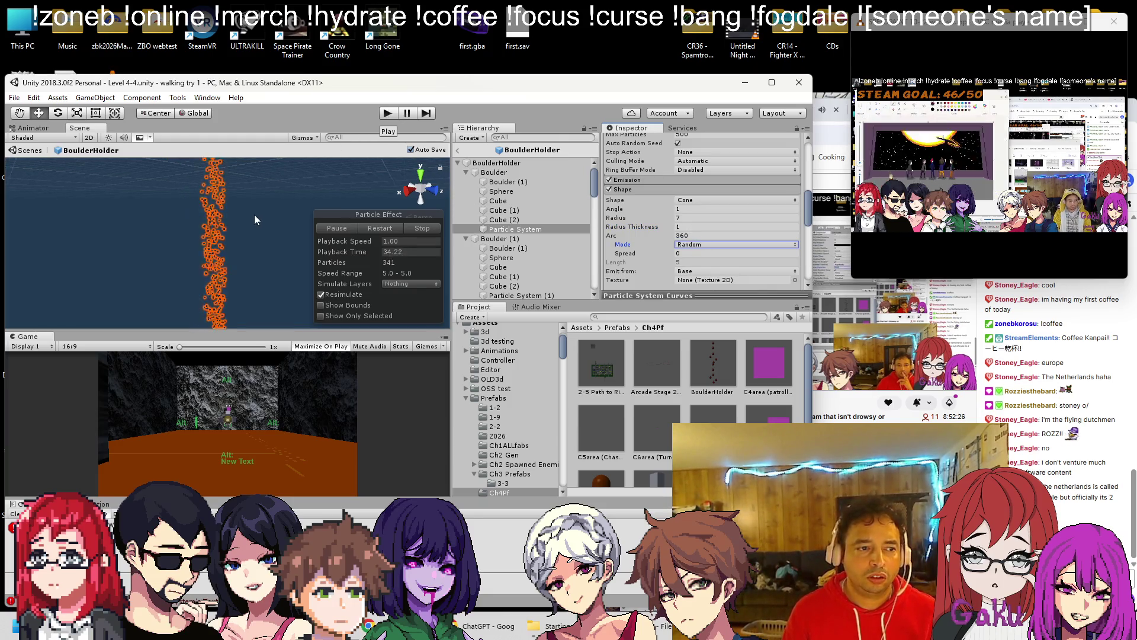
click(237, 230)
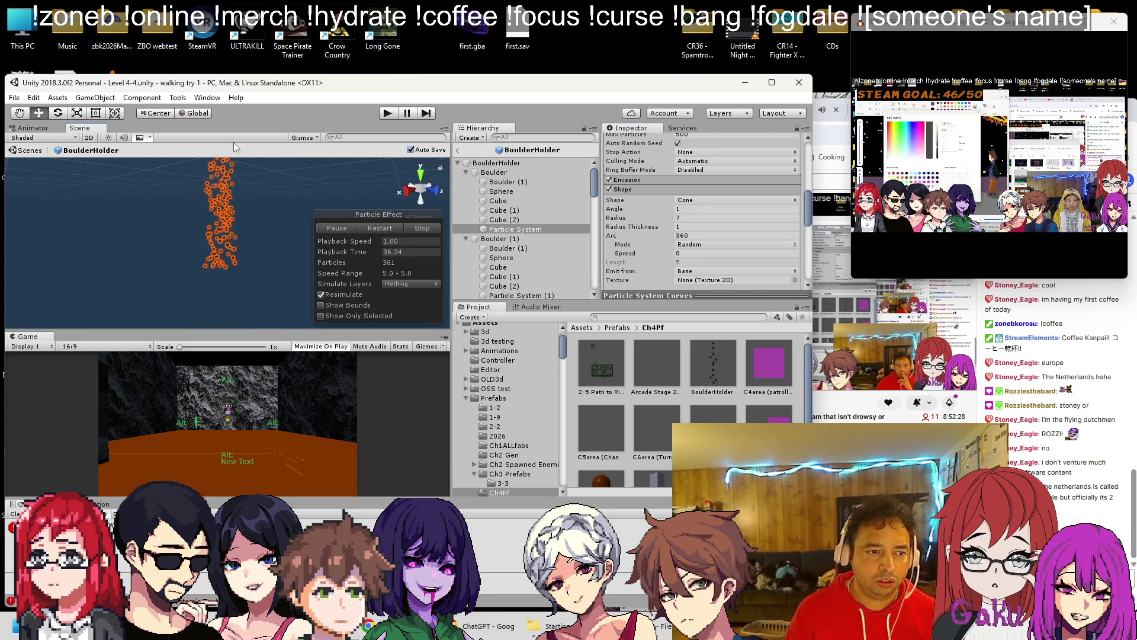
scroll(233, 222, up, 5)
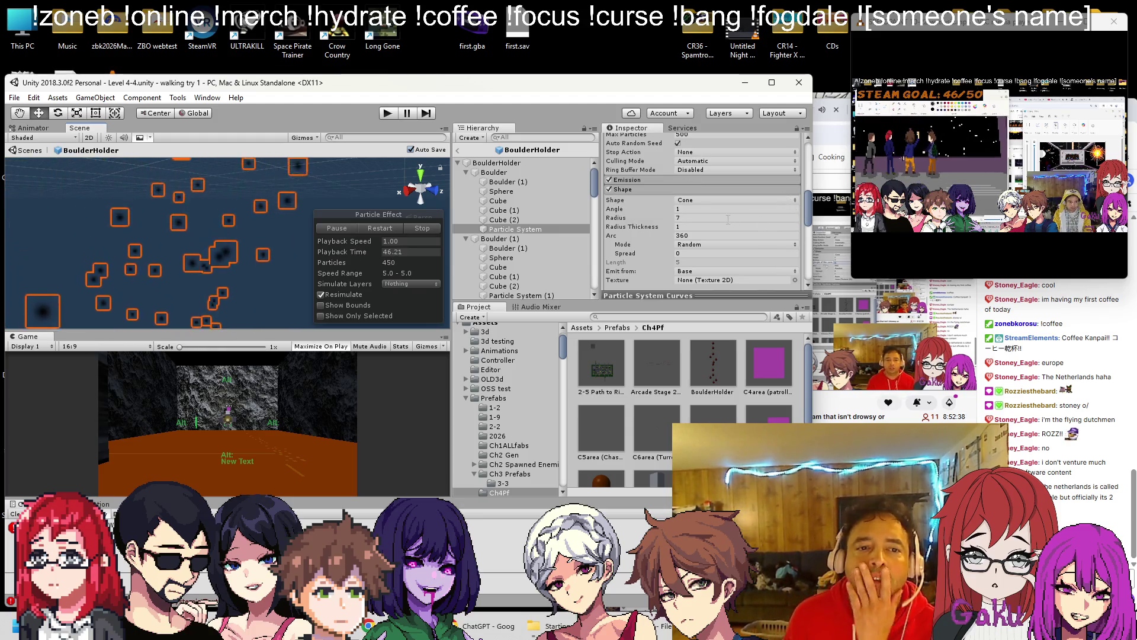
Step: Assign the frame cover texture to the particle Shape
scroll(733, 209, up, 10)
scroll(733, 209, down, 10)
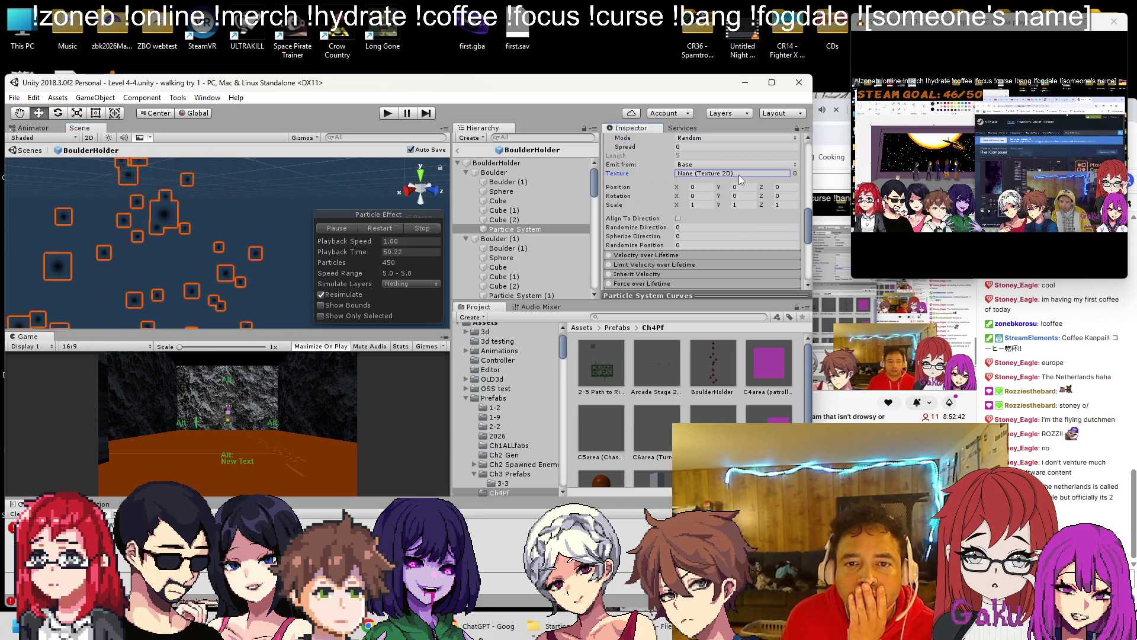
click(795, 173)
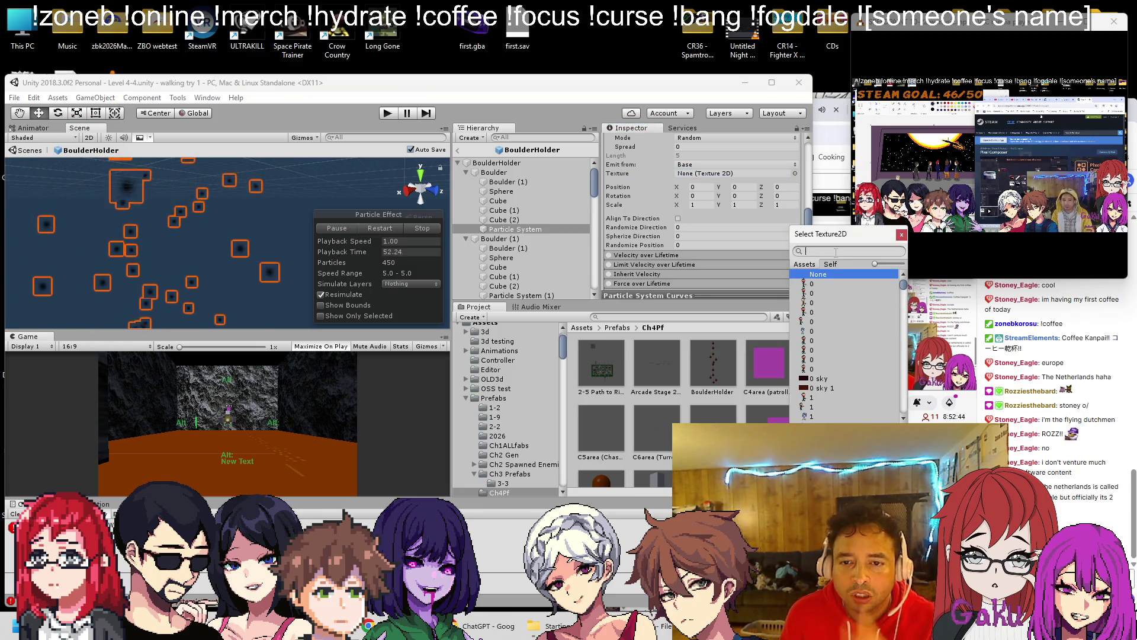
text(black)
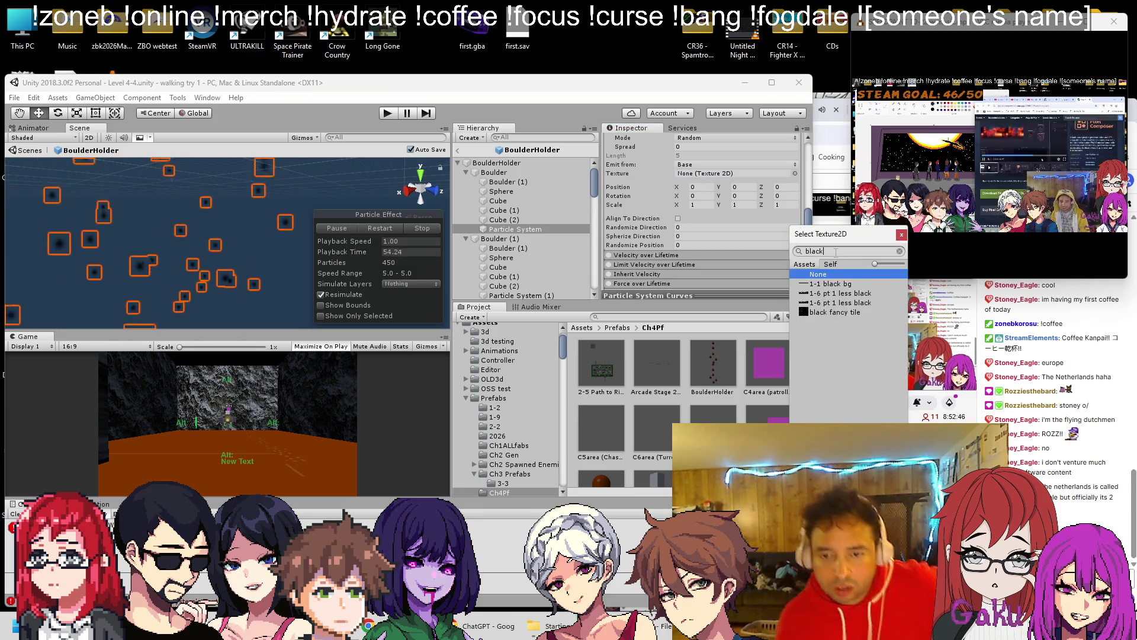
key(BackSpace)
key(BackSpace)
key(BackSpace)
text(fra)
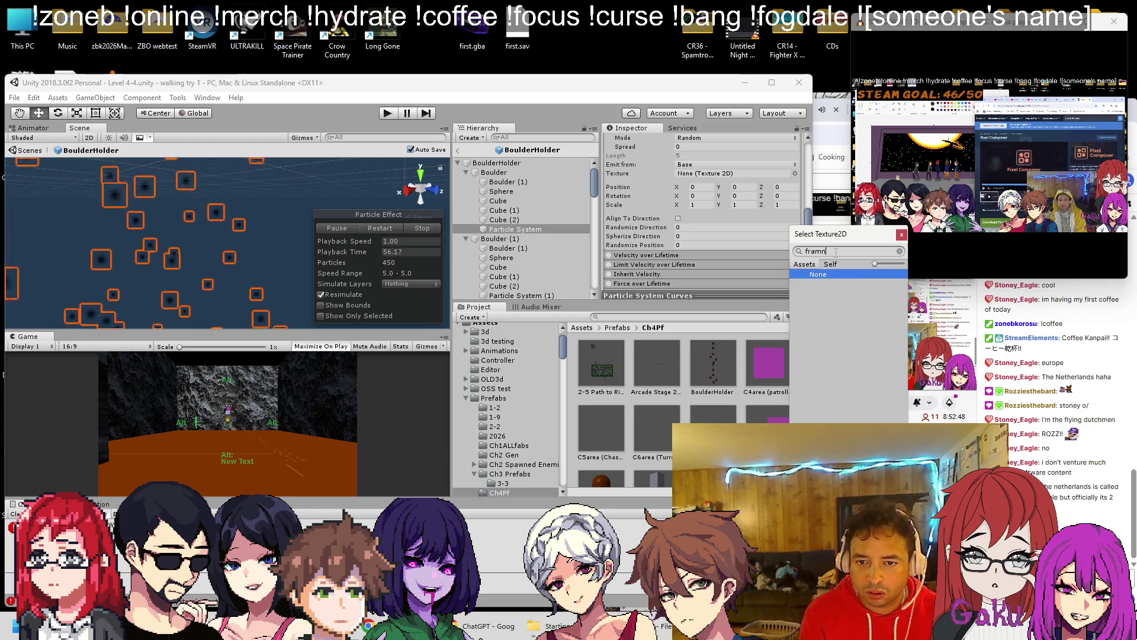
text(m)
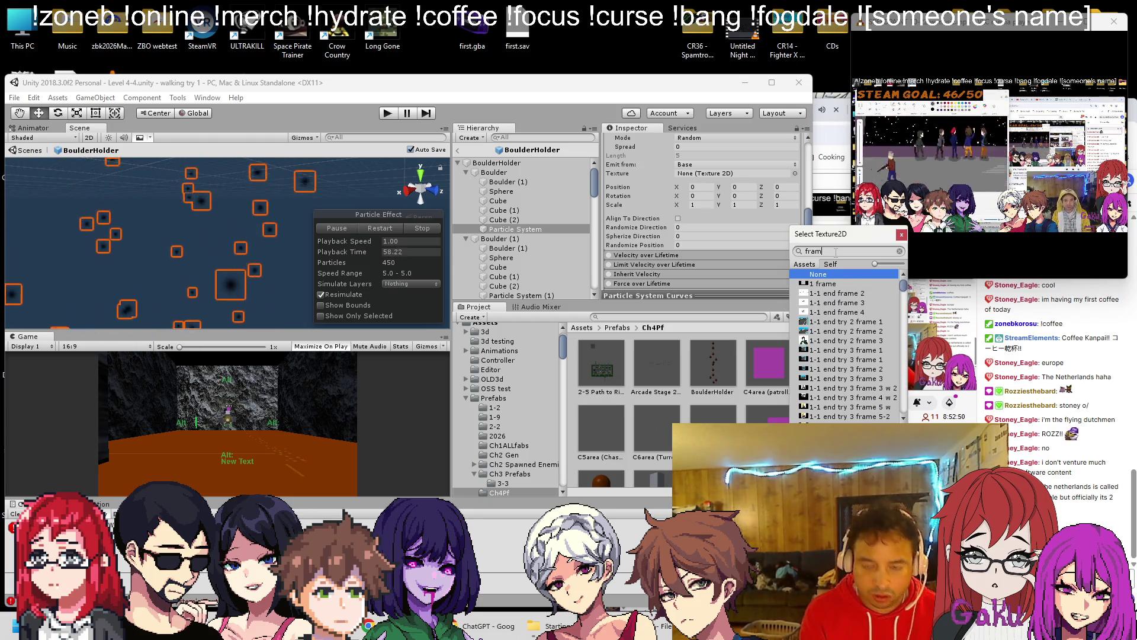
text(e cover)
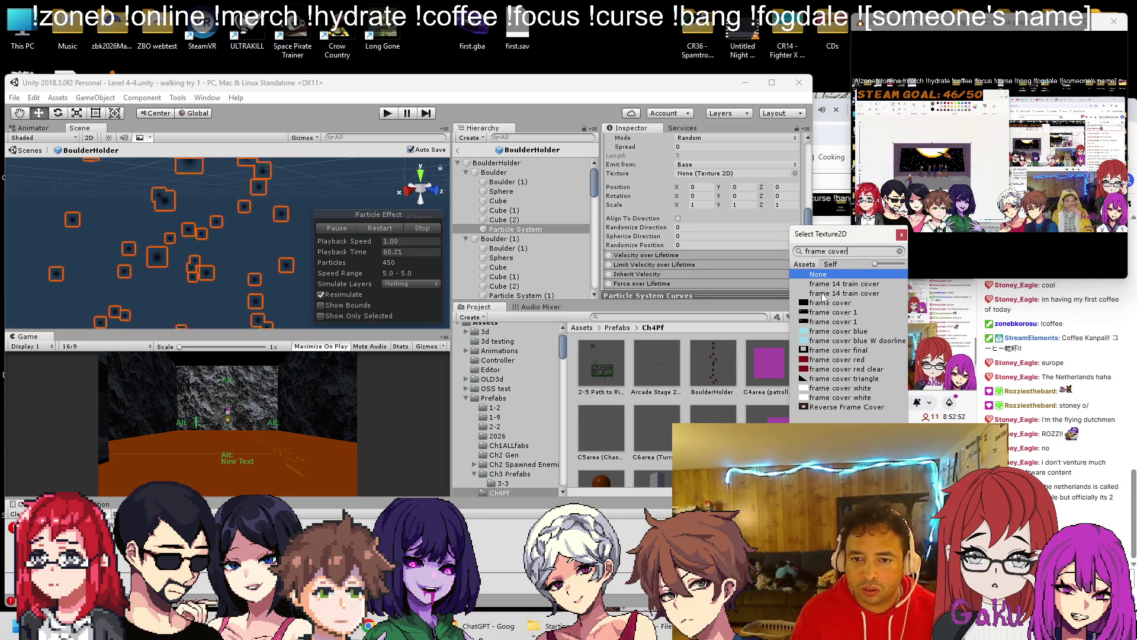
click(828, 303)
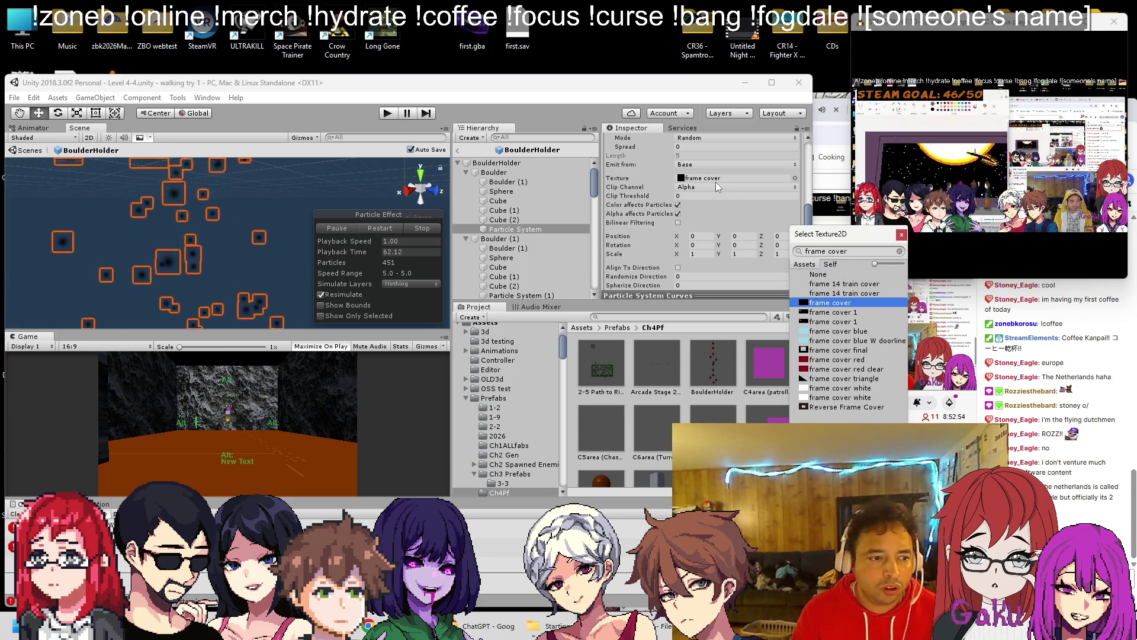
click(716, 181)
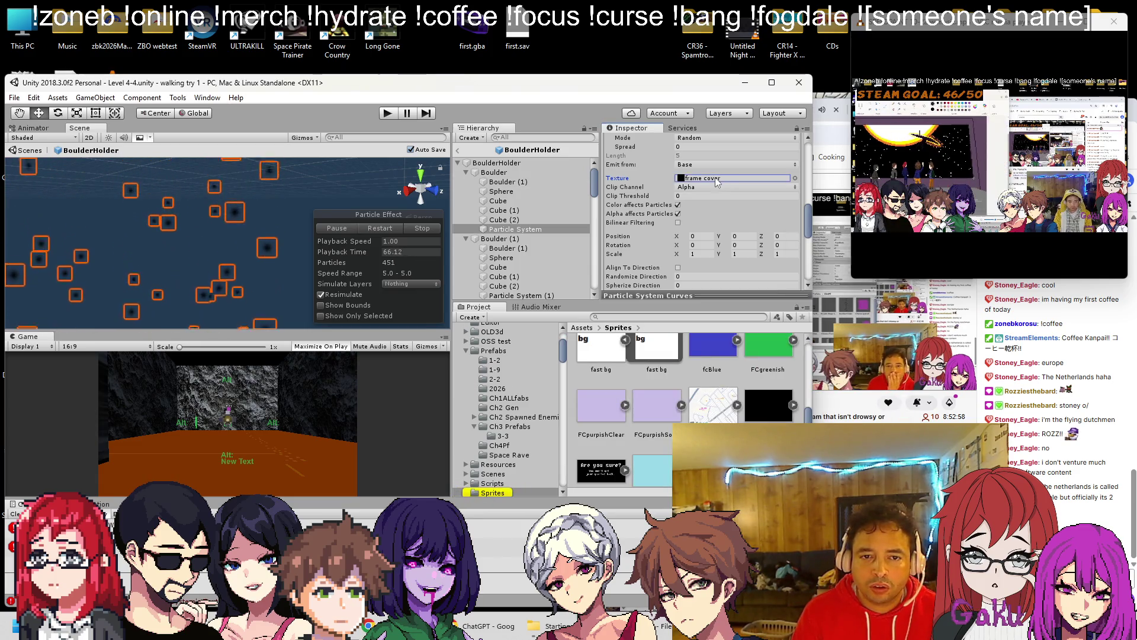
Step: Enable Bilinear Filtering on the shape texture and play the level to test it
scroll(698, 187, down, 3)
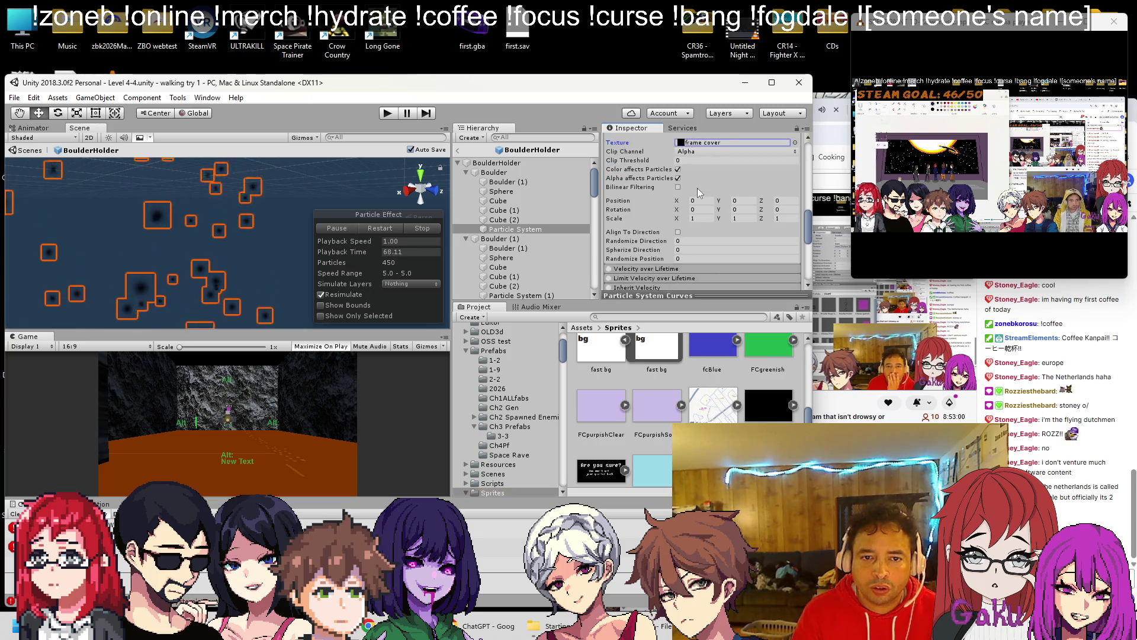
click(677, 187)
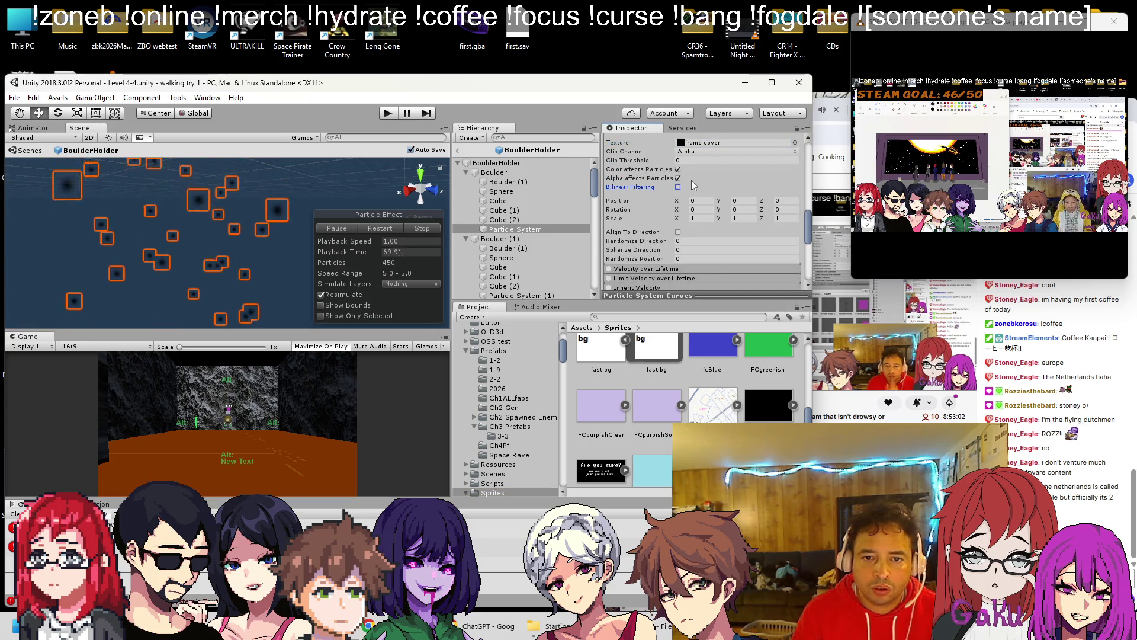
scroll(705, 178, down, 3)
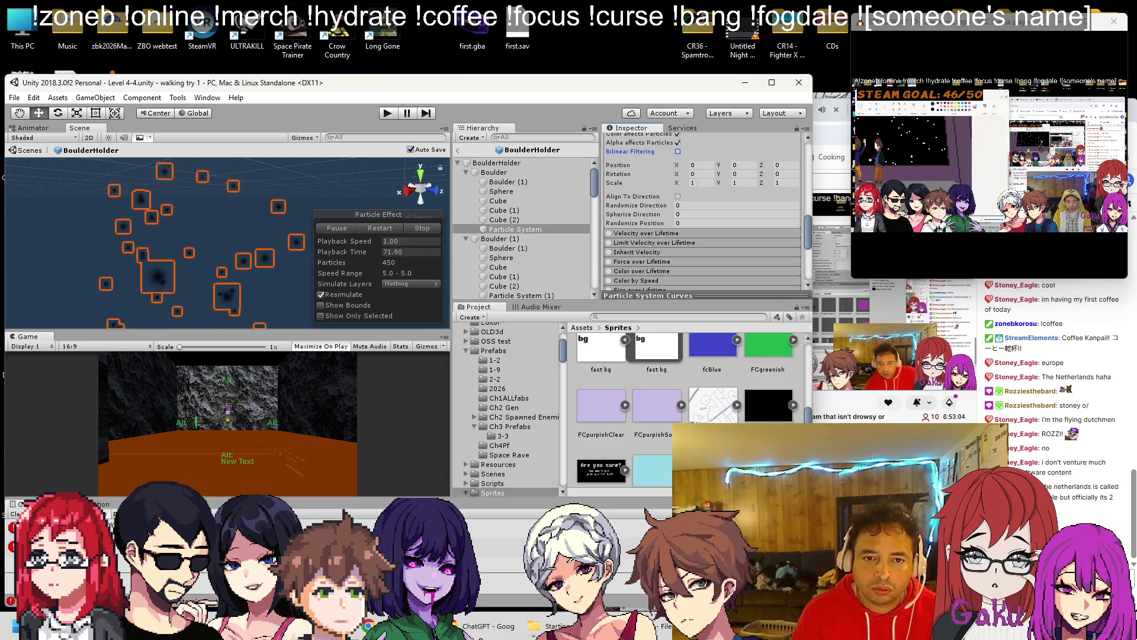
scroll(700, 183, up, 12)
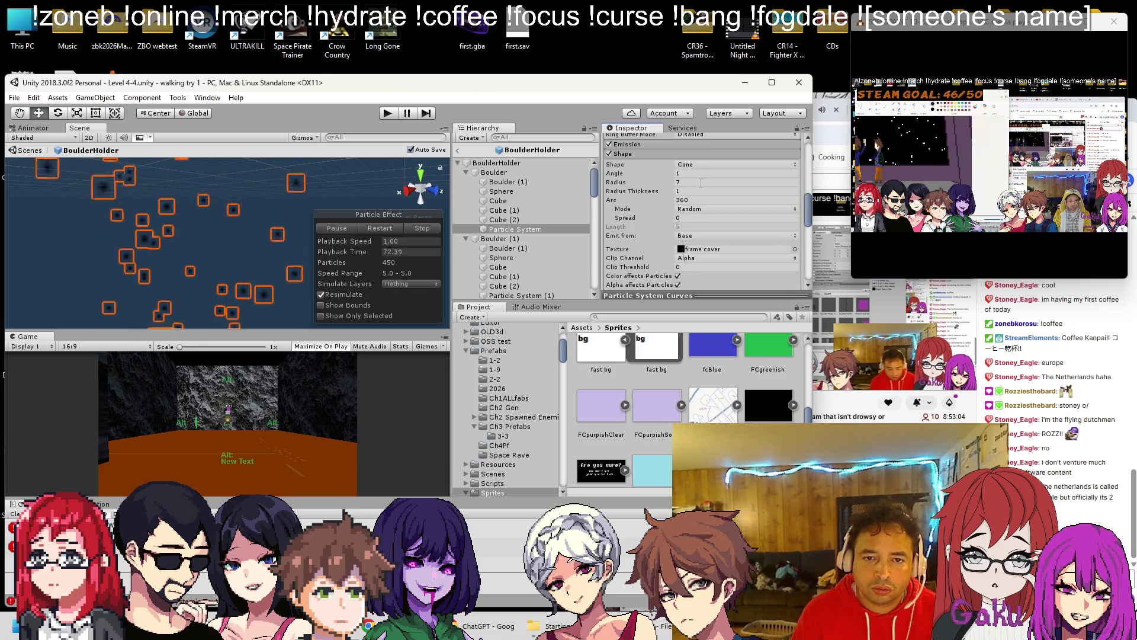
click(389, 112)
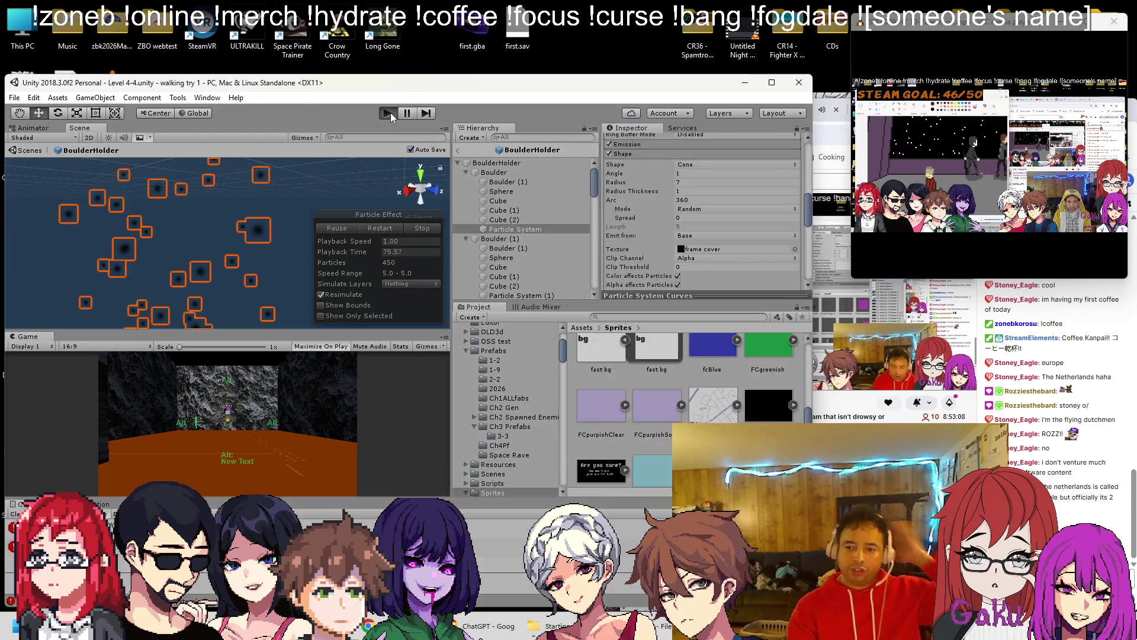
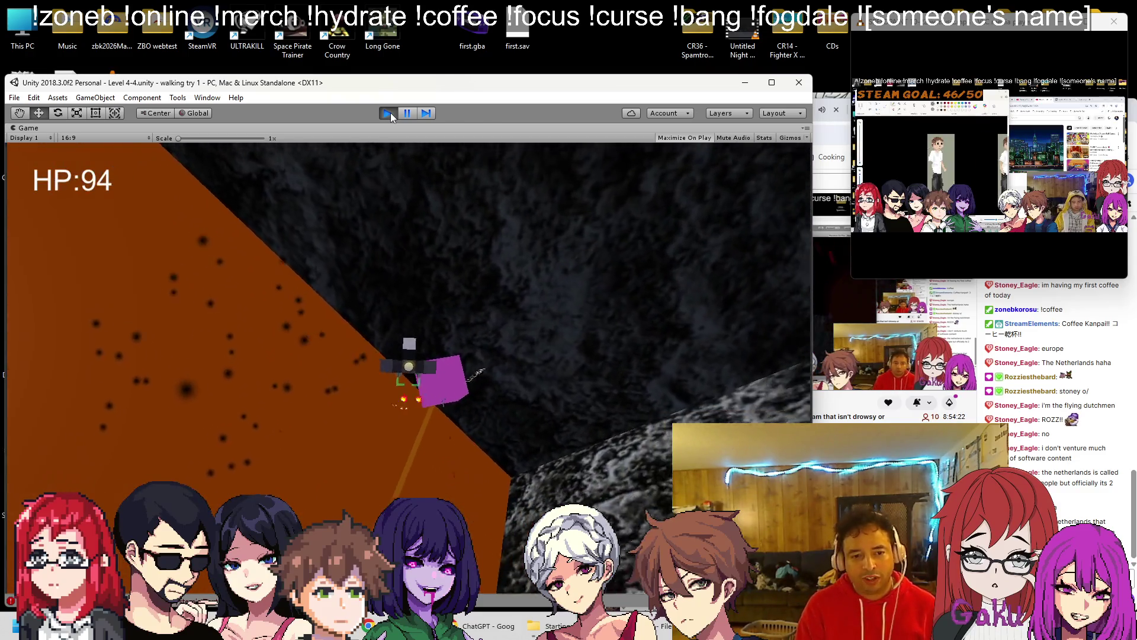
Step: Stop the boss level playtest and open Ch4BossLevel4.cs in Visual Studio
click(390, 113)
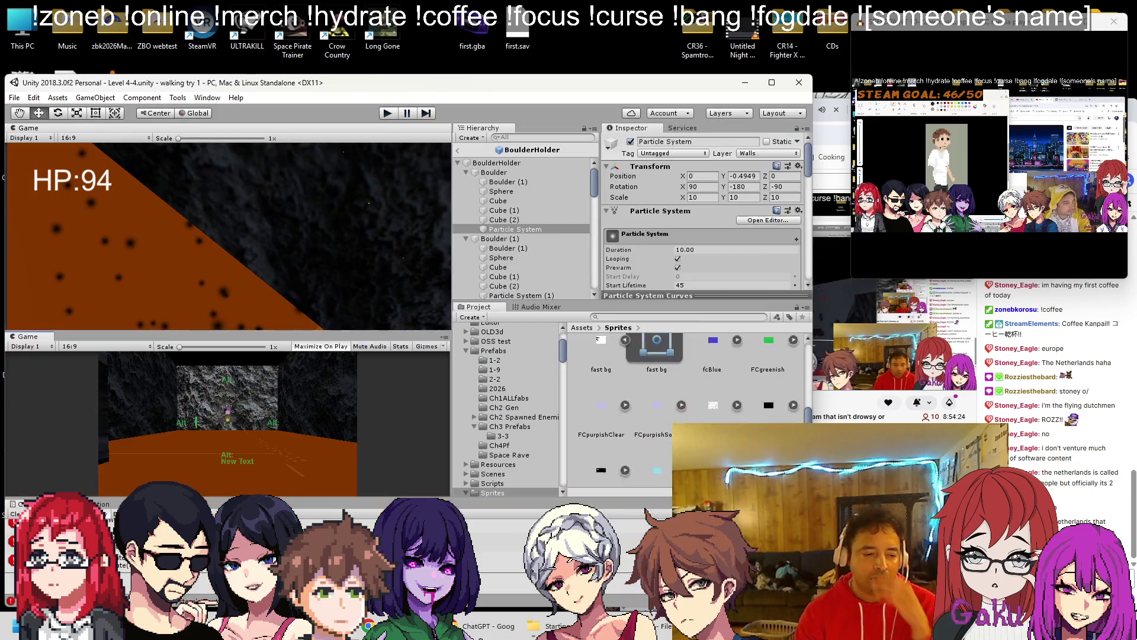
double_click(304, 497)
click(473, 99)
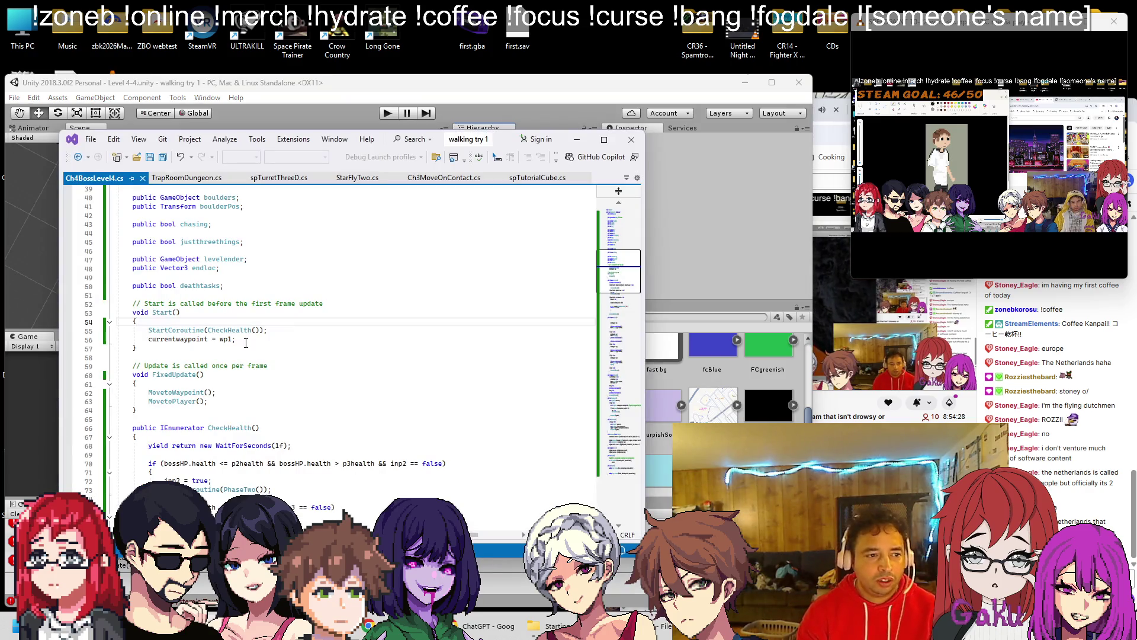
Step: Delete the empty line 103 inside PhaseTwo's first condition
scroll(244, 343, down, 16)
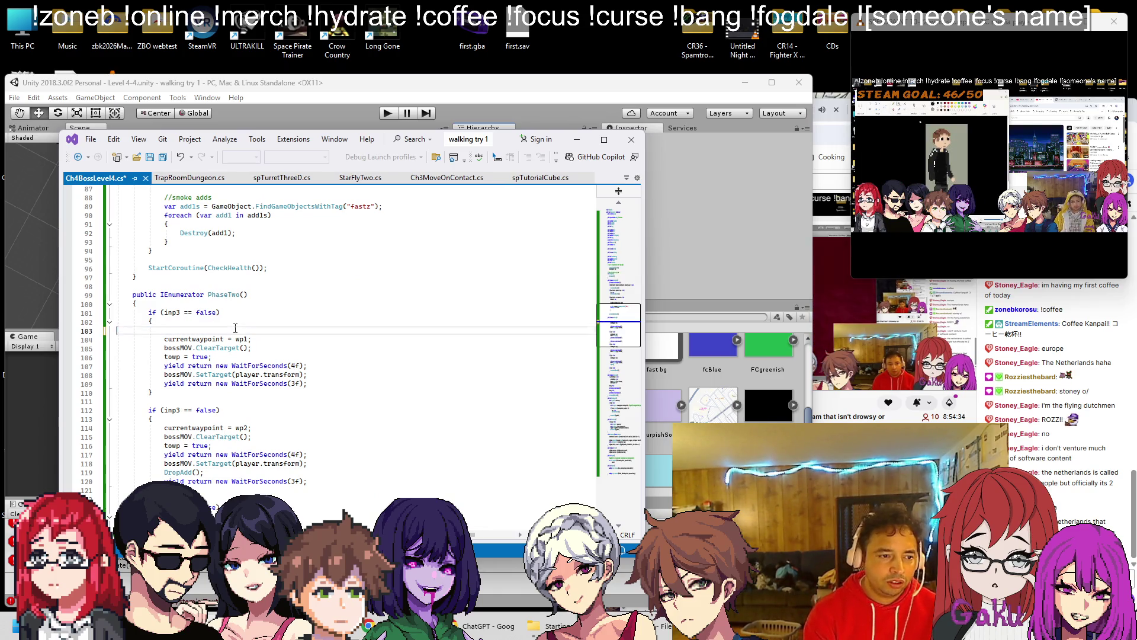
key(BackSpace)
scroll(240, 323, down, 3)
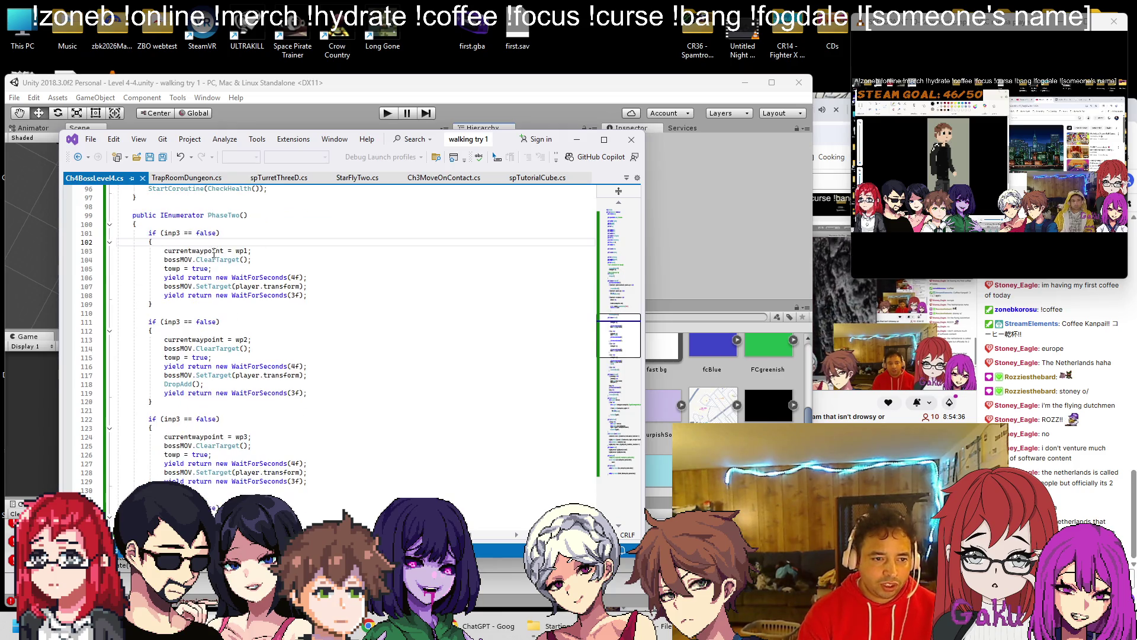
Step: Scroll to the end of the script and place the caret after the DropBoulders method
scroll(237, 247, down, 1)
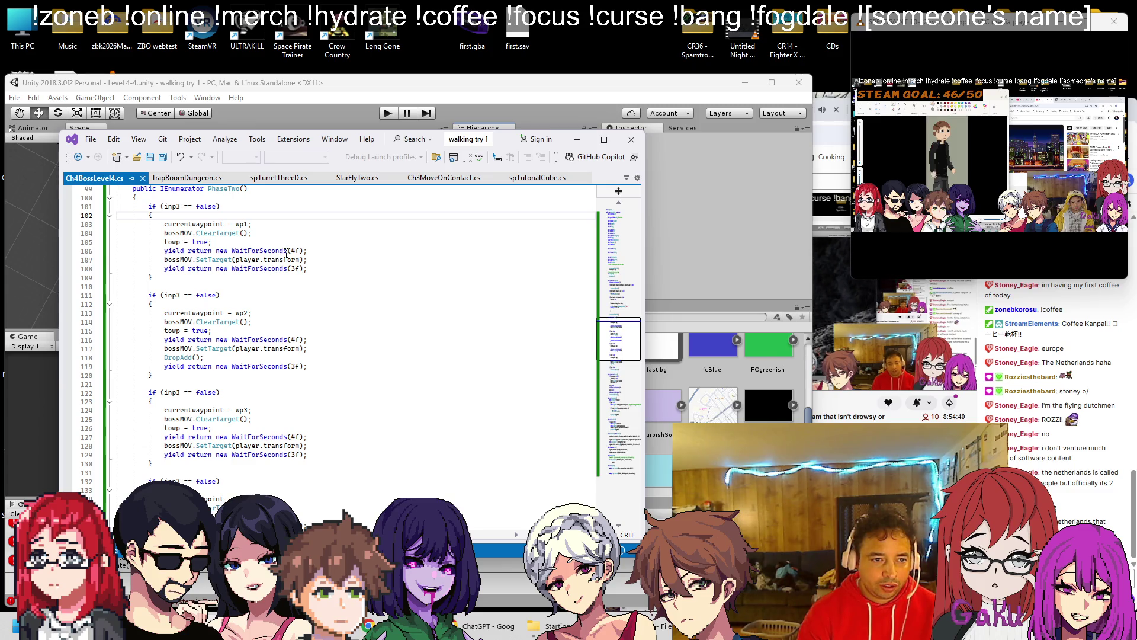
scroll(290, 252, down, 11)
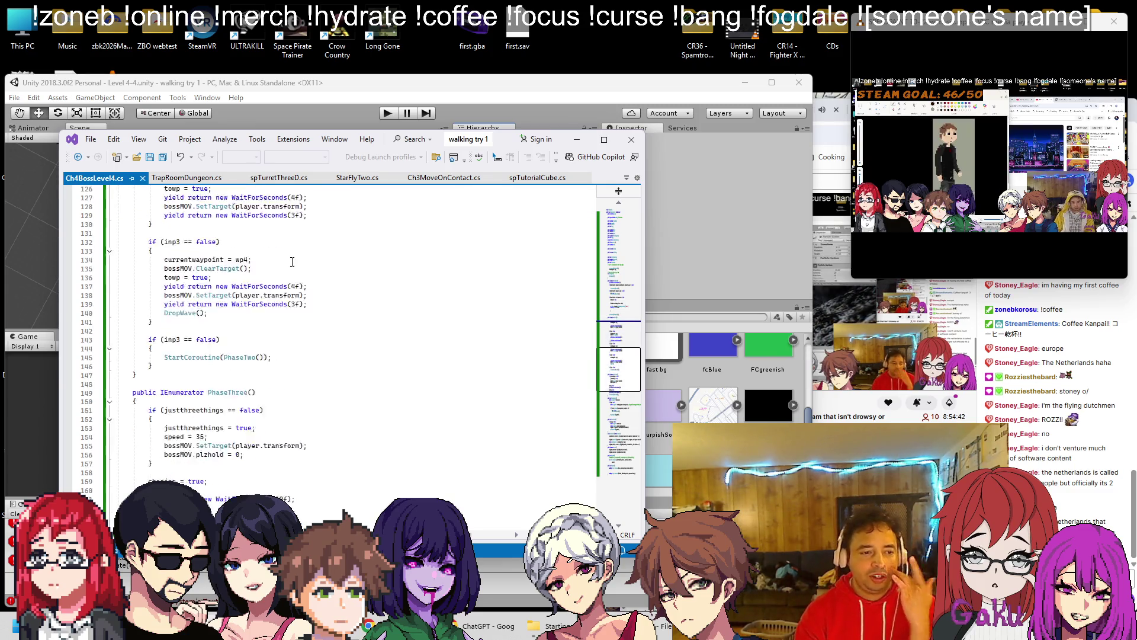
scroll(291, 267, up, 6)
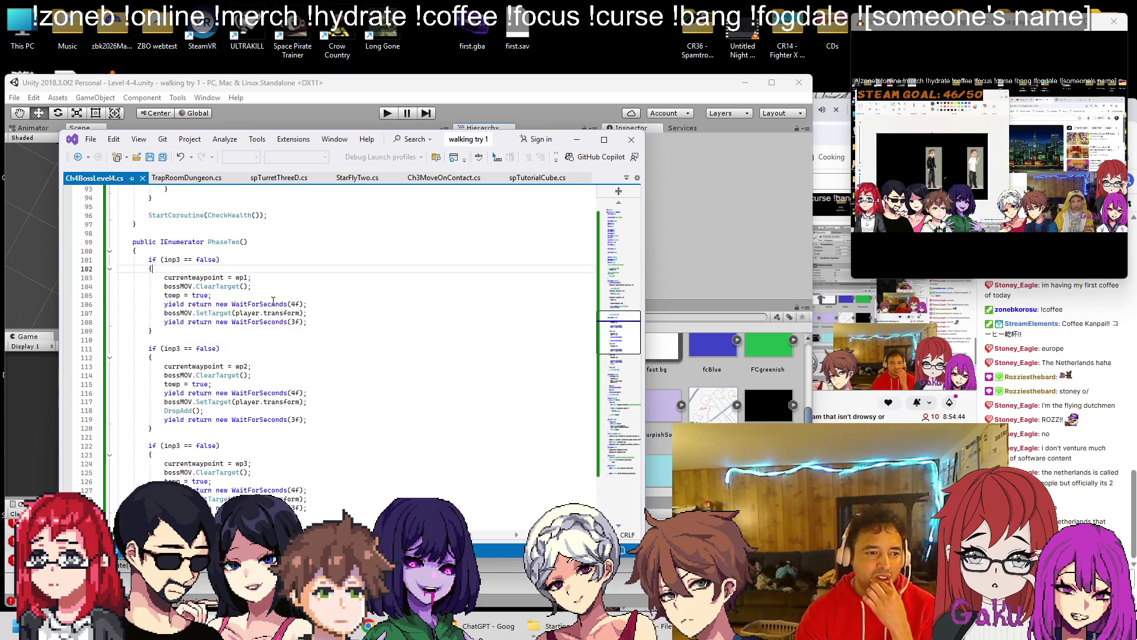
scroll(274, 301, down, 16)
scroll(263, 305, up, 7)
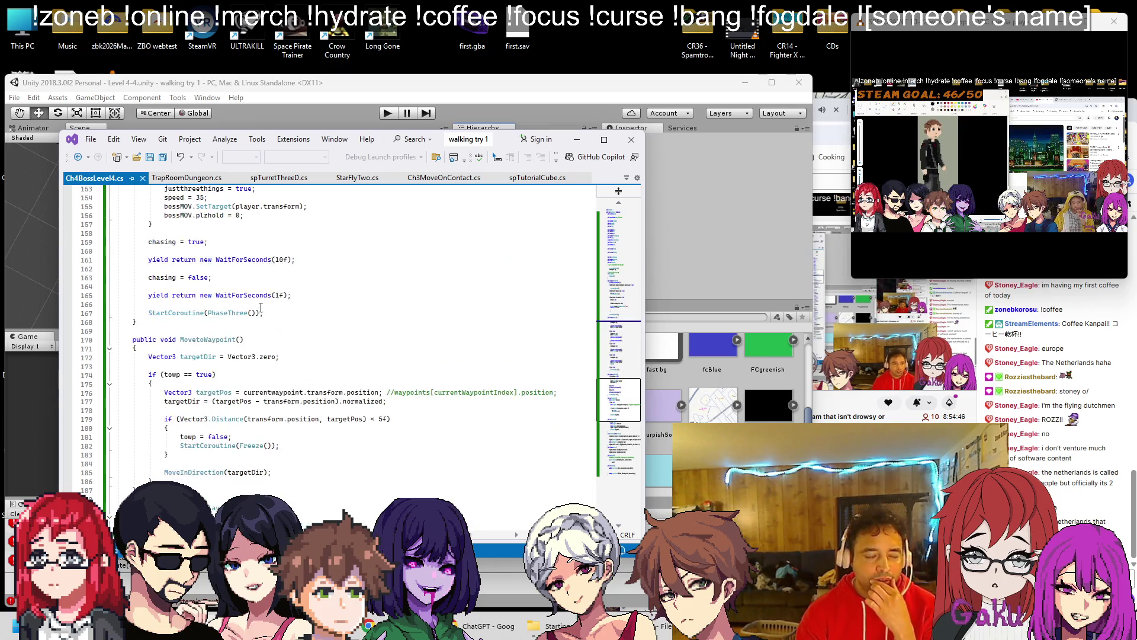
scroll(260, 307, down, 4)
scroll(261, 307, down, 3)
scroll(259, 309, up, 10)
scroll(259, 310, down, 3)
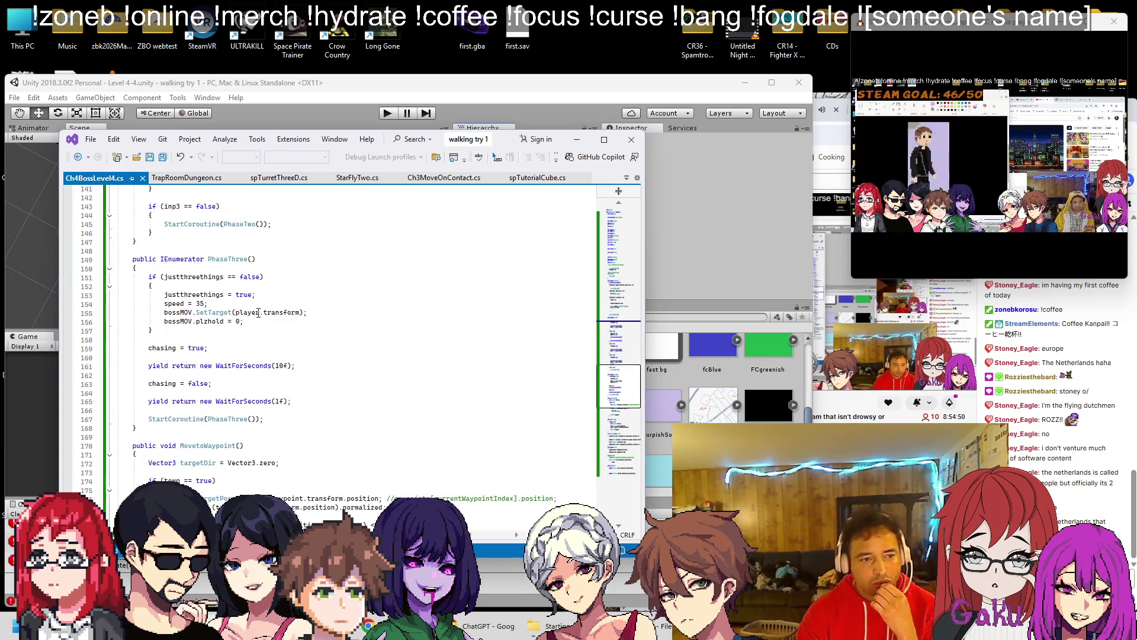
scroll(258, 315, down, 10)
scroll(255, 318, down, 6)
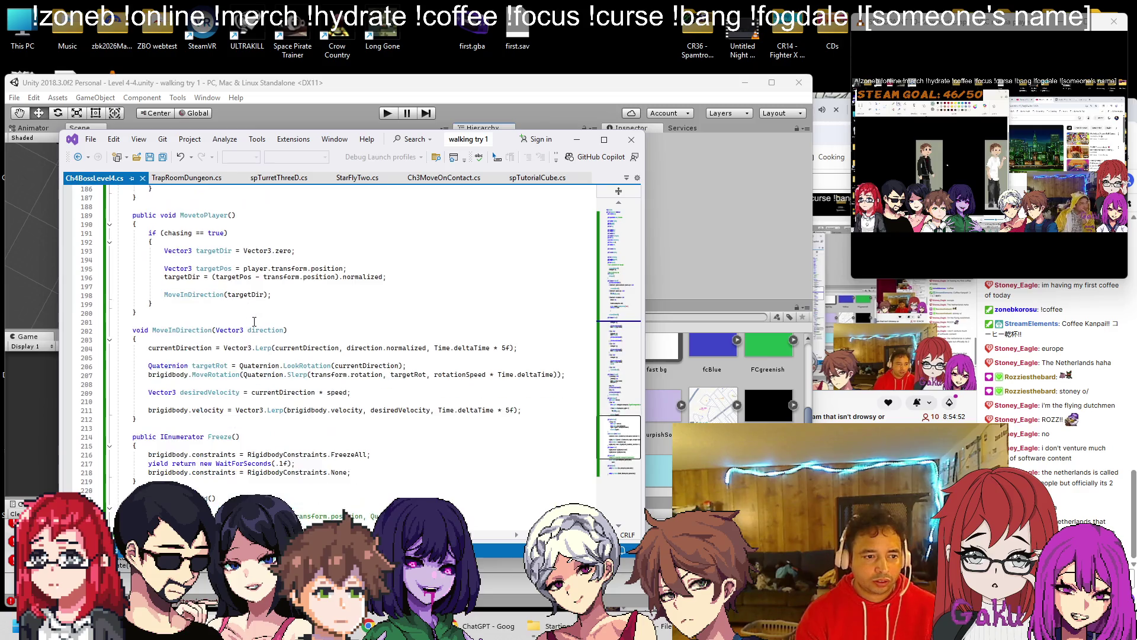
scroll(254, 322, down, 4)
scroll(231, 324, down, 7)
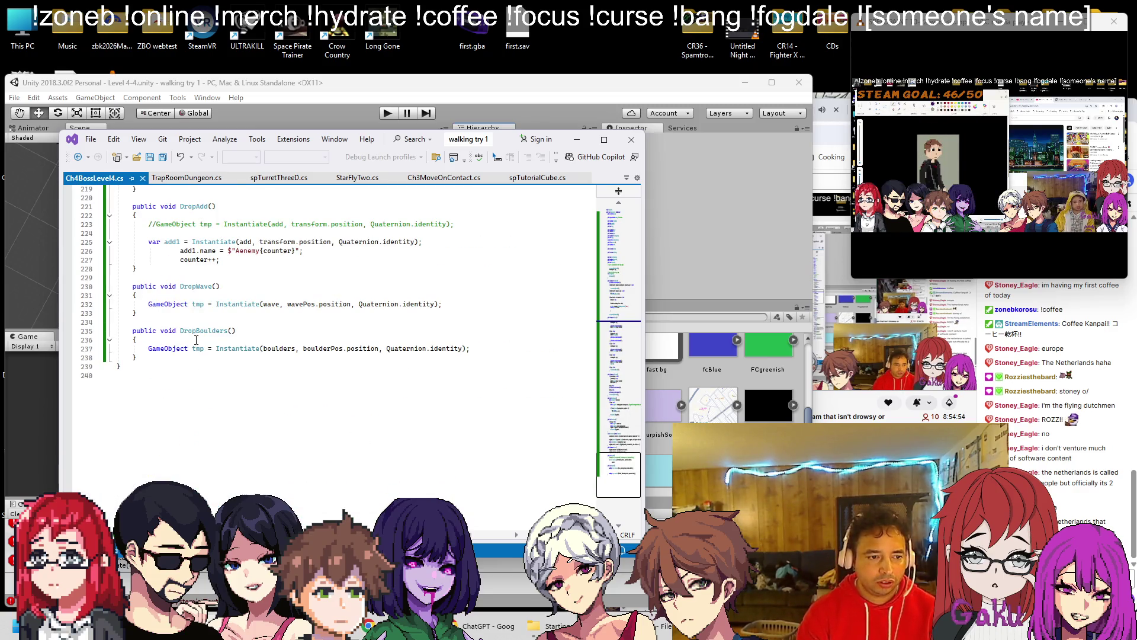
click(184, 360)
Step: Declare public IEnumerator BoulderTimer() with an opening brace below DropBoulders
key(Return)
key(Return)
text(public IEnumerator )
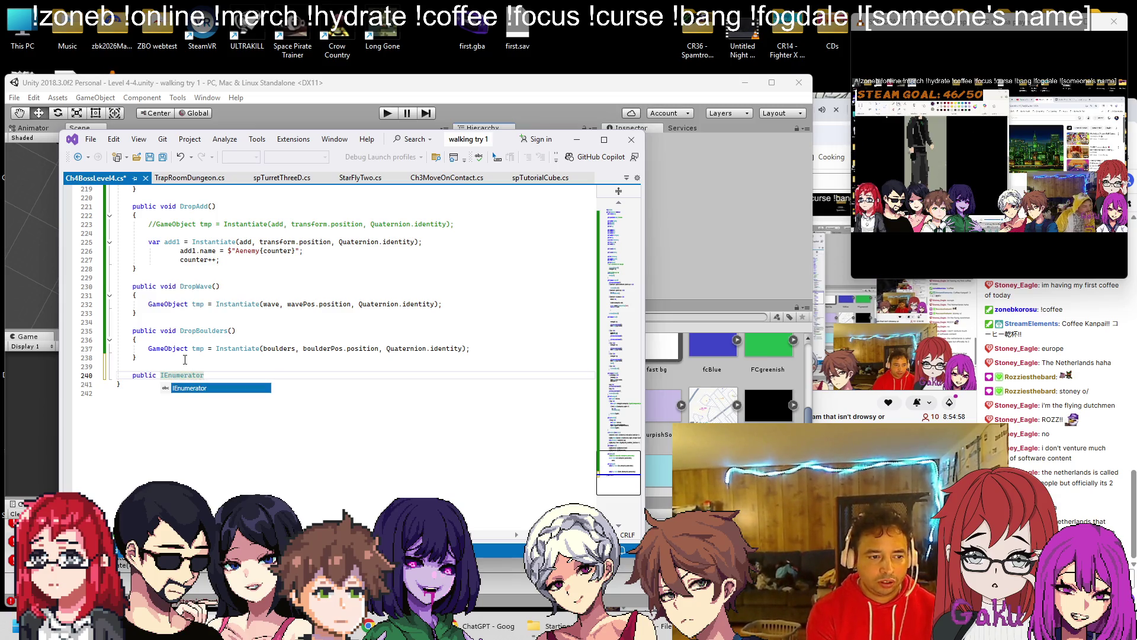
text(BoulderTimer())
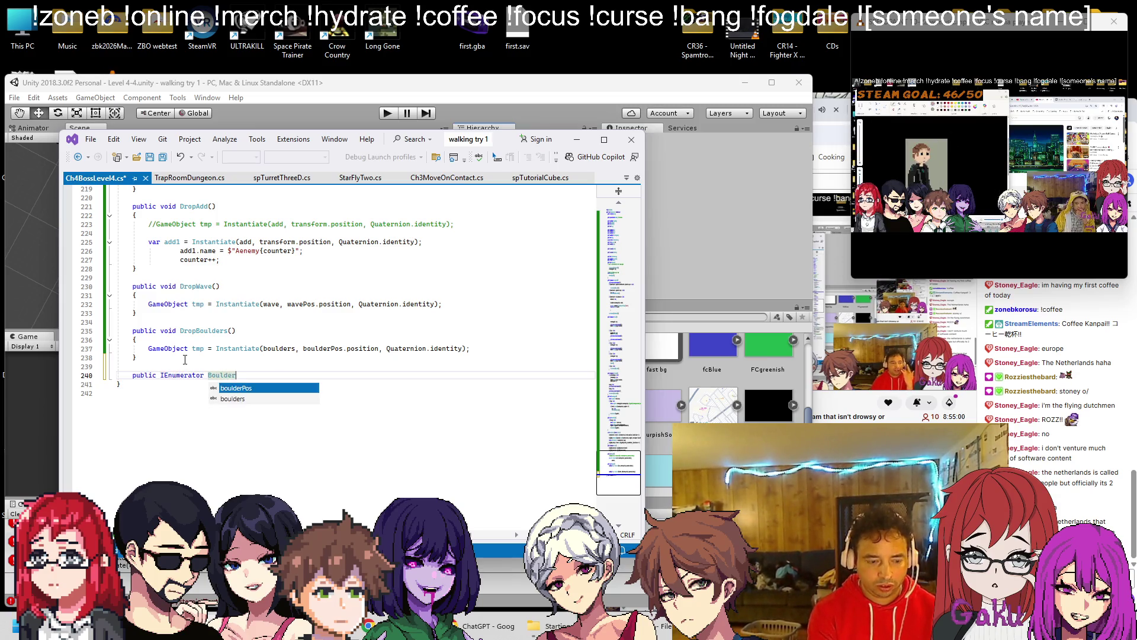
key(Return)
text({)
key(Return)
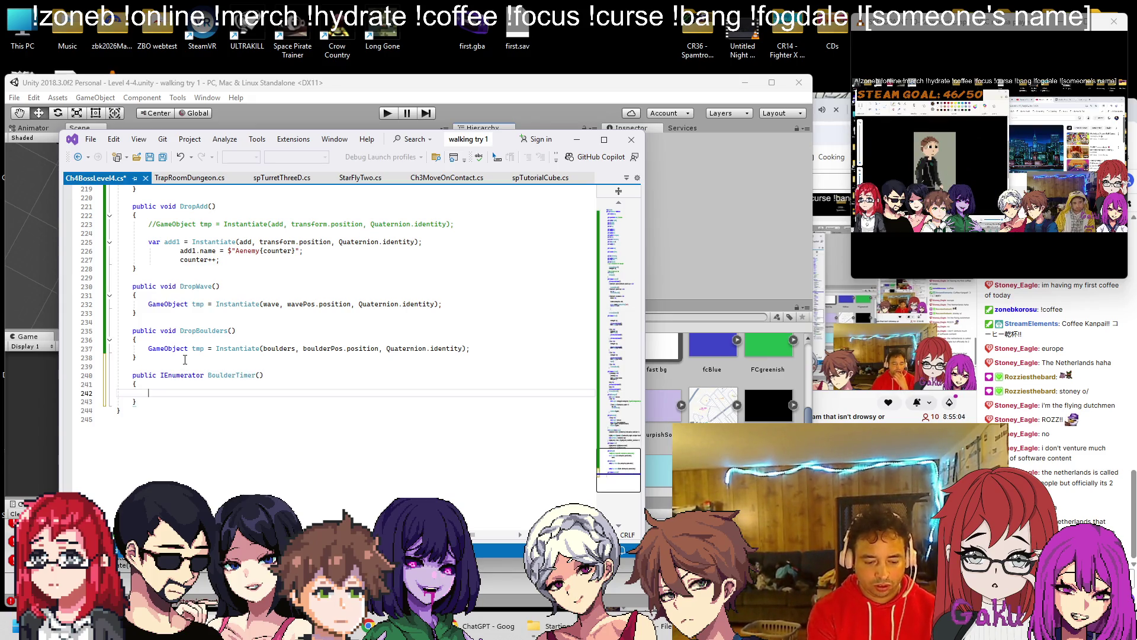
Step: Add an if block calling DropBoulders() with the condition inp3 == true
text(()
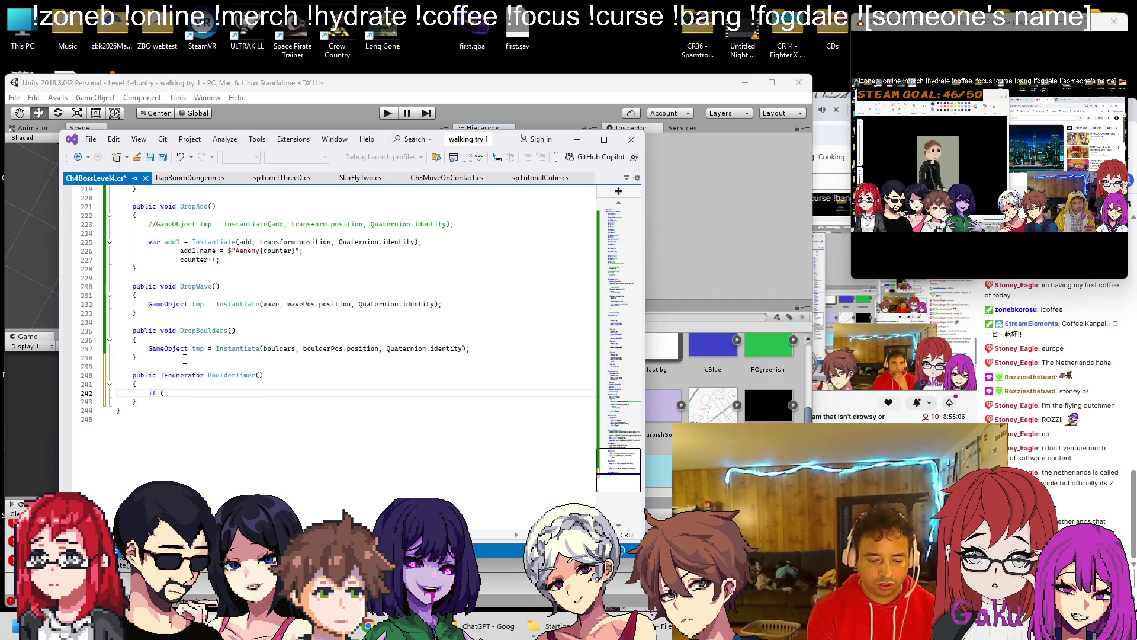
text())
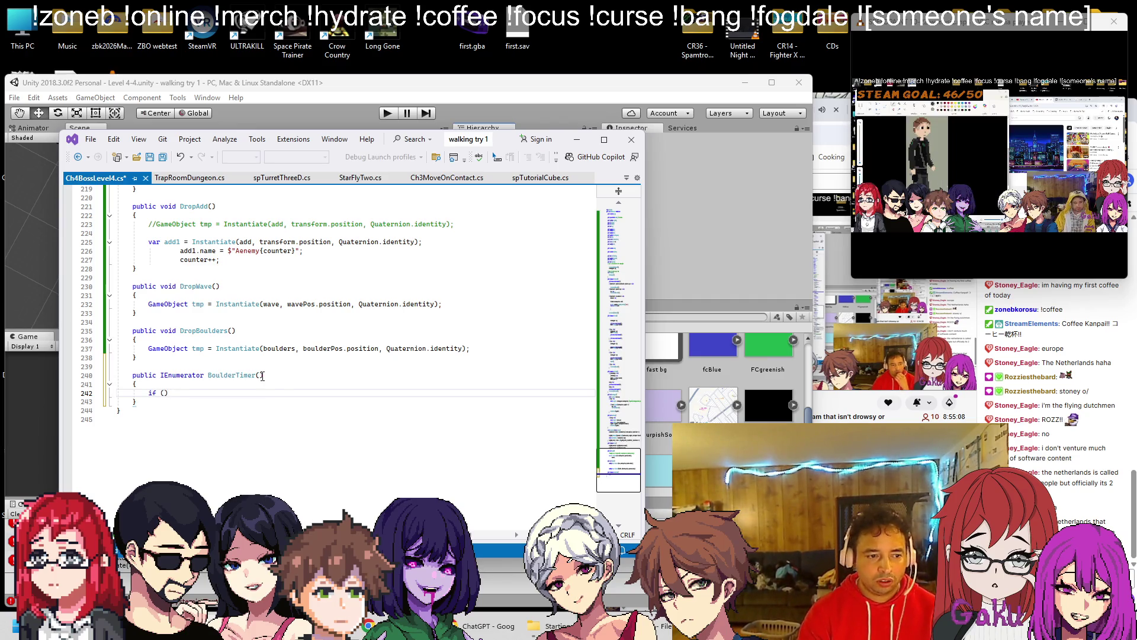
text({)
key(Return)
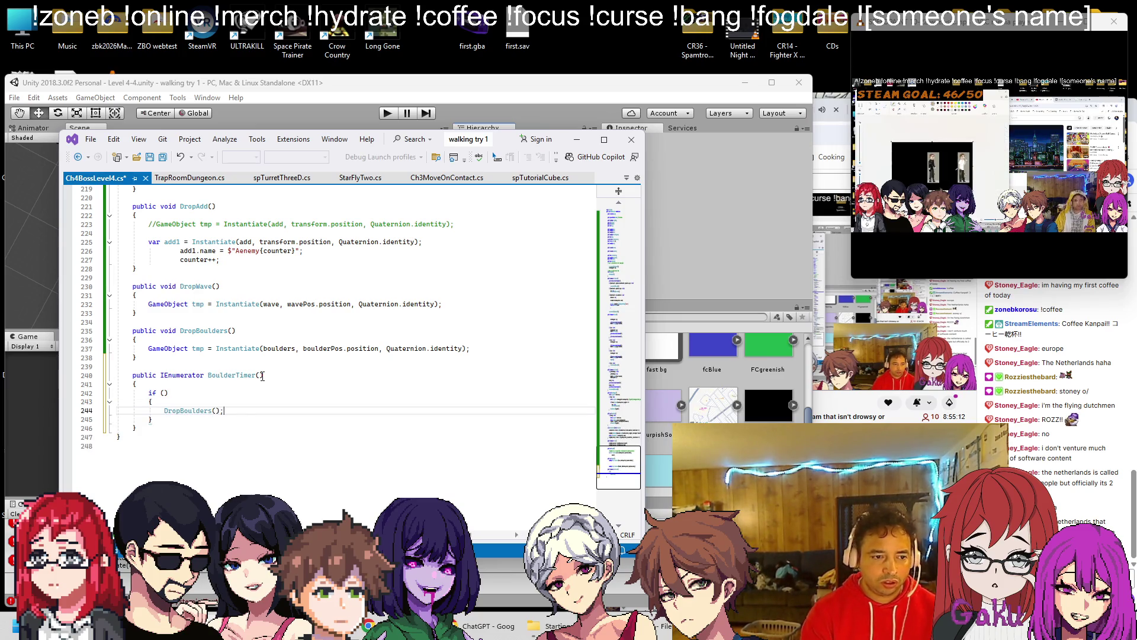
scroll(283, 275, up, 20)
scroll(282, 275, up, 17)
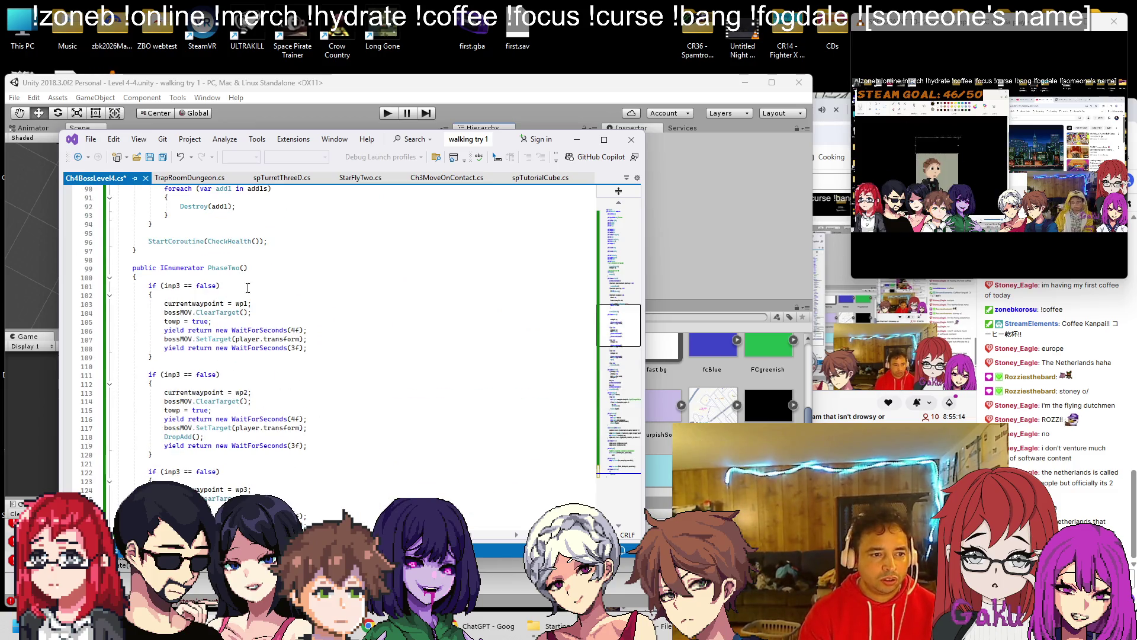
scroll(181, 290, up, 5)
scroll(172, 313, down, 3)
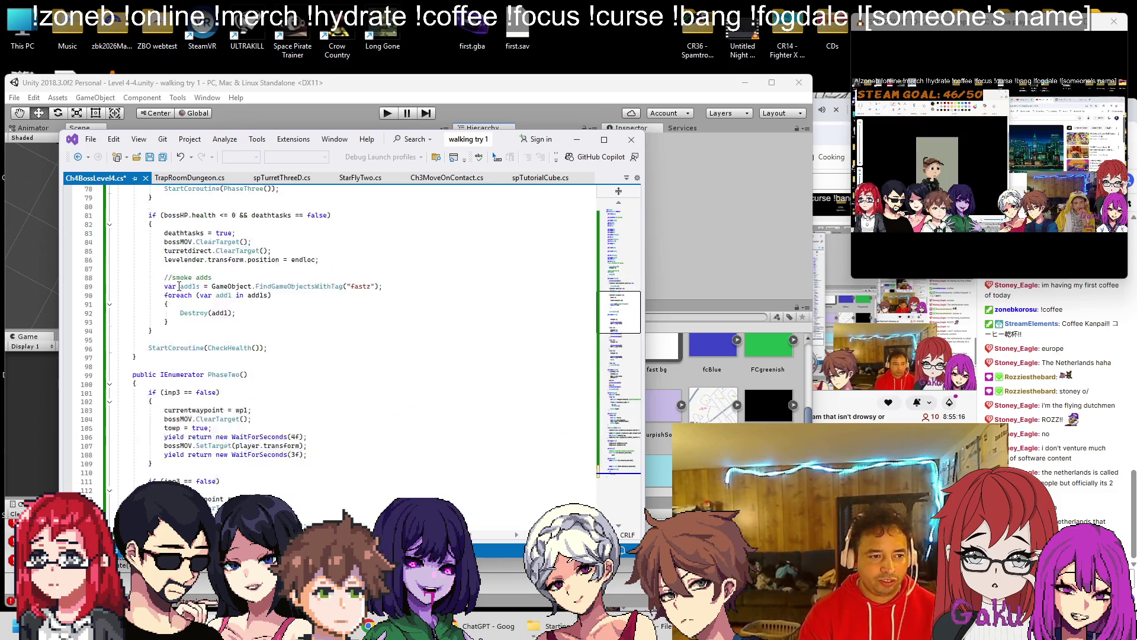
scroll(172, 342, down, 20)
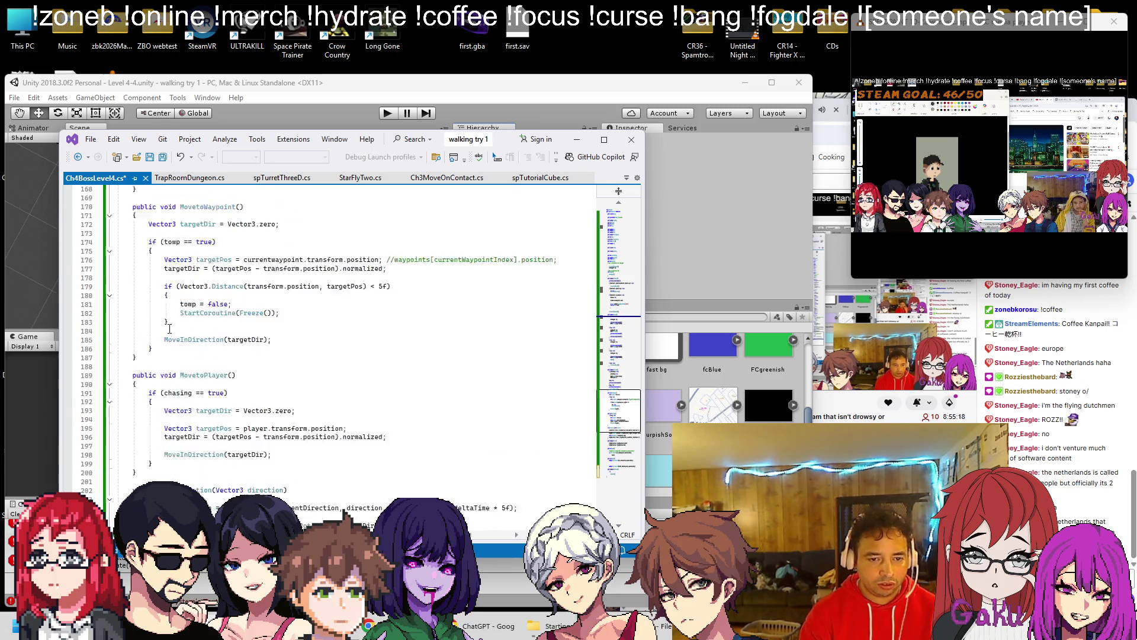
text(inp3)
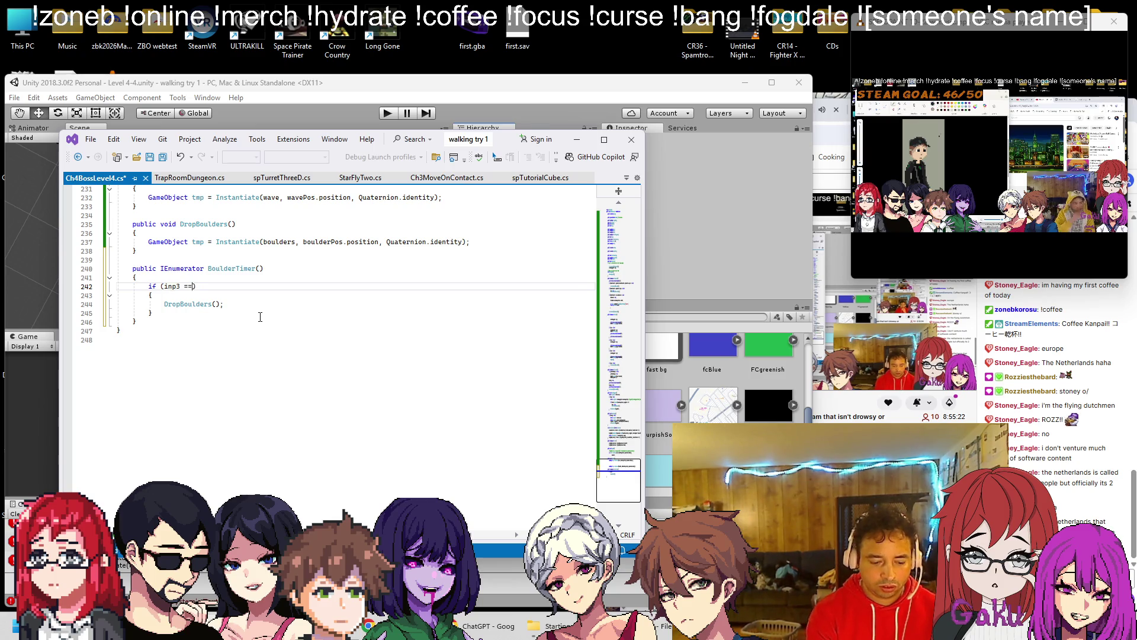
text( == true)
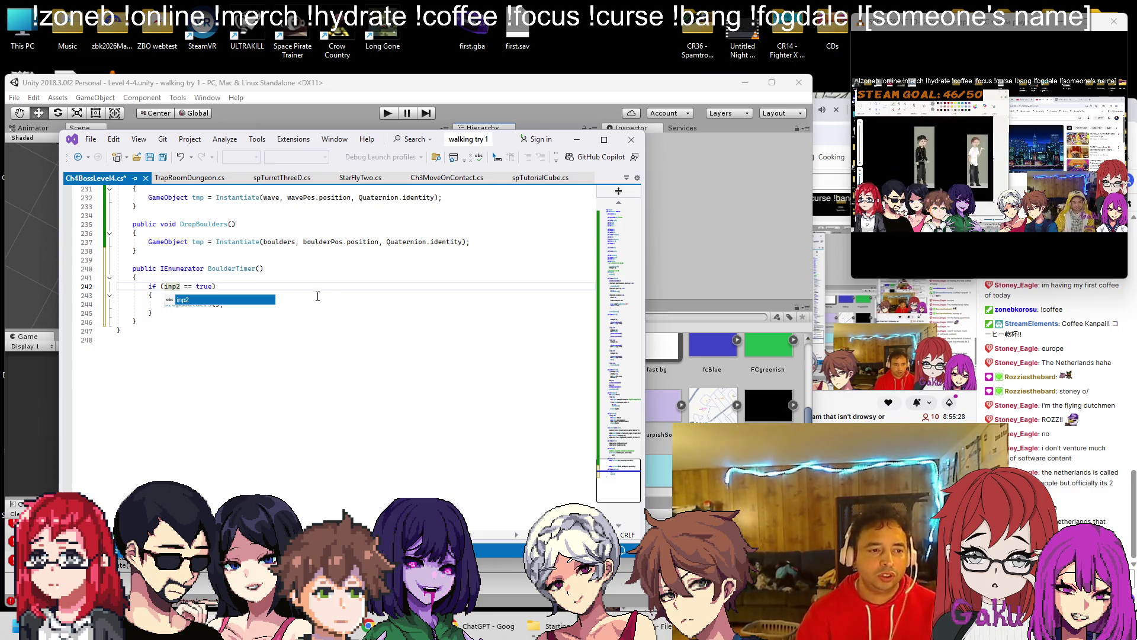
Step: Accept inp2 and add a yield return WaitForSeconds 120 statement, then save
key(Escape)
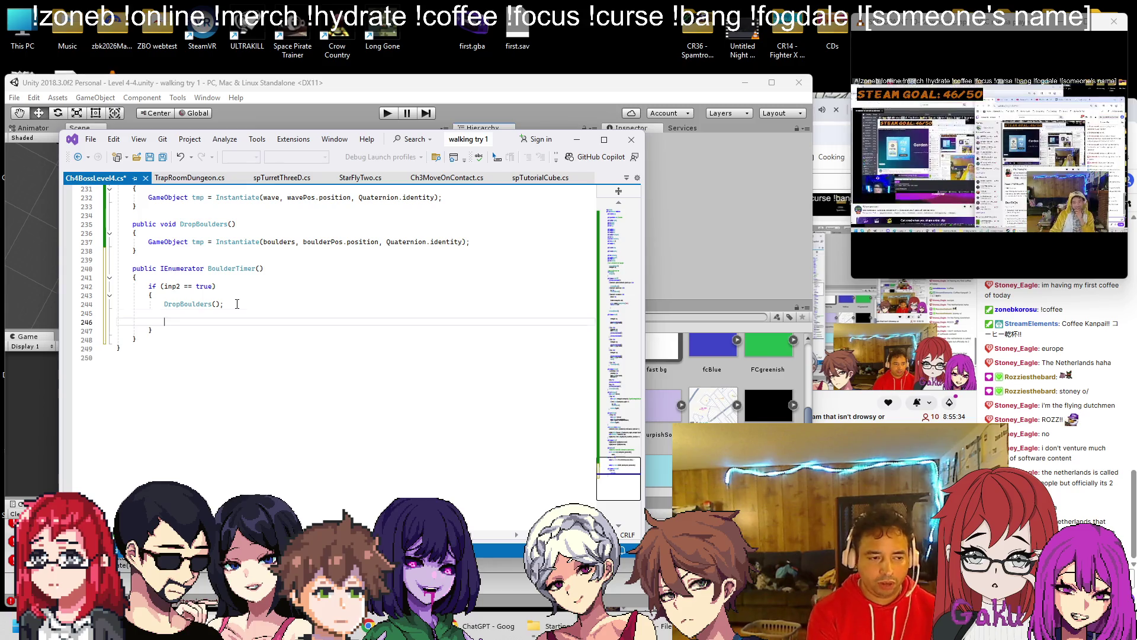
text(y)
key(Return)
key(Return)
text(yield return new W)
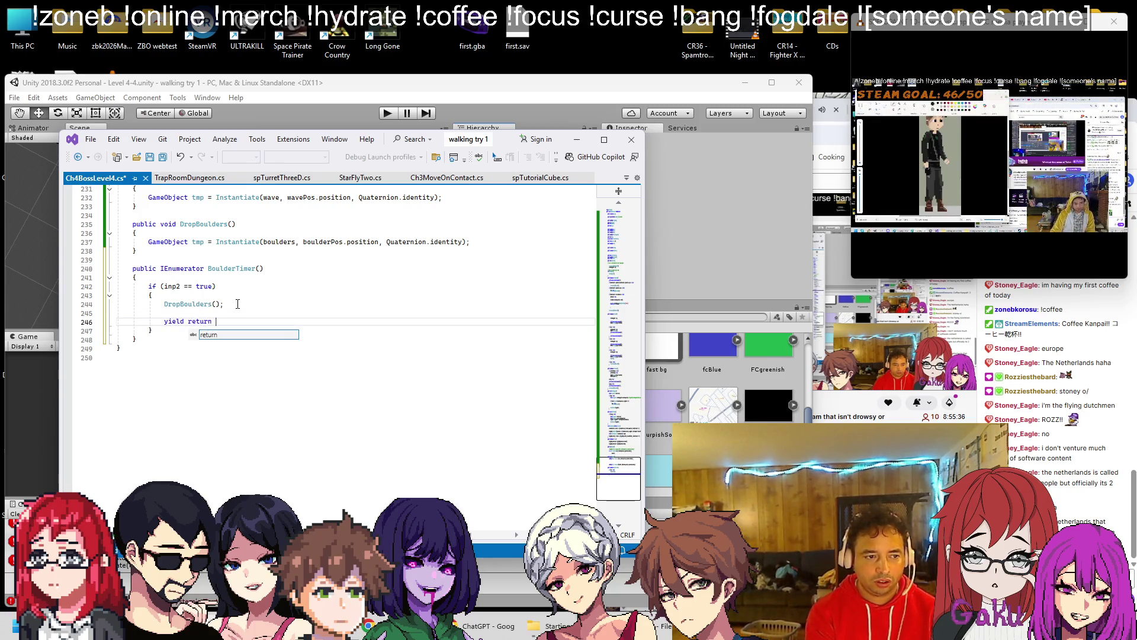
text(aitFOr)
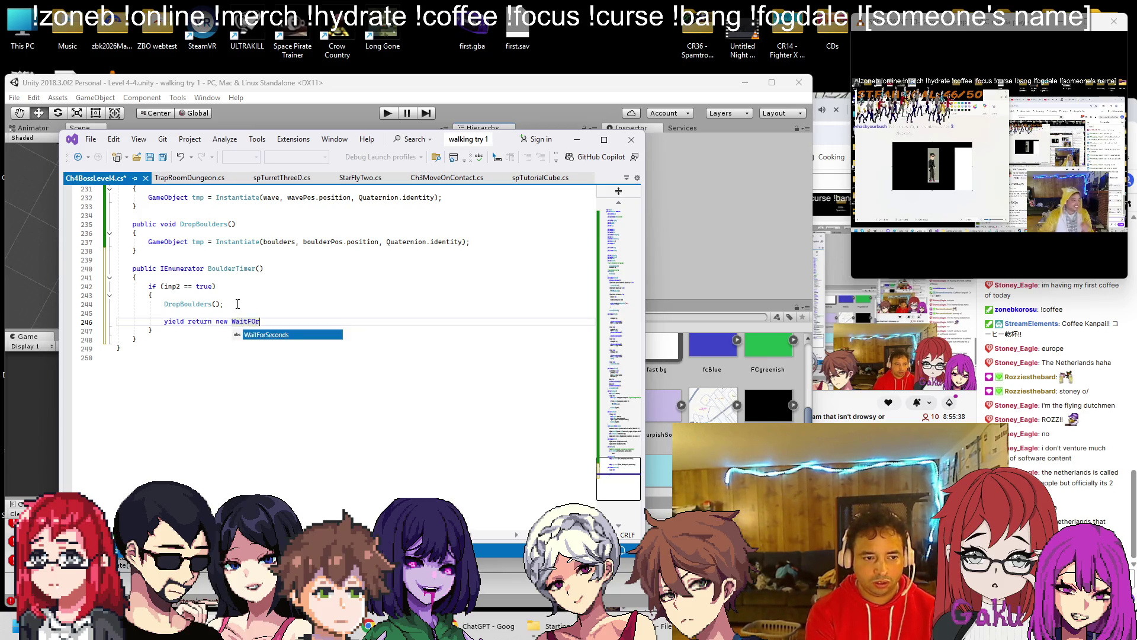
key(Tab)
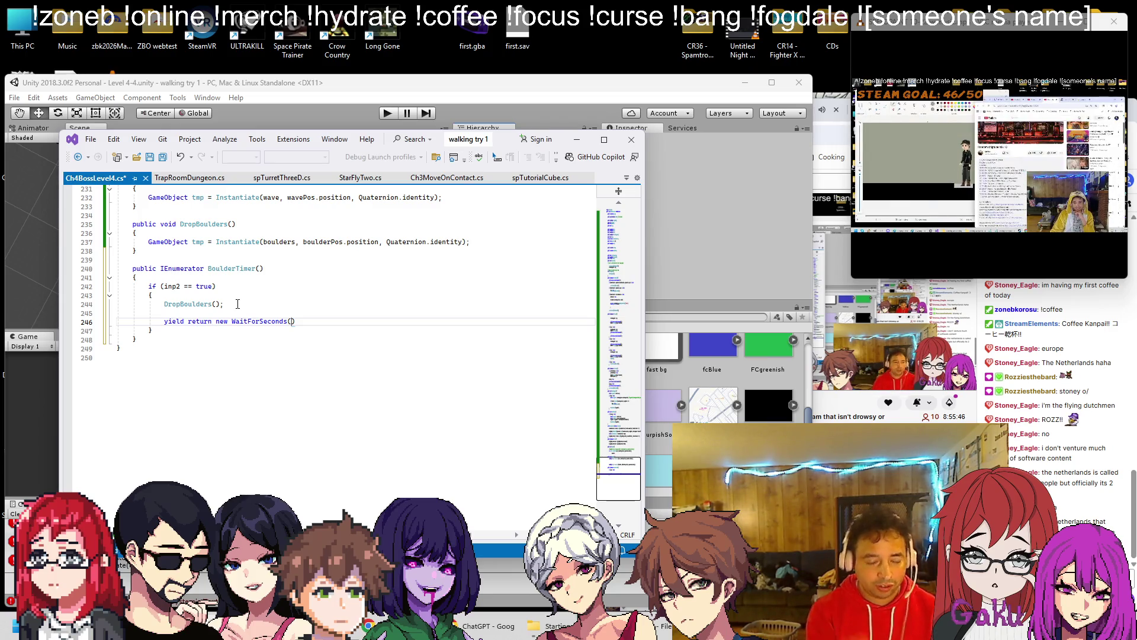
text(02)
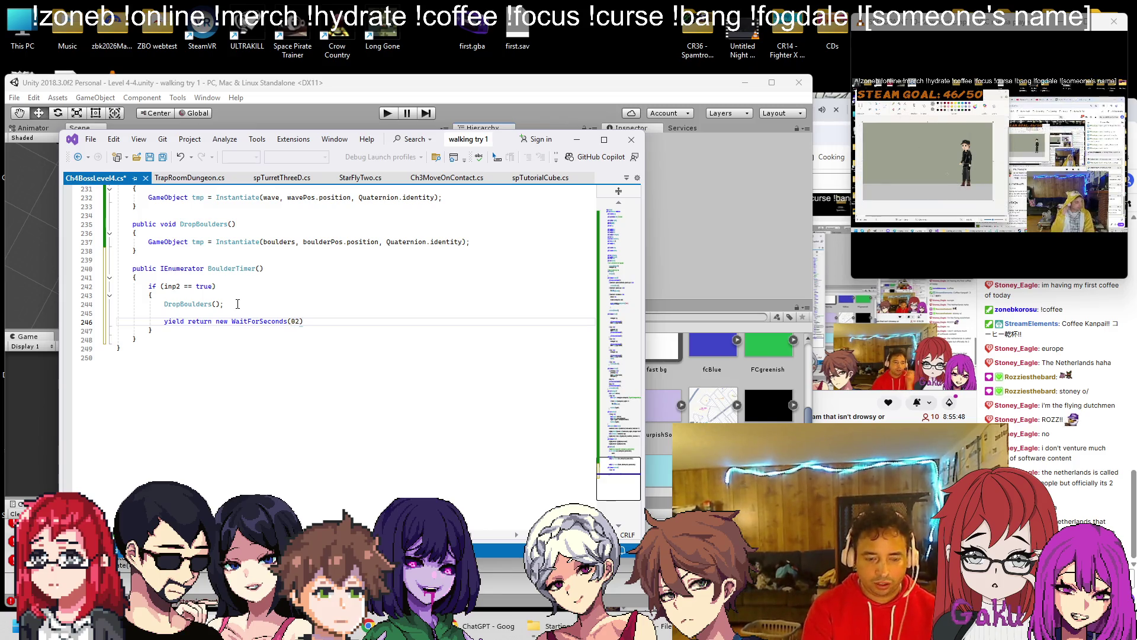
text(120f)
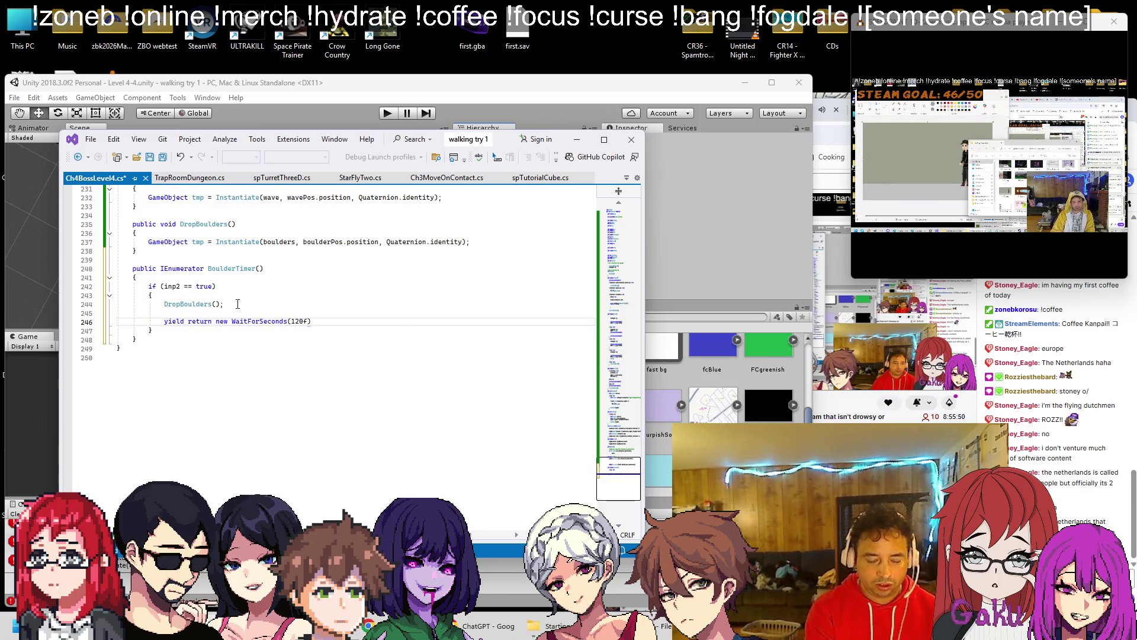
text(;)
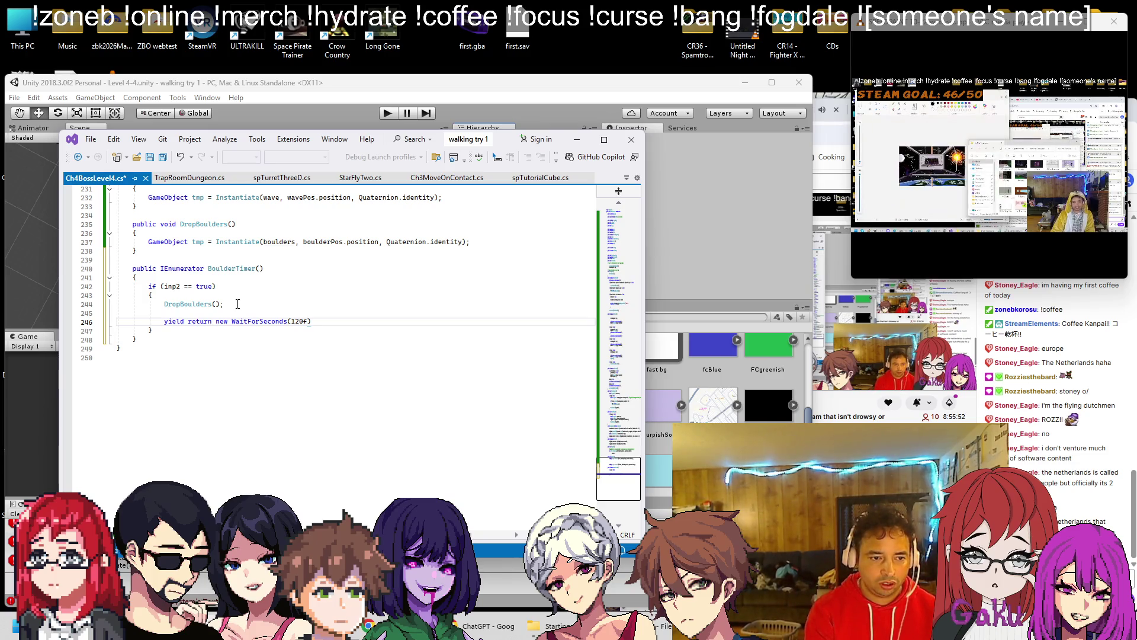
key(ctrl+s)
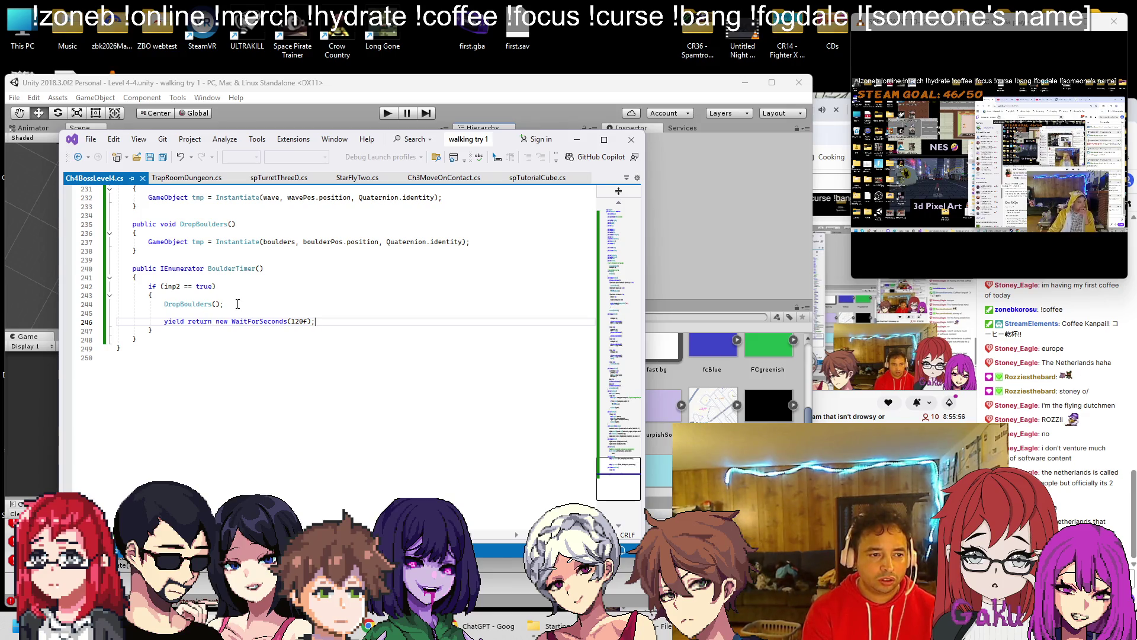
Step: Duplicate the if (inp2 == true) check below the wait, calling StartCoroutine(BoulderTimer()), and save
key(Return)
key(Return)
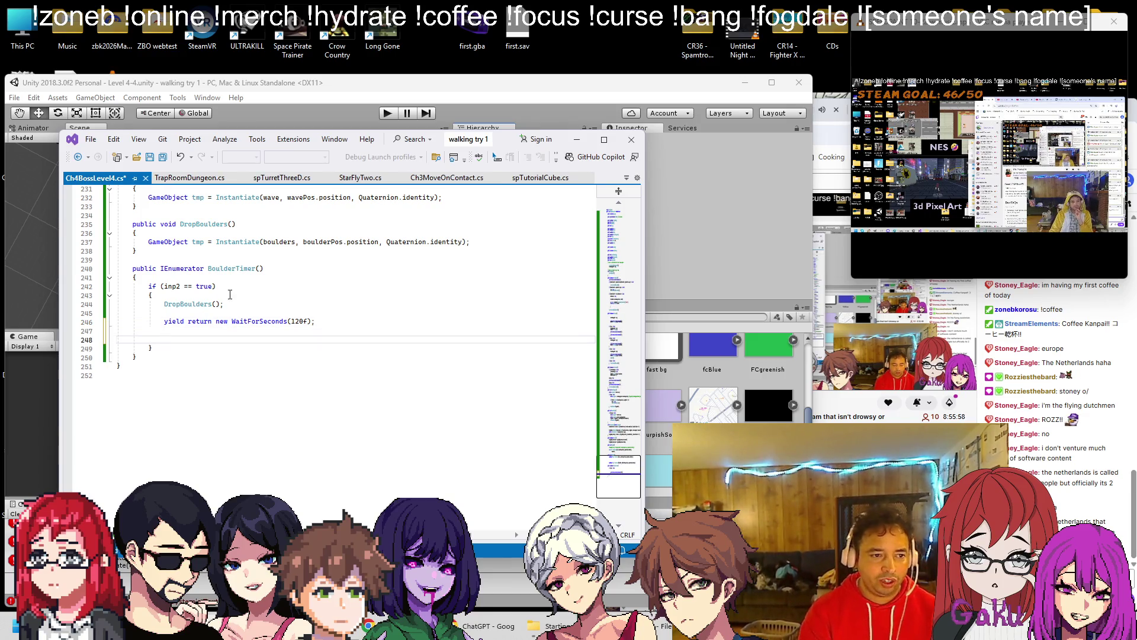
key(ctrl+c)
click(231, 337)
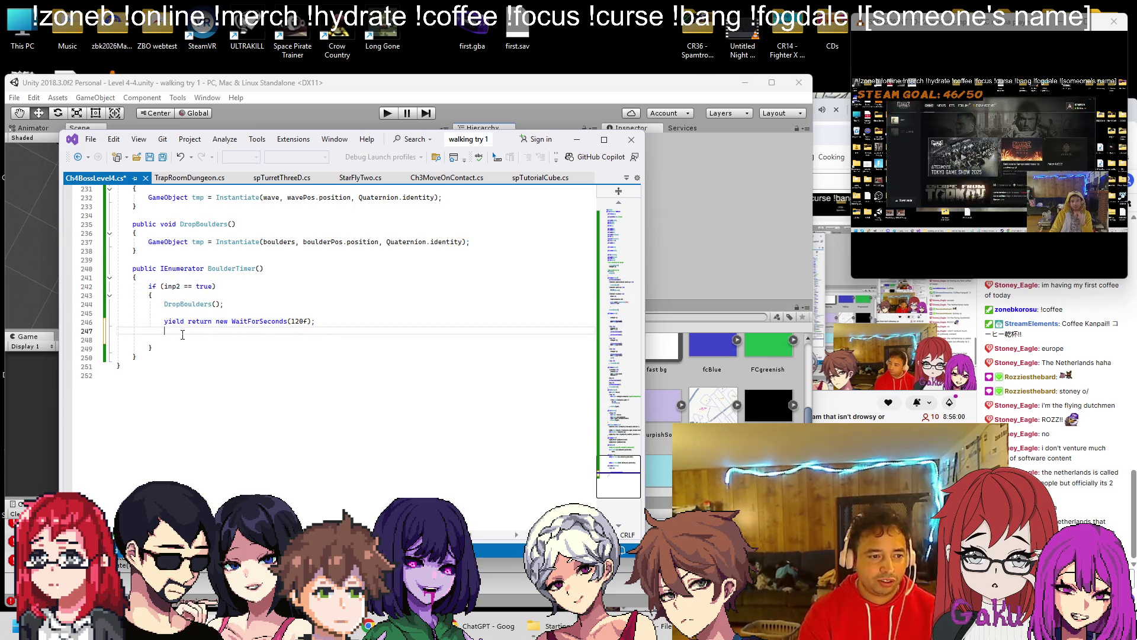
key(ctrl+v)
key(Return)
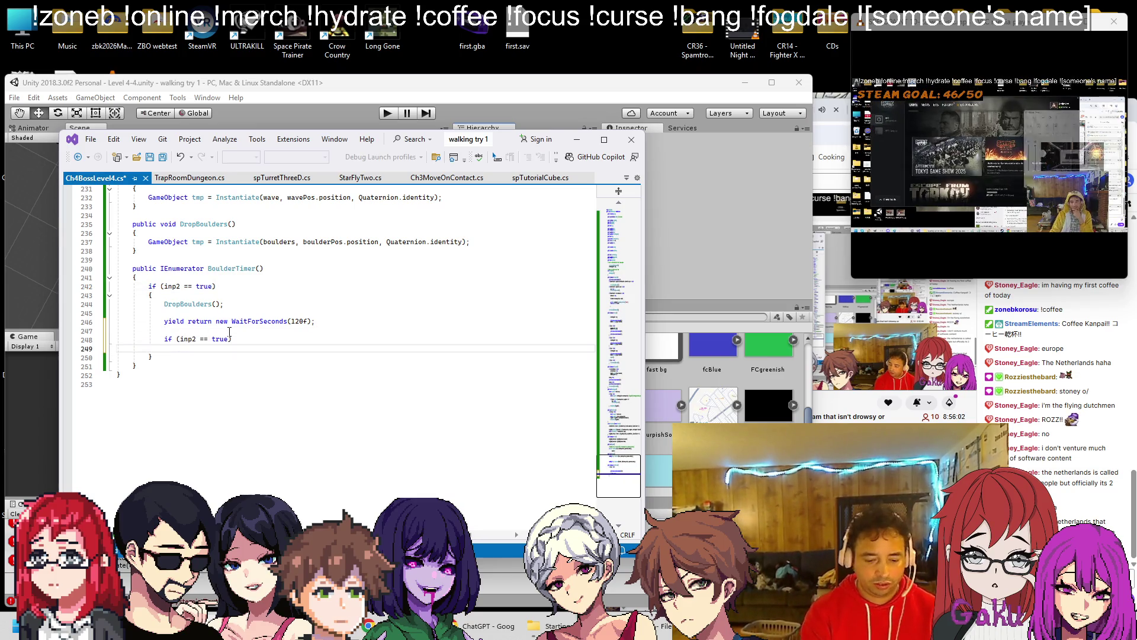
text({)
key(Return)
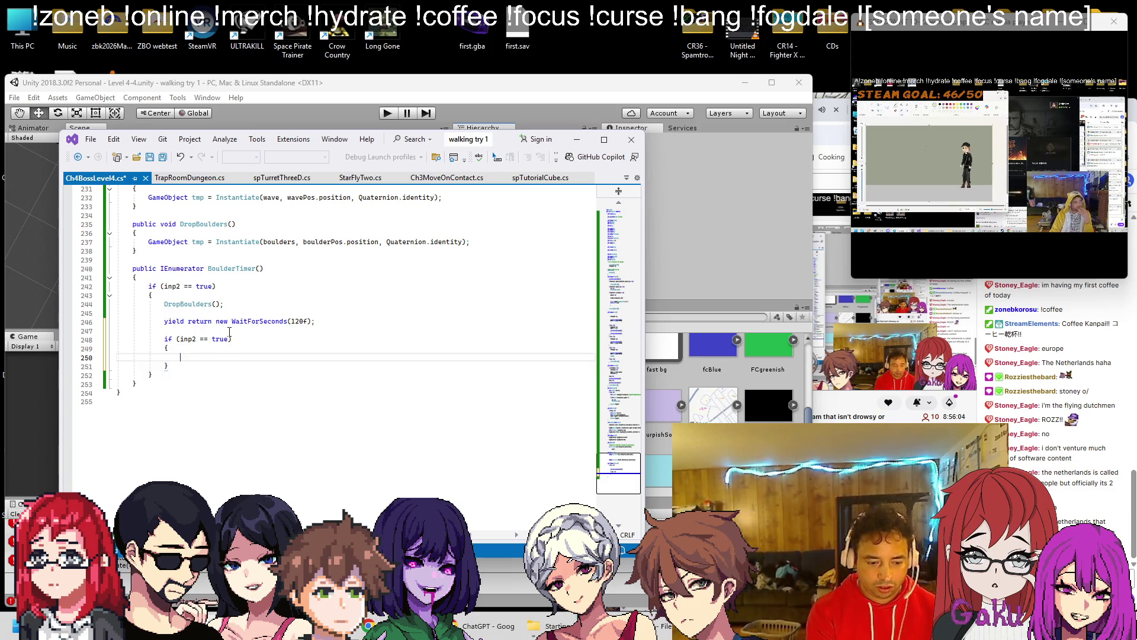
text(StartCoroutine(BoulderTimer()
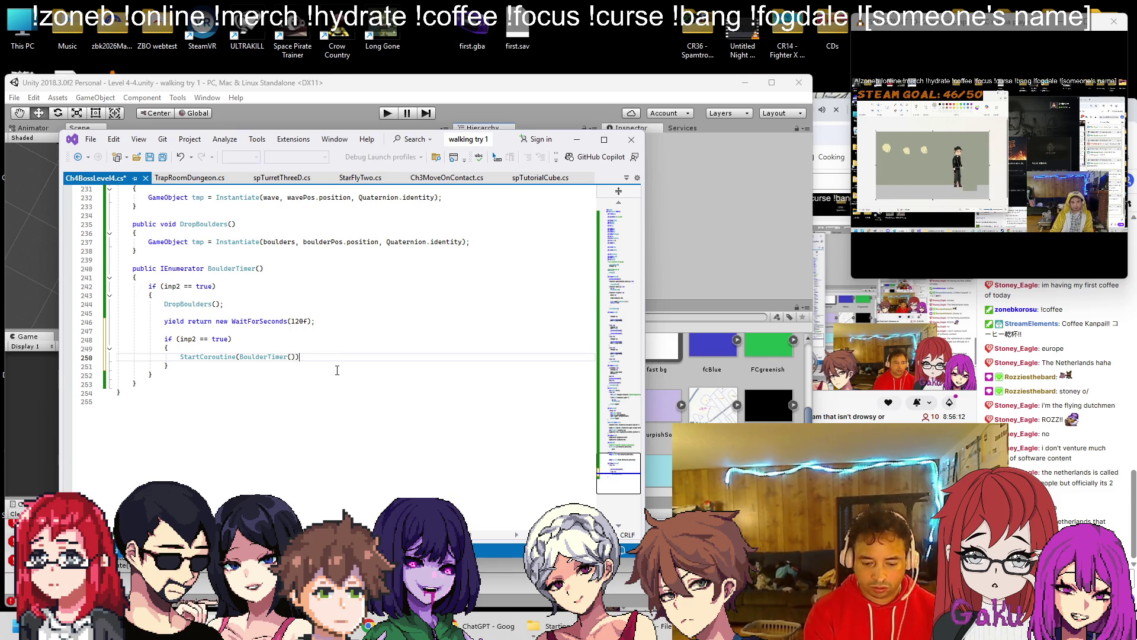
text(;)
key(ctrl+s)
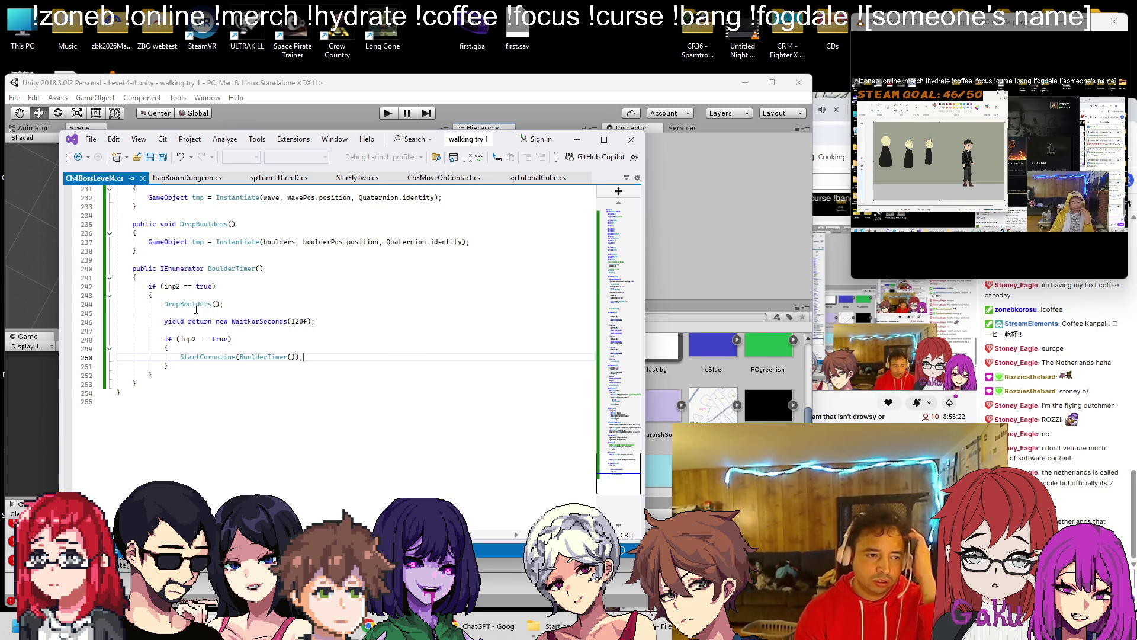
Step: Copy the StartCoroutine(BoulderTimer()) restart call to the end of BoulderTimer
click(168, 279)
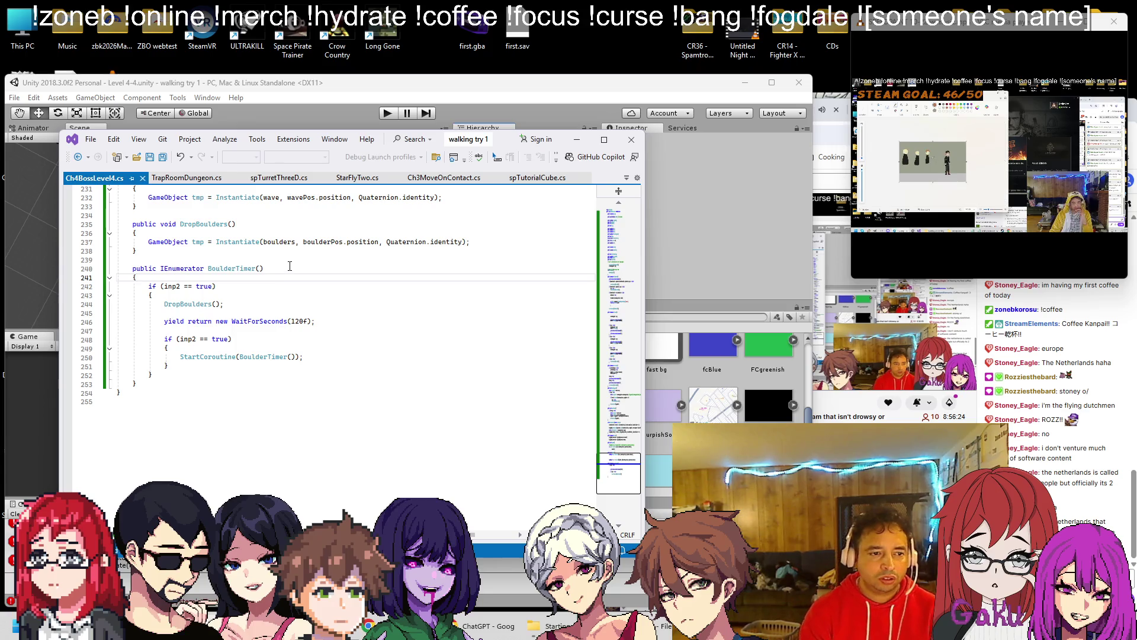
key(Return)
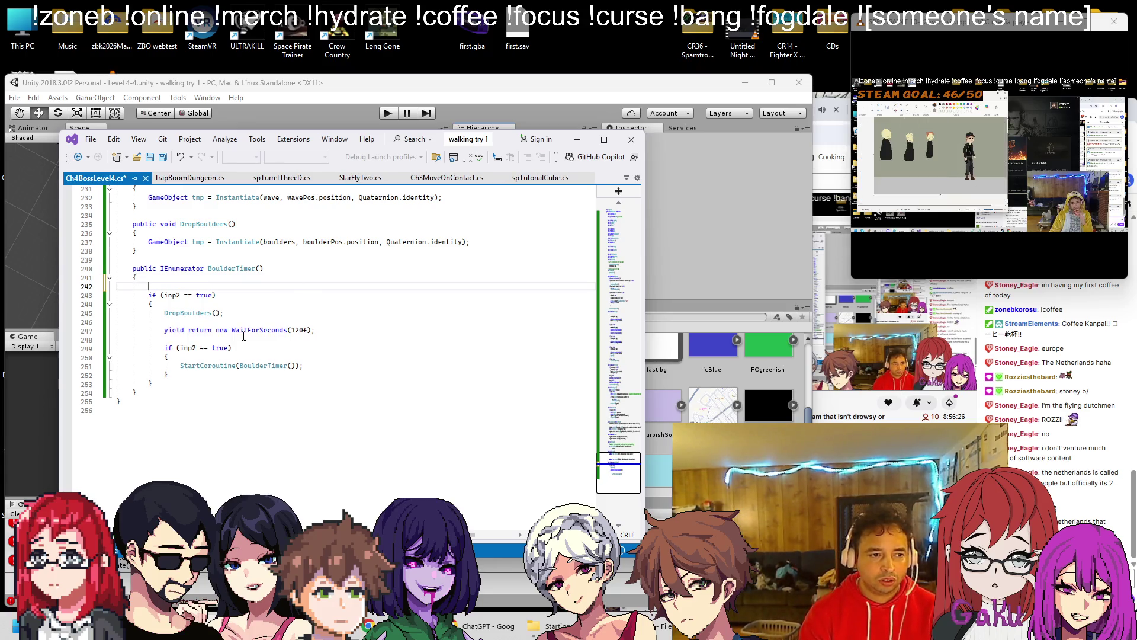
click(179, 364)
key(shift+End)
key(ctrl+c)
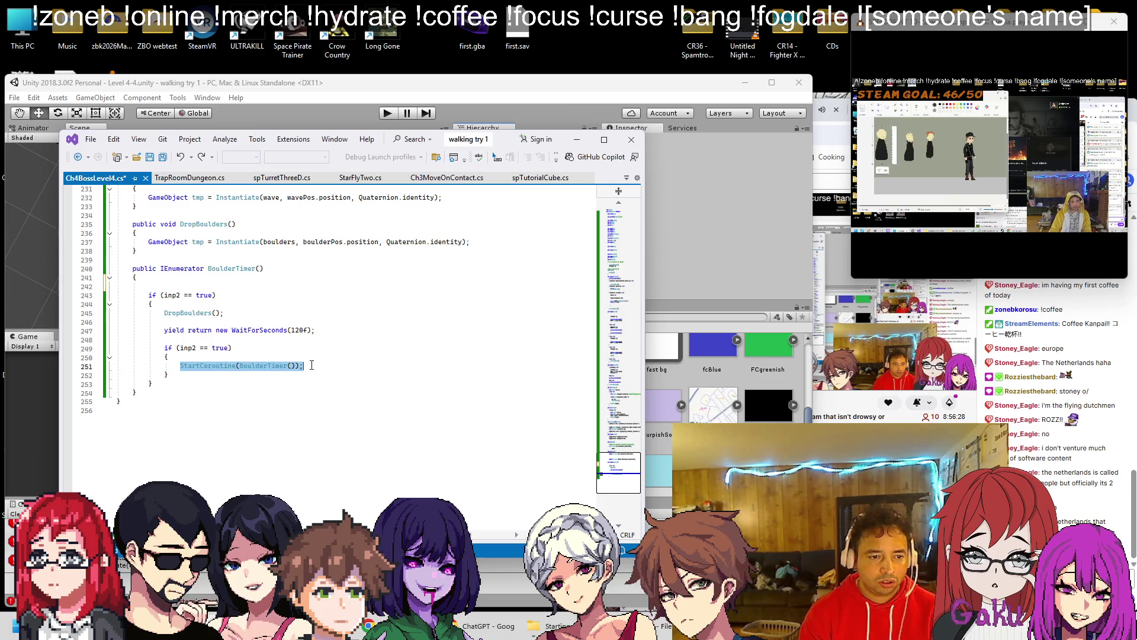
click(177, 382)
key(Return)
key(Return)
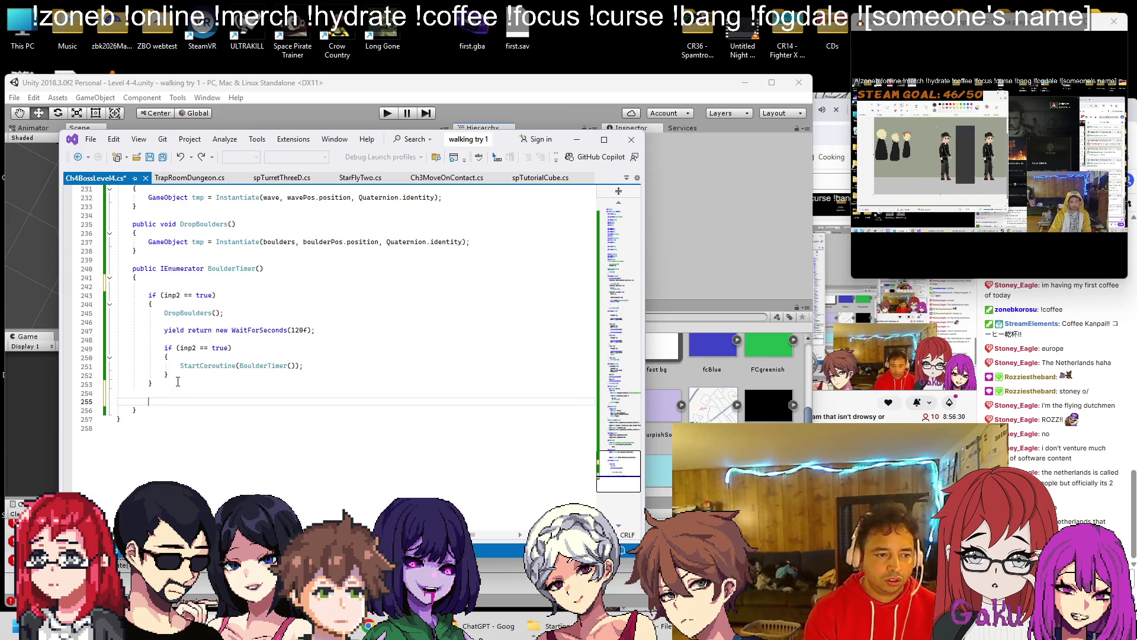
key(ctrl+v)
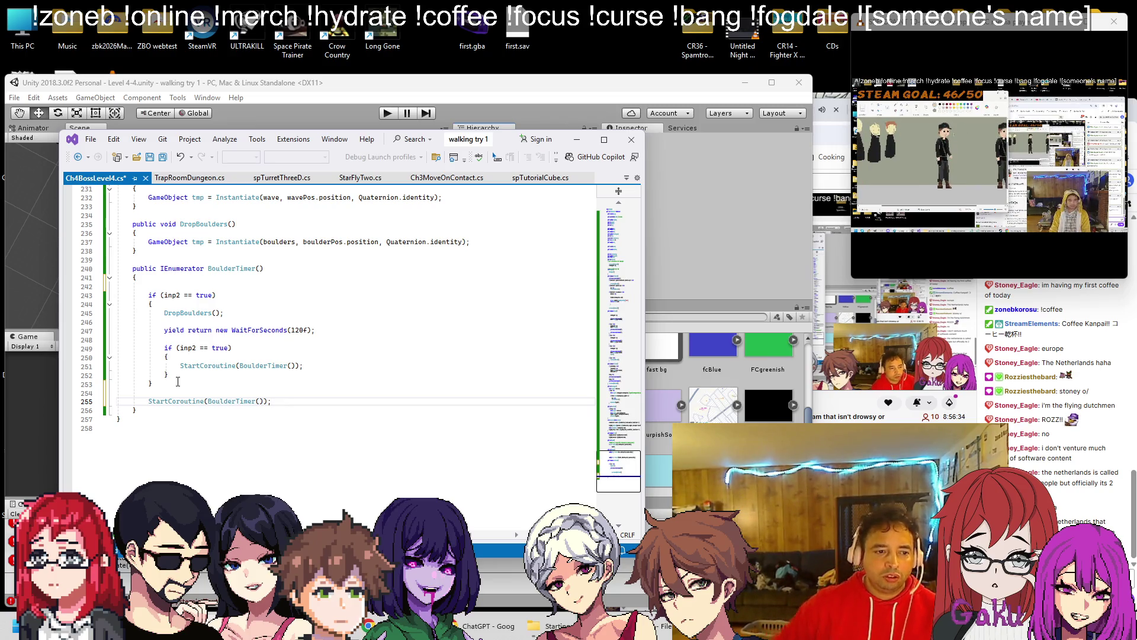
Step: Move the 120-second wait line to the top of BoulderTimer and remove leftover blank lines
click(325, 330)
key(shift+Home)
key(BackSpace)
key(Up)
key(Up)
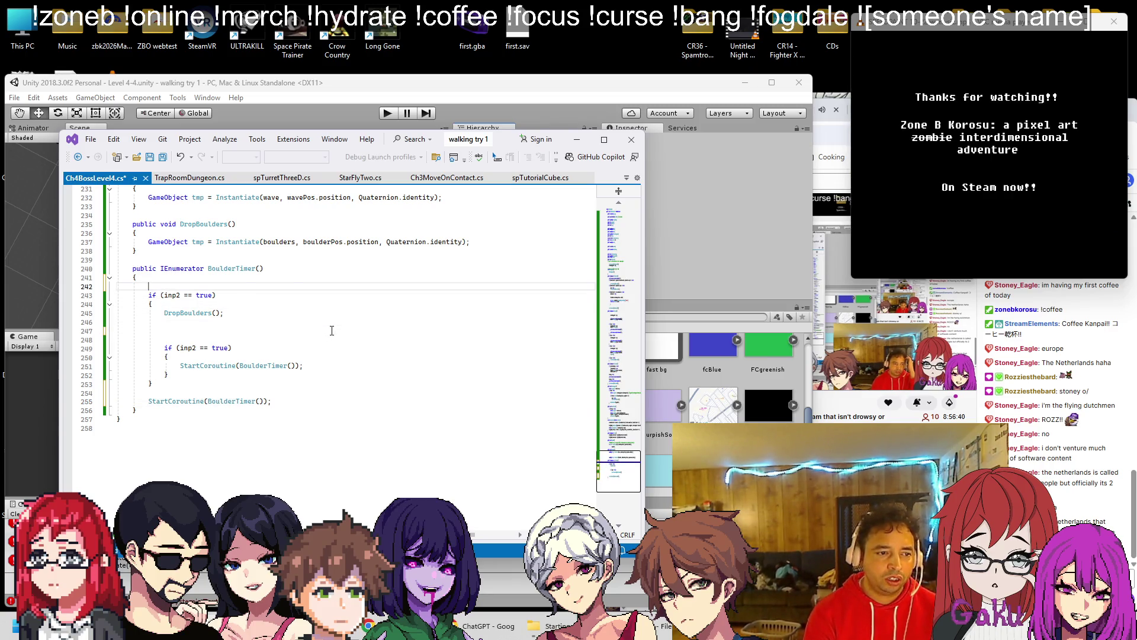
key(ctrl+v)
click(332, 330)
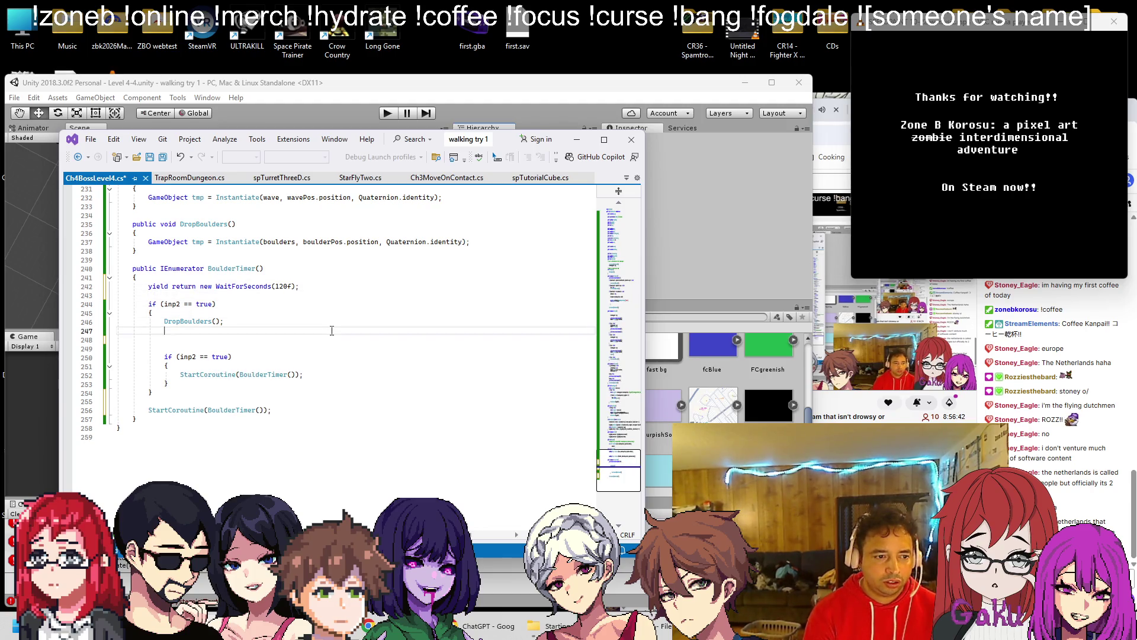
key(shift+Down)
key(shift+Down)
key(Delete)
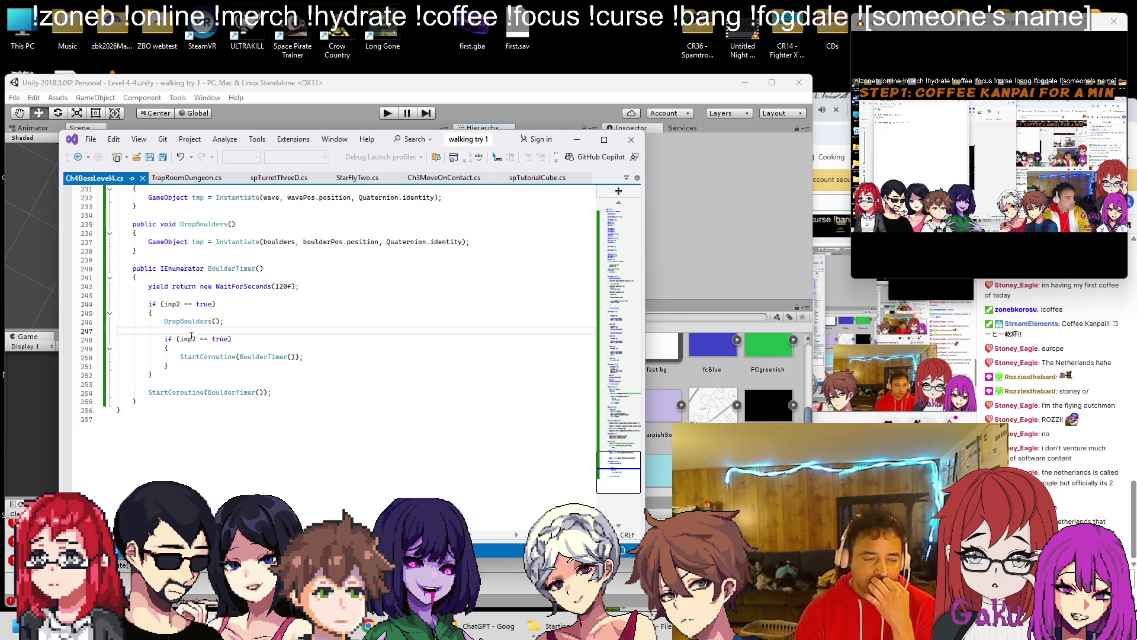
Step: Delete the redundant inner inp2 block and select the trailing restart call
mouse_move(170, 364)
mouse_down()
mouse_move(119, 355)
mouse_move(96, 331)
mouse_up()
key(Delete)
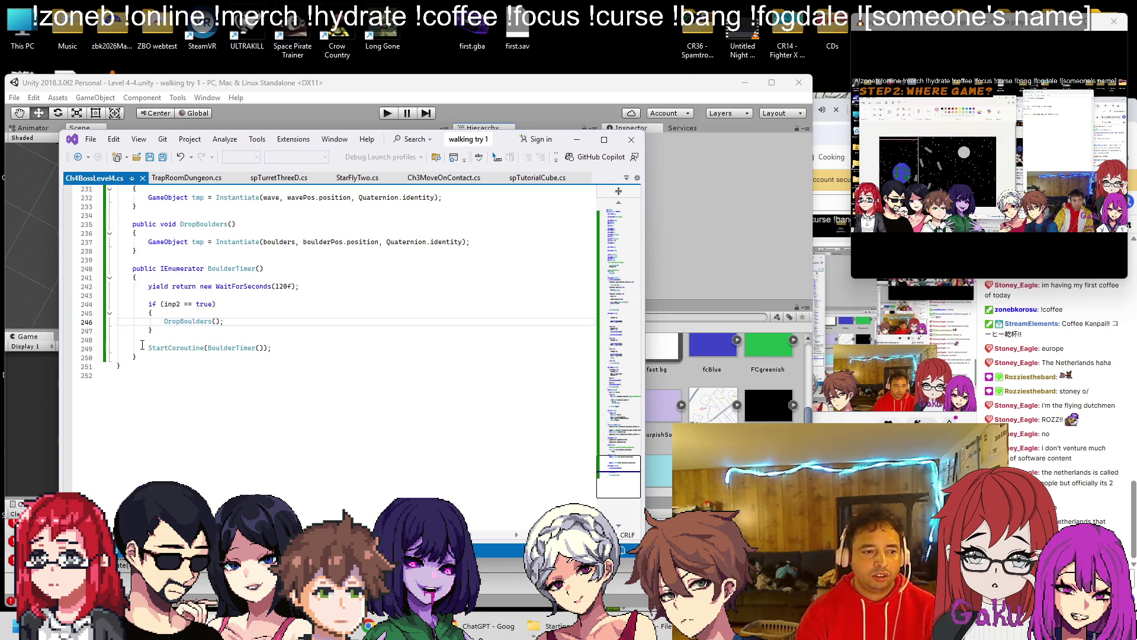
drag(148, 349, 271, 348)
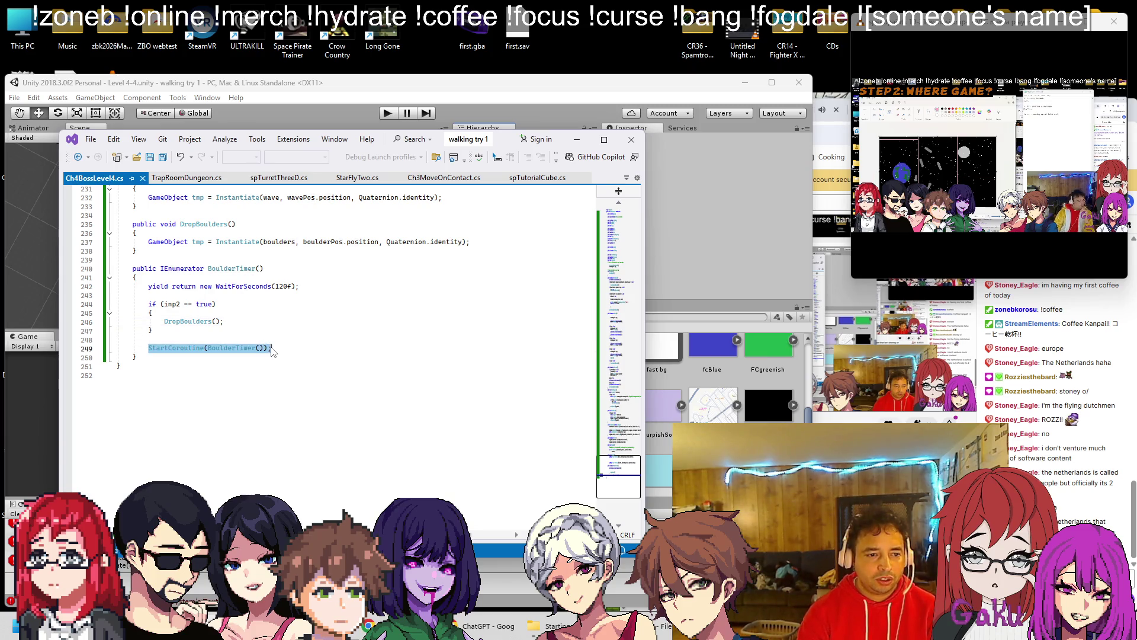
Step: Paste StartCoroutine(BoulderTimer()) into Start after currentwaypoint = wp1 and review the script
scroll(271, 352, up, 20)
scroll(233, 308, up, 10)
scroll(217, 287, down, 6)
scroll(208, 281, up, 5)
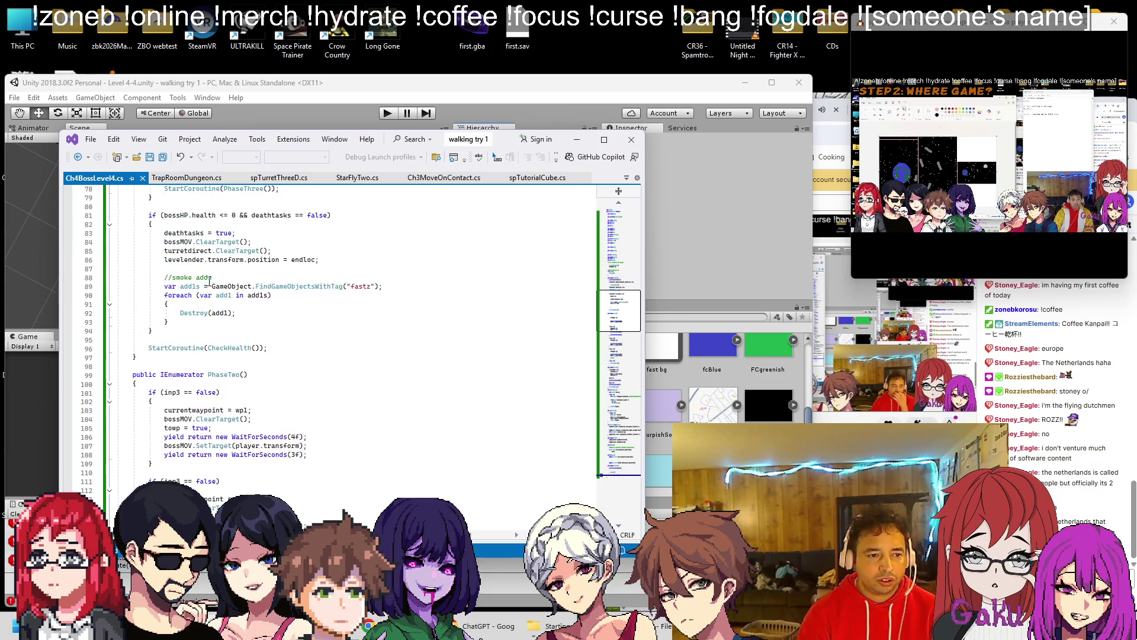
scroll(209, 282, up, 12)
click(249, 313)
key(Return)
key(ctrl+v)
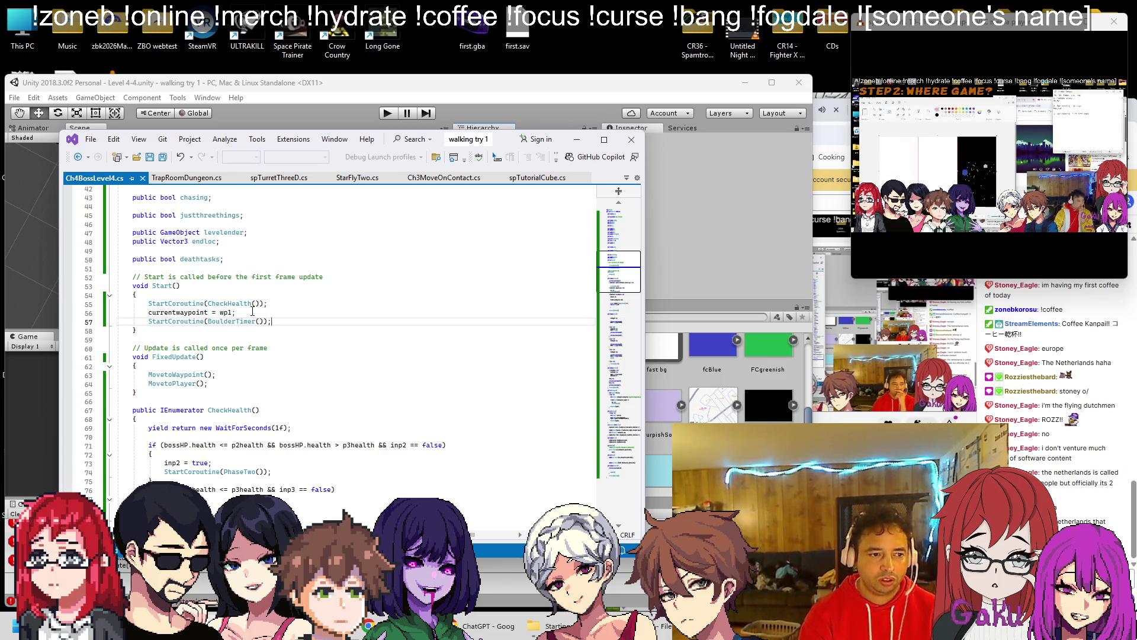
scroll(253, 310, down, 20)
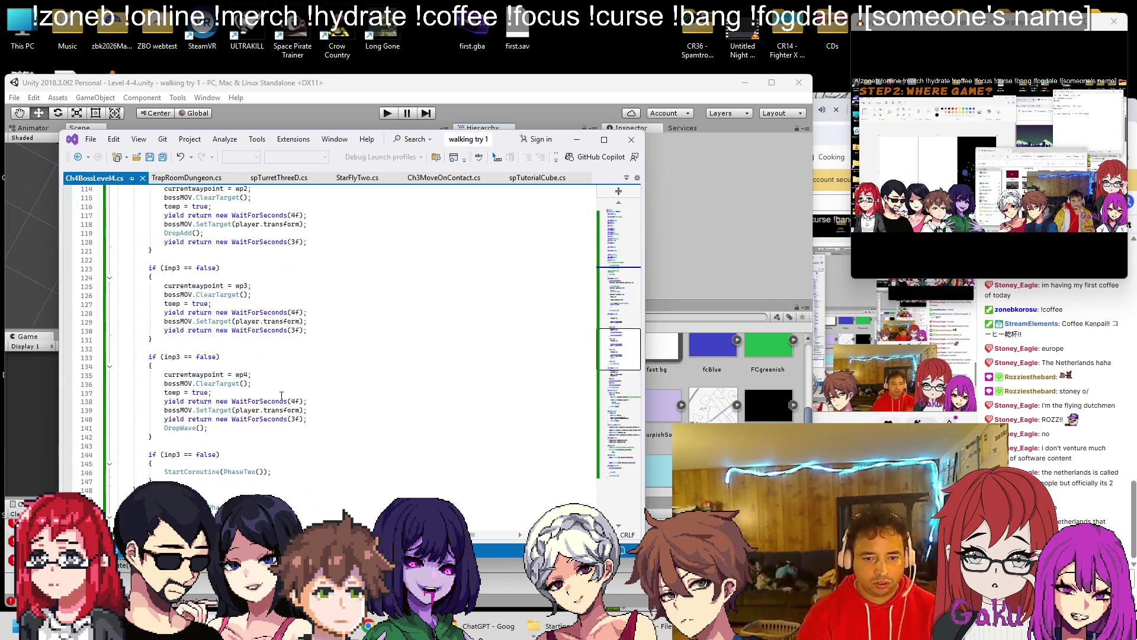
scroll(282, 415, down, 6)
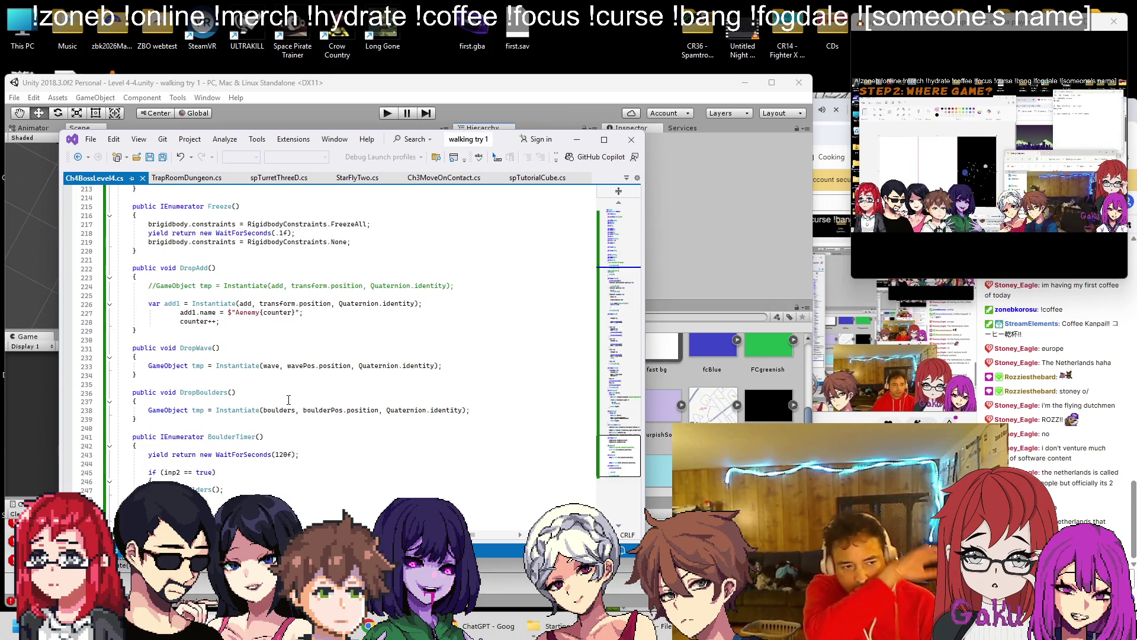
scroll(296, 401, down, 4)
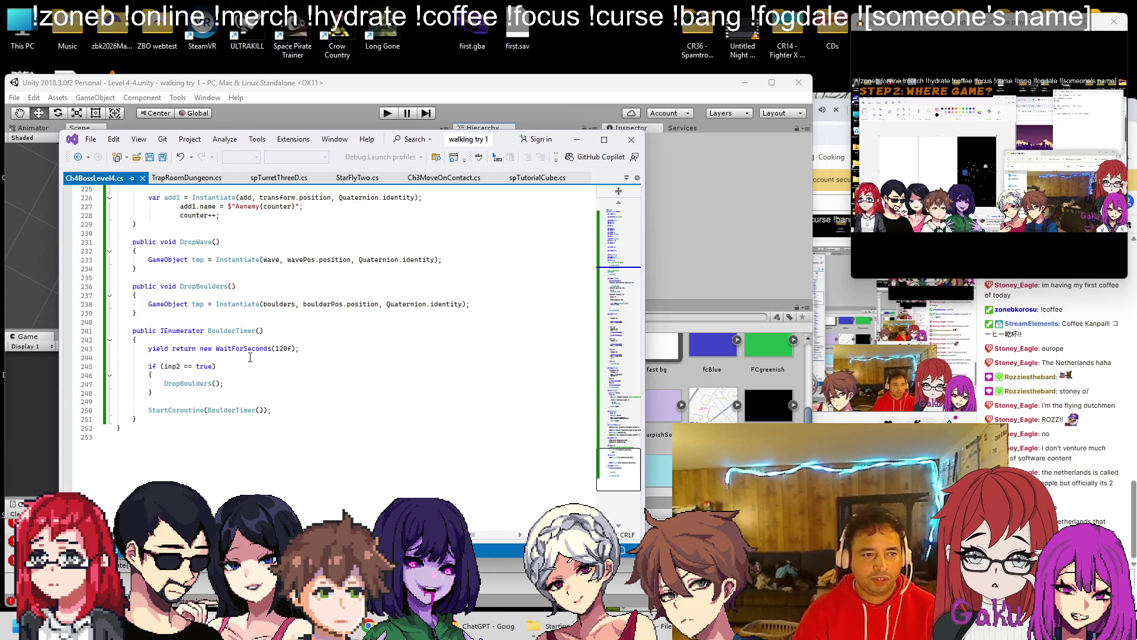
click(333, 119)
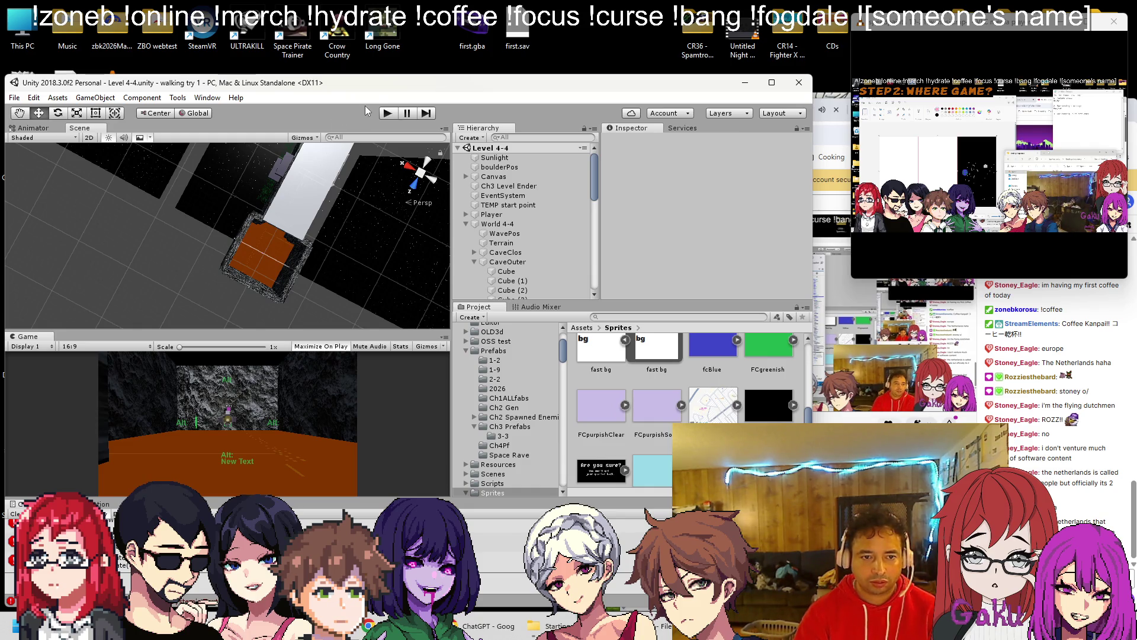
Step: Start the Level 4-4 playtest, pause it, and bring the Twitch stream page forward
click(386, 114)
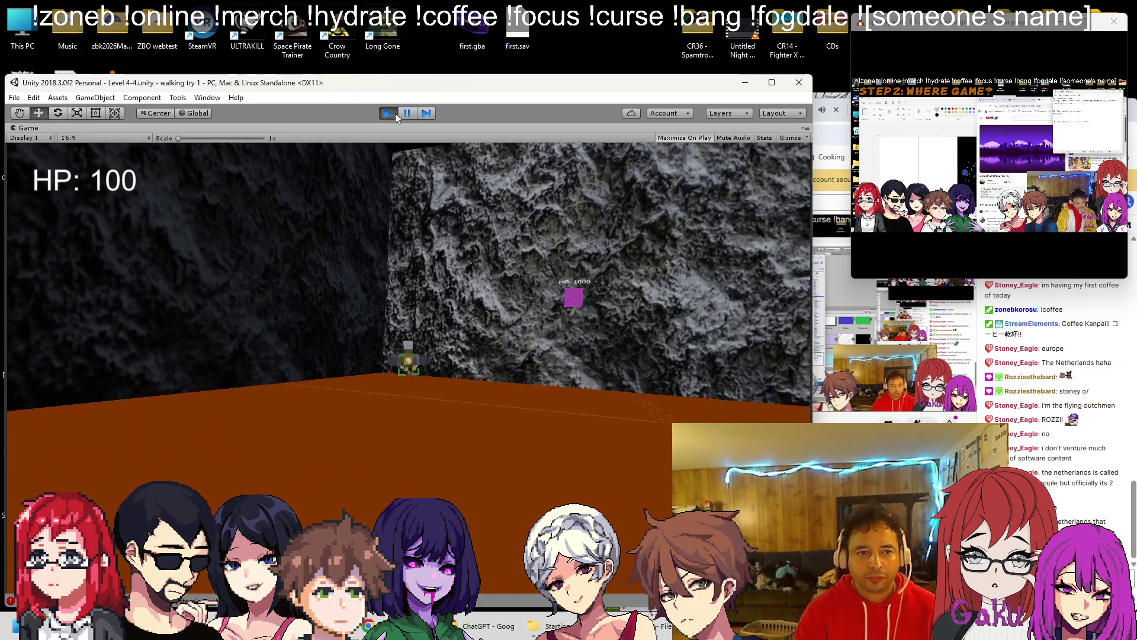
click(407, 113)
click(817, 109)
key(k)
click(667, 106)
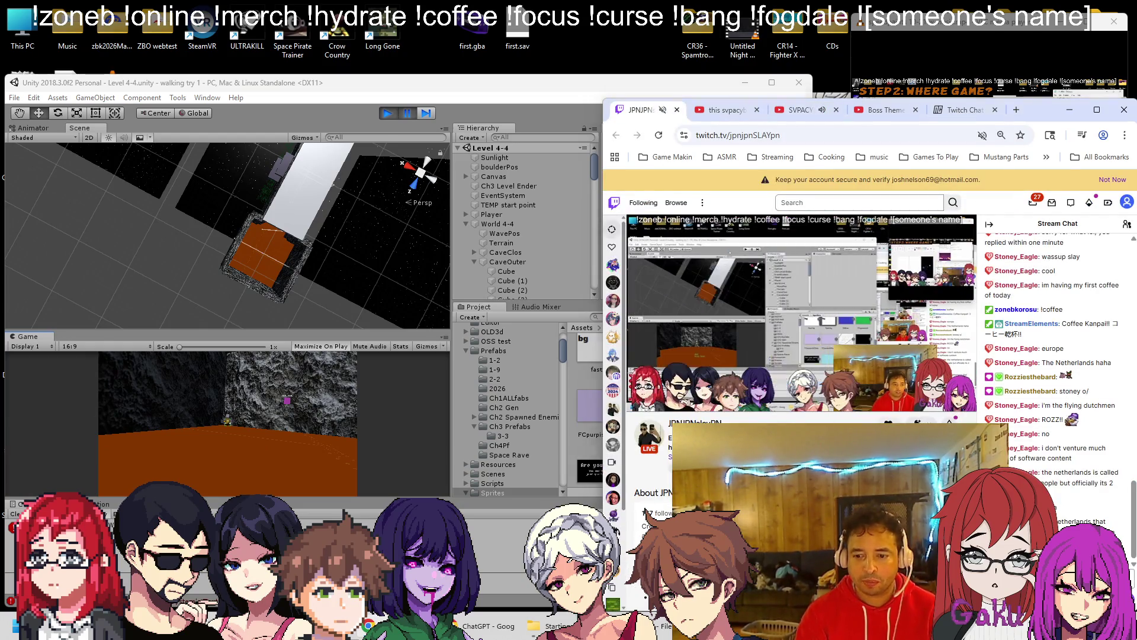
Step: From the desktop, open the Space Rave folder and play all 27 tracks, then return to Unity
key(super+d)
key(Up)
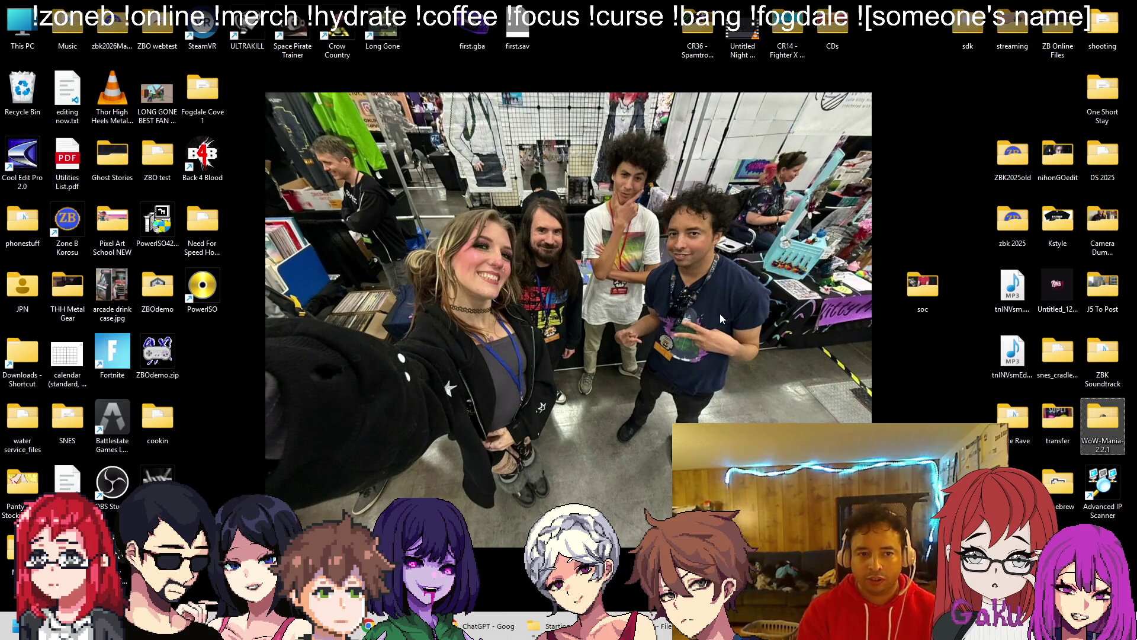
key(s)
key(s)
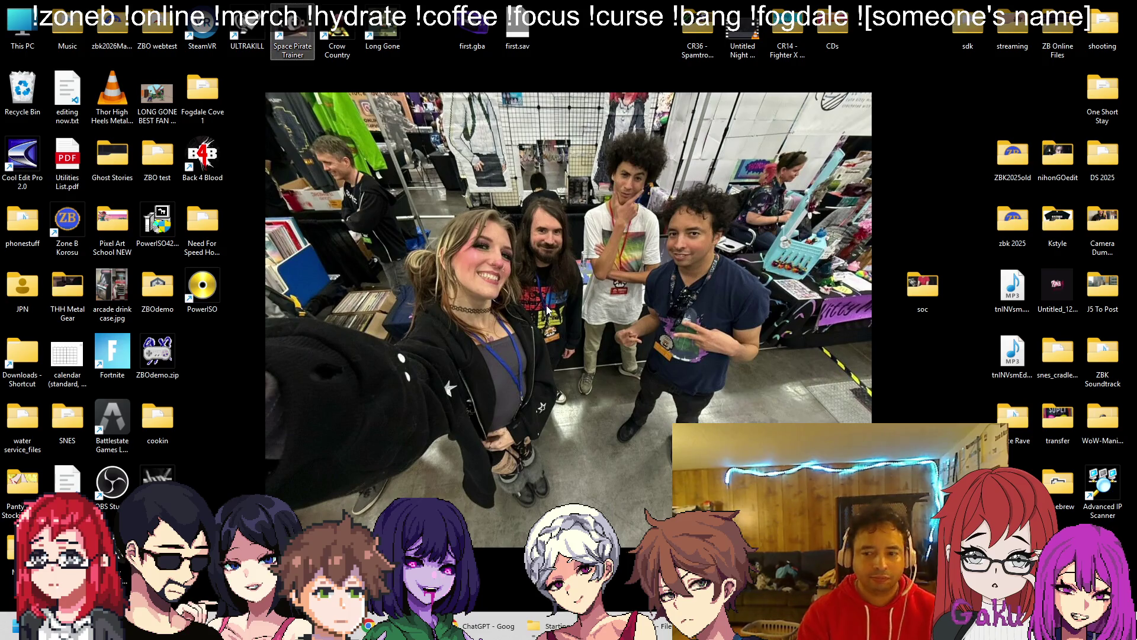
key(r)
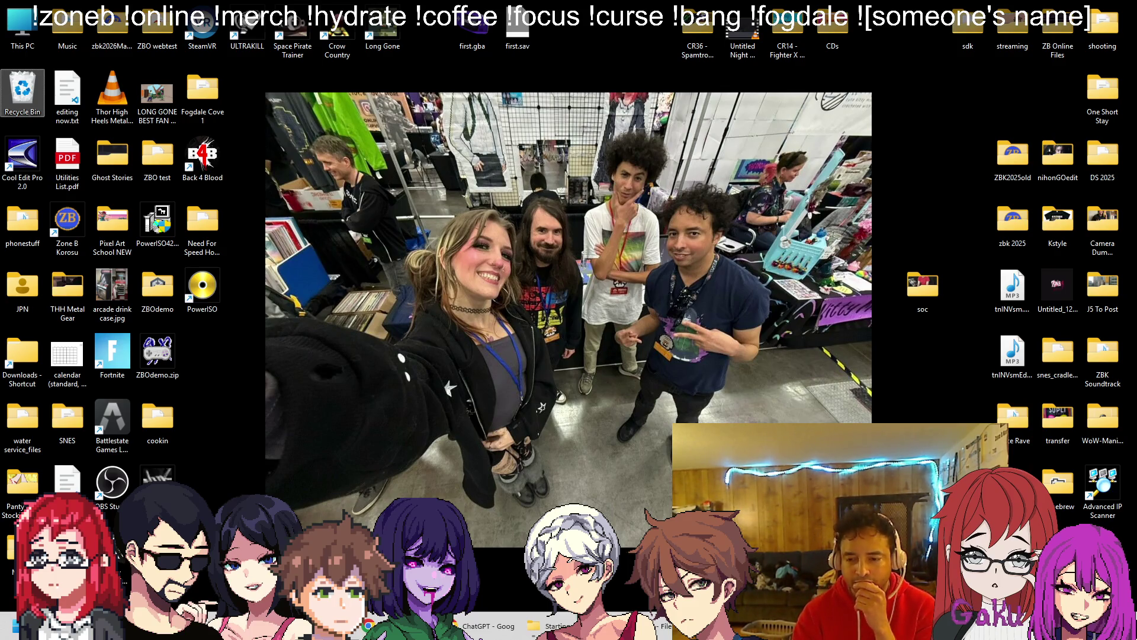
text(space r)
key(Return)
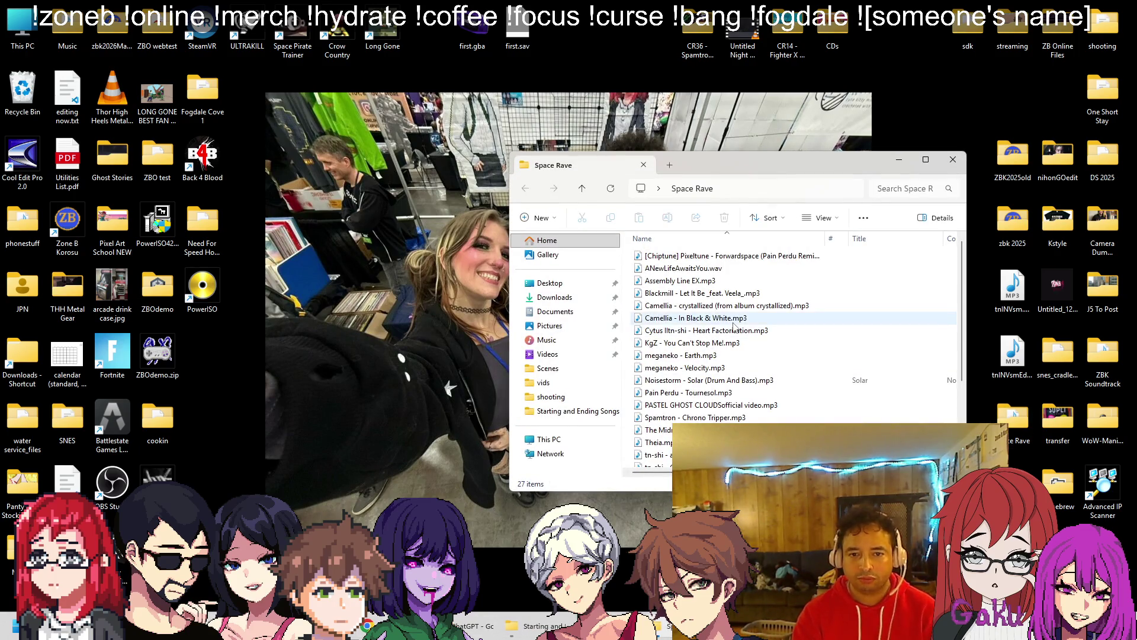
key(ctrl+a)
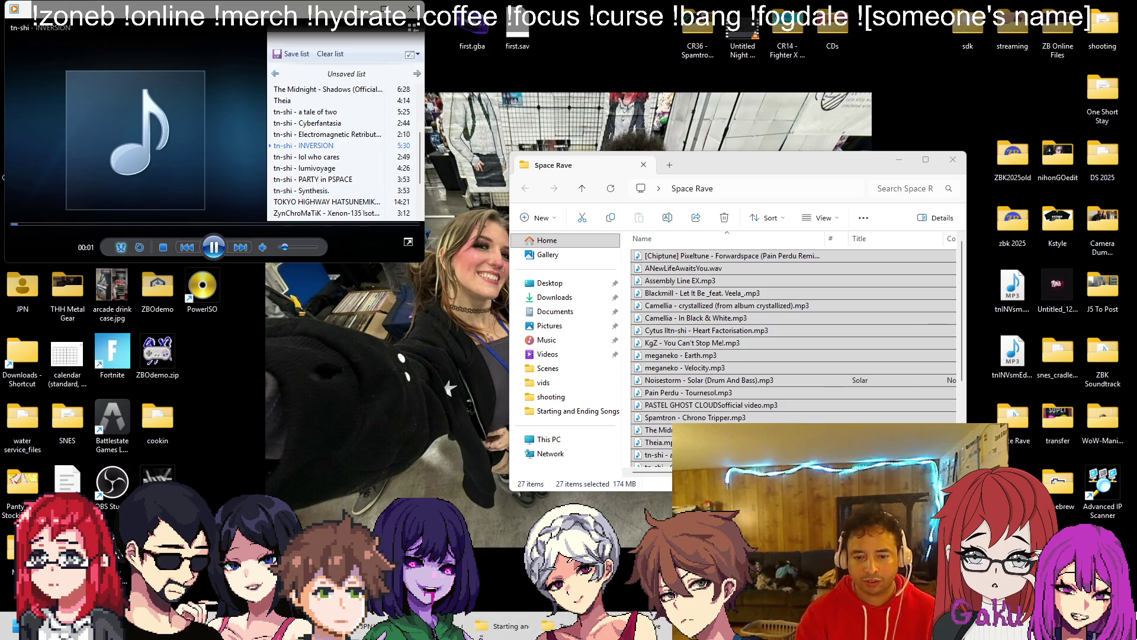
key(alt+Tab)
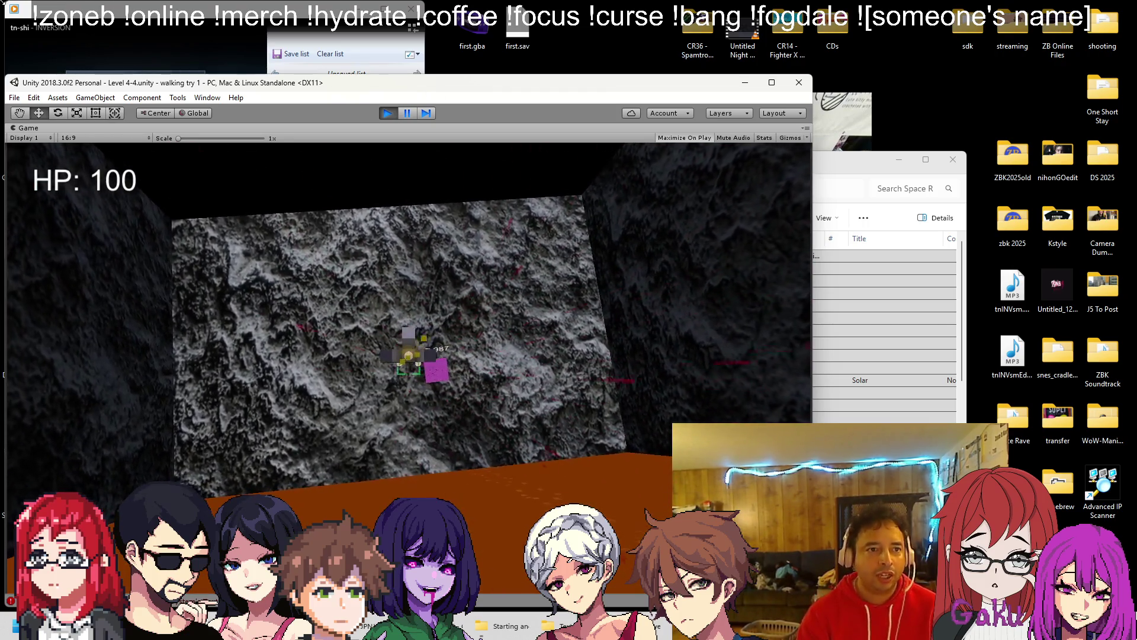
Step: Adjust the music volume, playtest the Level 4-4 boss fight, then stop play mode
click(149, 49)
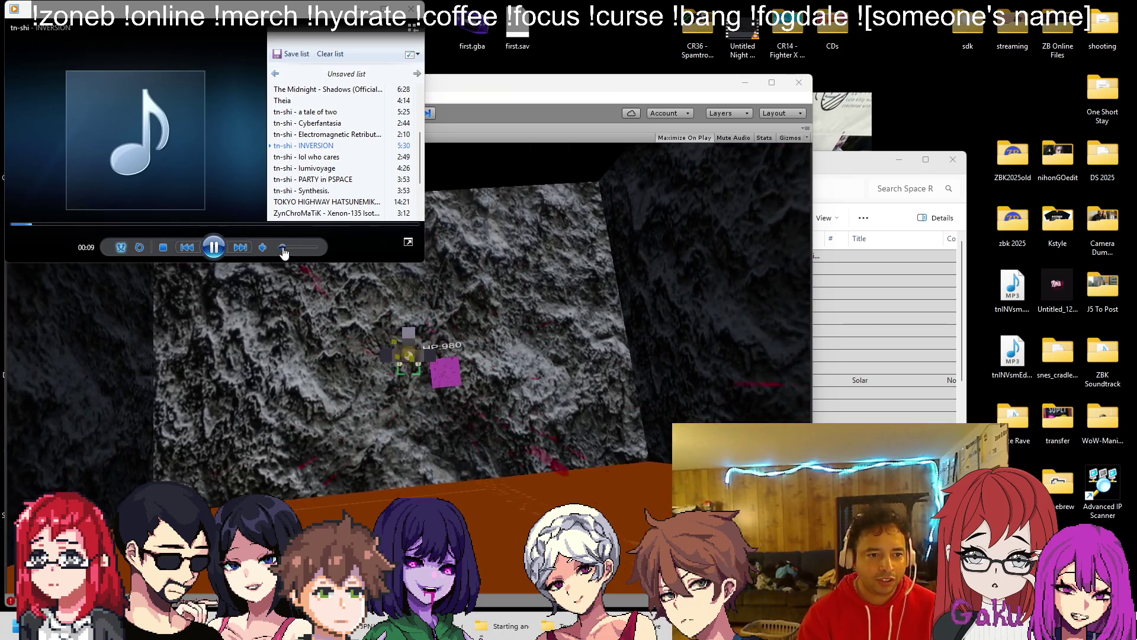
click(287, 328)
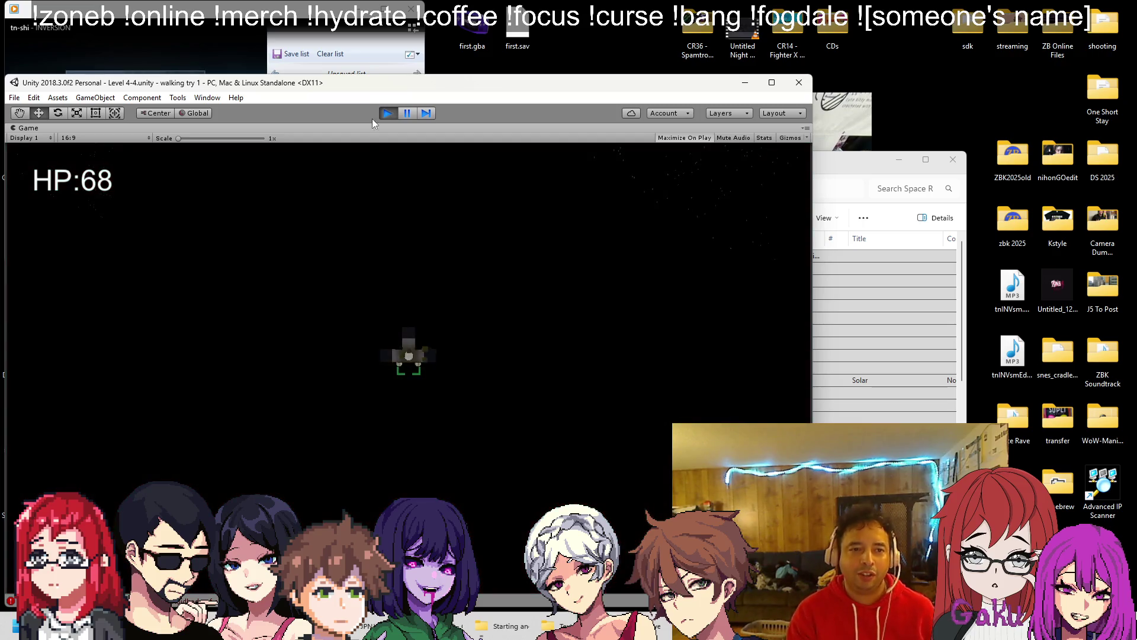
click(388, 113)
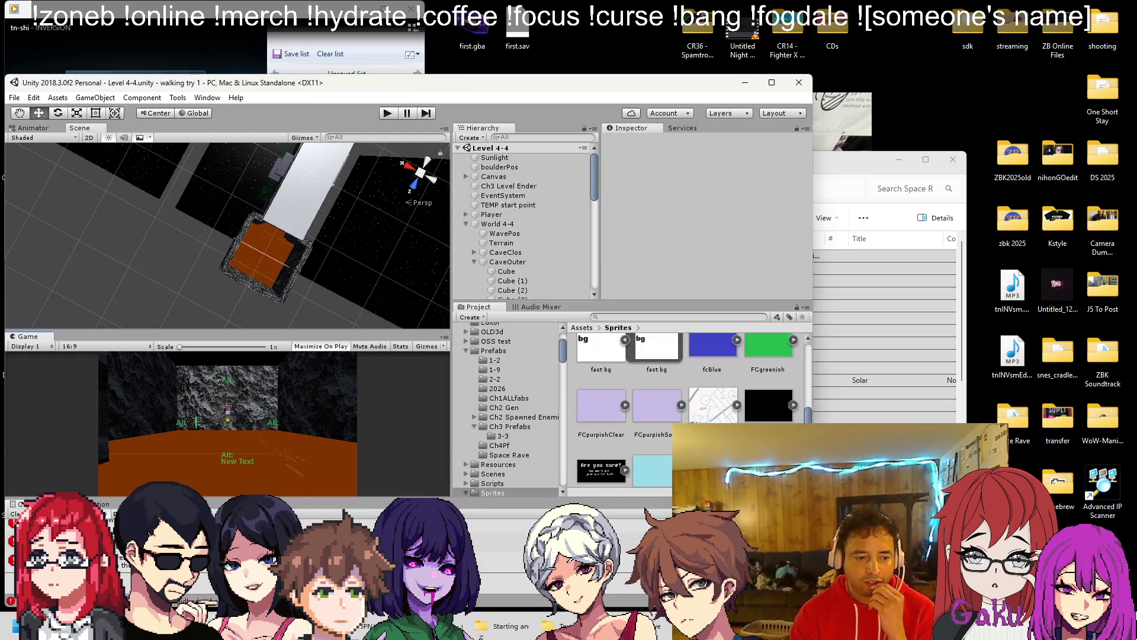
Step: Review the enemy damage script, then assign BossMovement as the Rigidbody of BossHP's Sp Tutorial Cube
scroll(536, 237, down, 10)
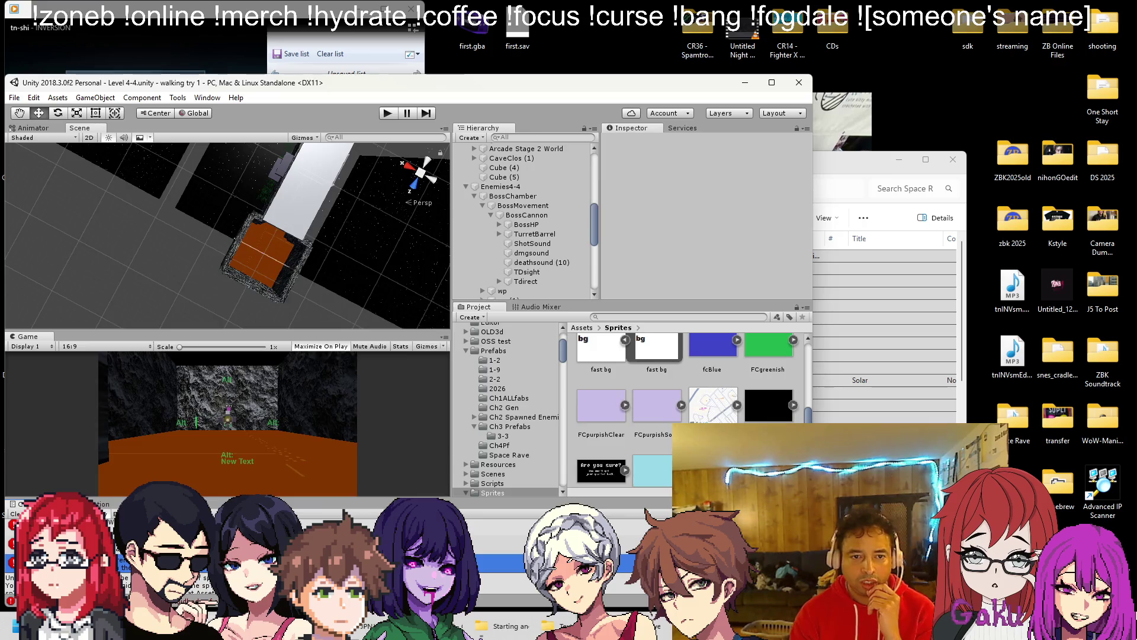
key(alt+Tab)
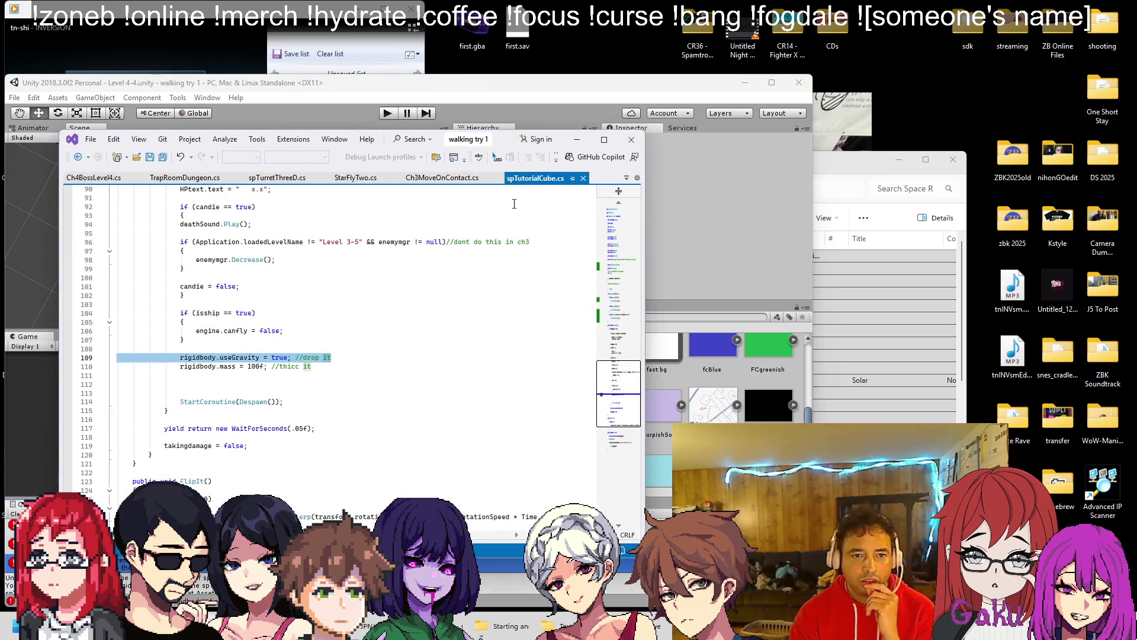
click(545, 114)
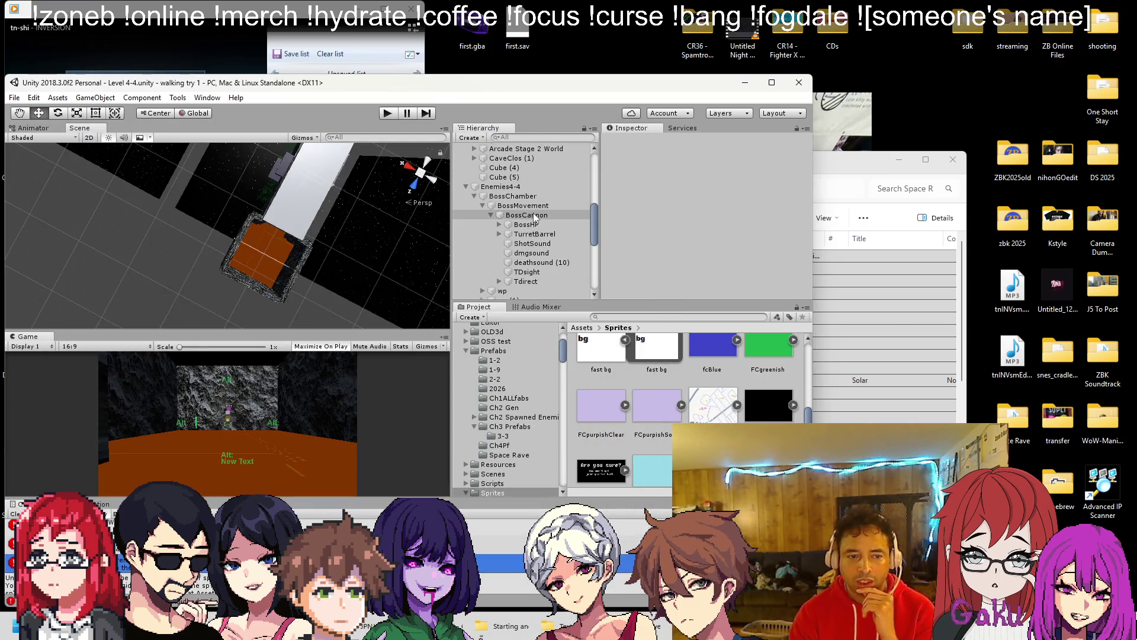
click(535, 215)
click(533, 224)
scroll(652, 223, down, 10)
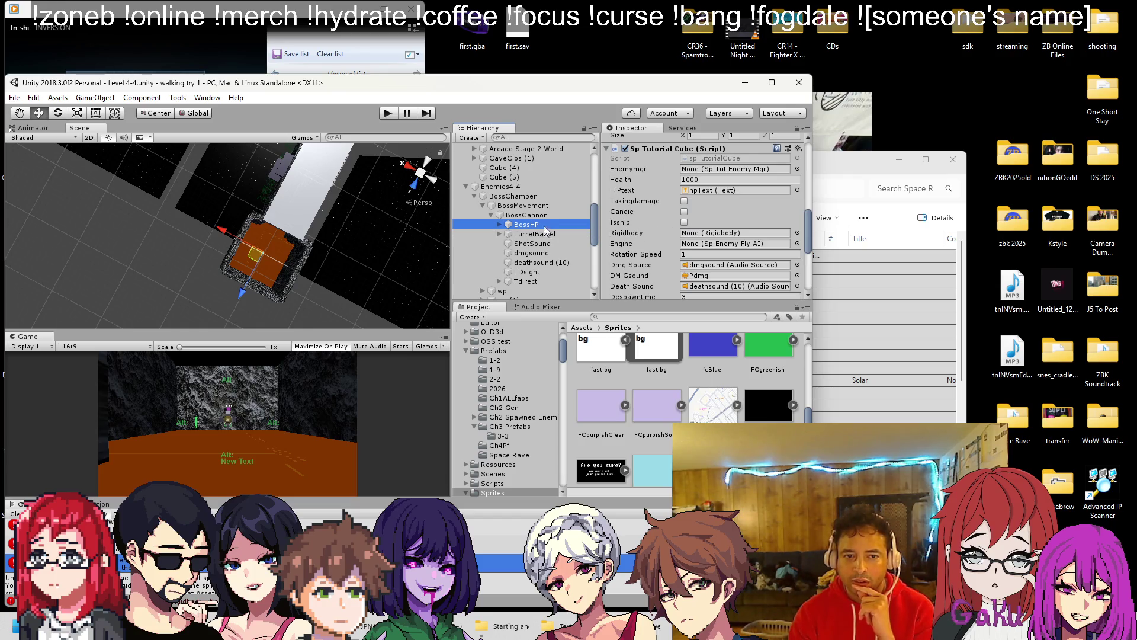
drag(533, 206, 701, 236)
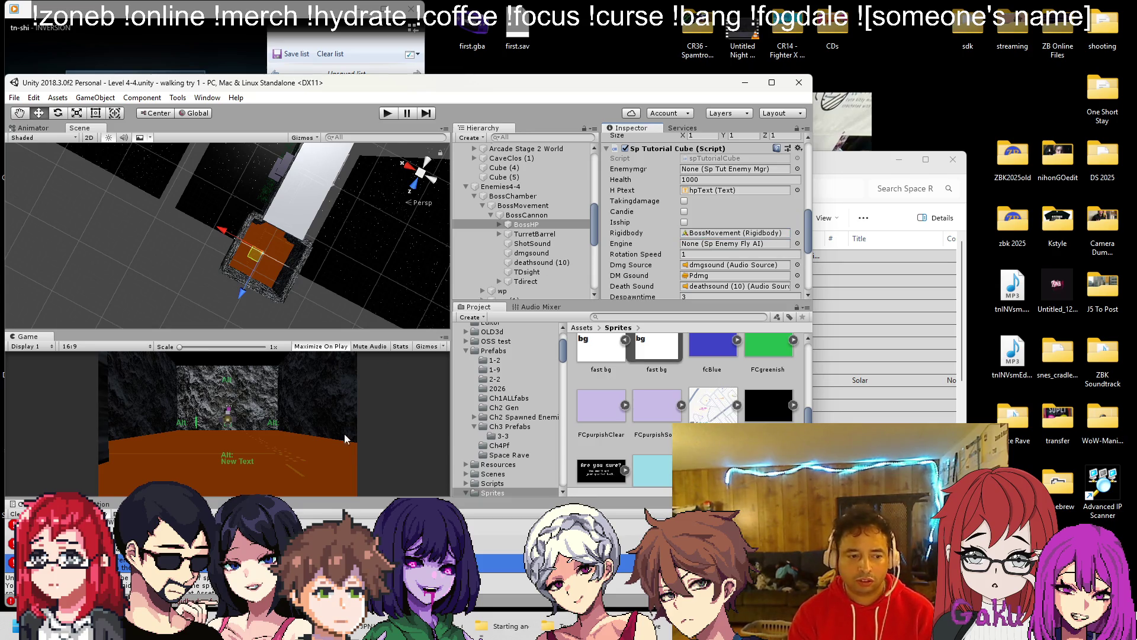
key(alt+Tab)
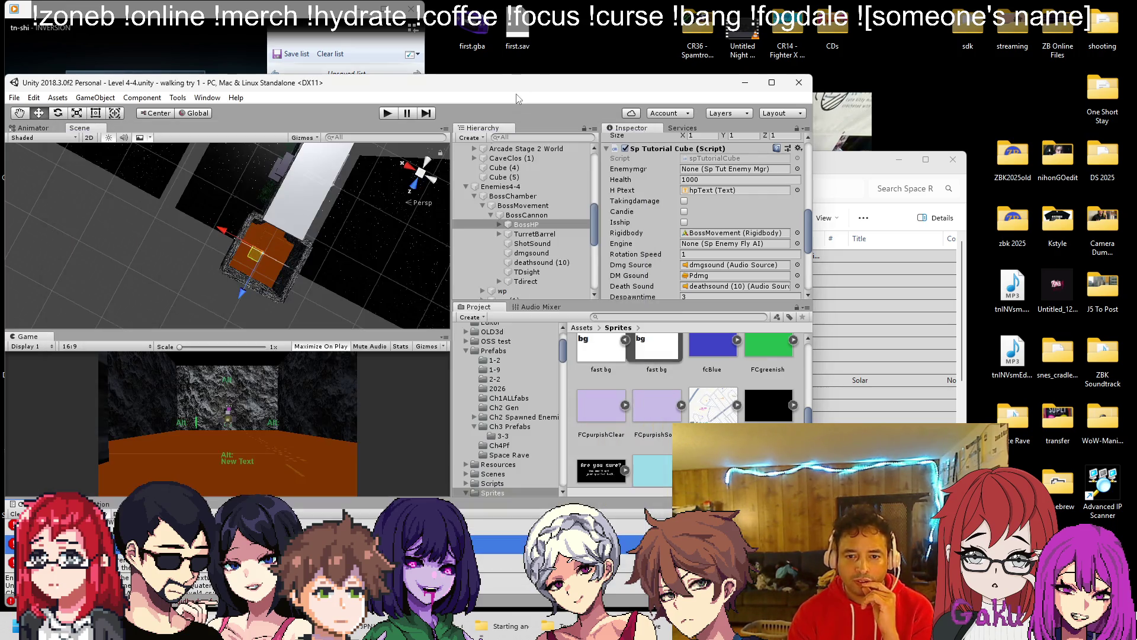
click(516, 87)
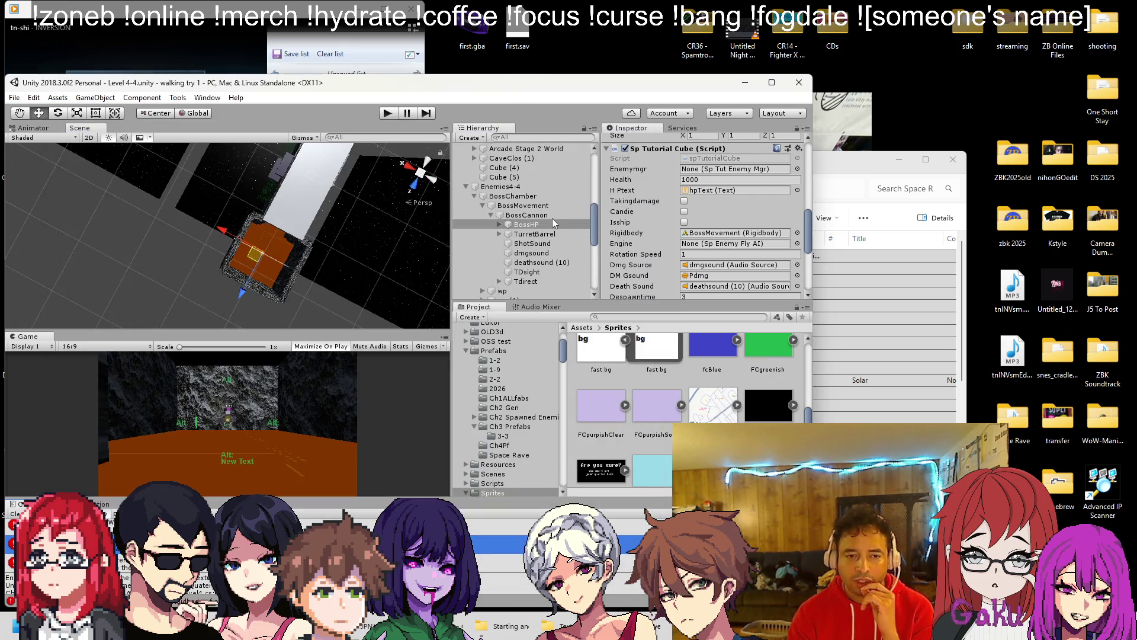
Step: Open BoulderHolder from Prefabs/Ch4Pf in prefab mode and select its Particle System
scroll(634, 366, up, 5)
scroll(505, 401, up, 3)
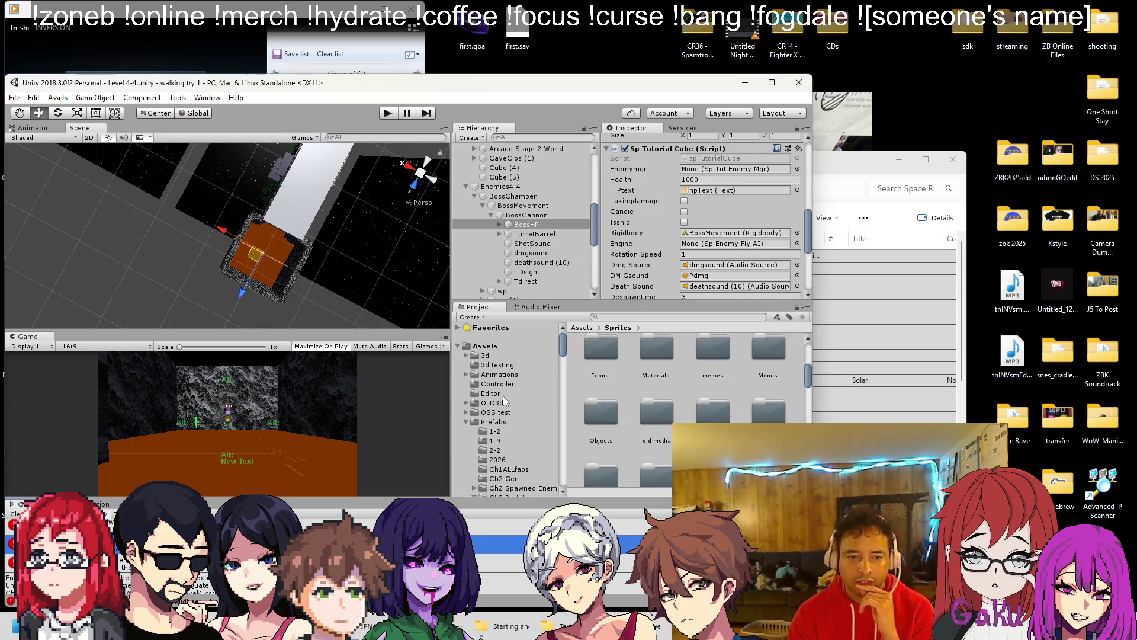
scroll(687, 409, down, 5)
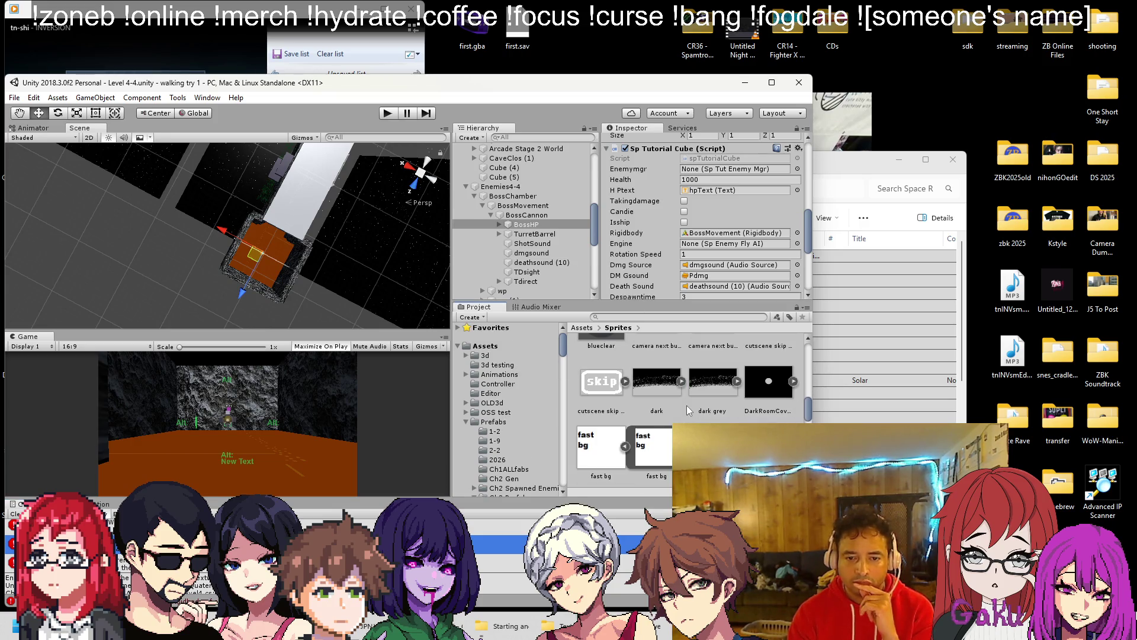
click(533, 421)
scroll(680, 403, up, 5)
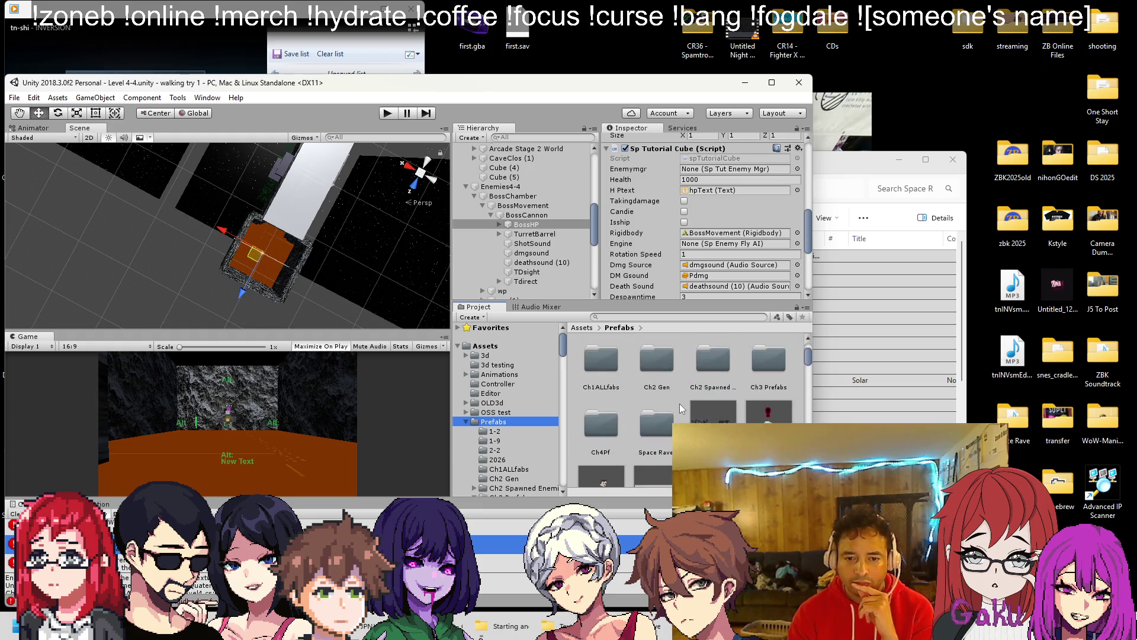
double_click(603, 391)
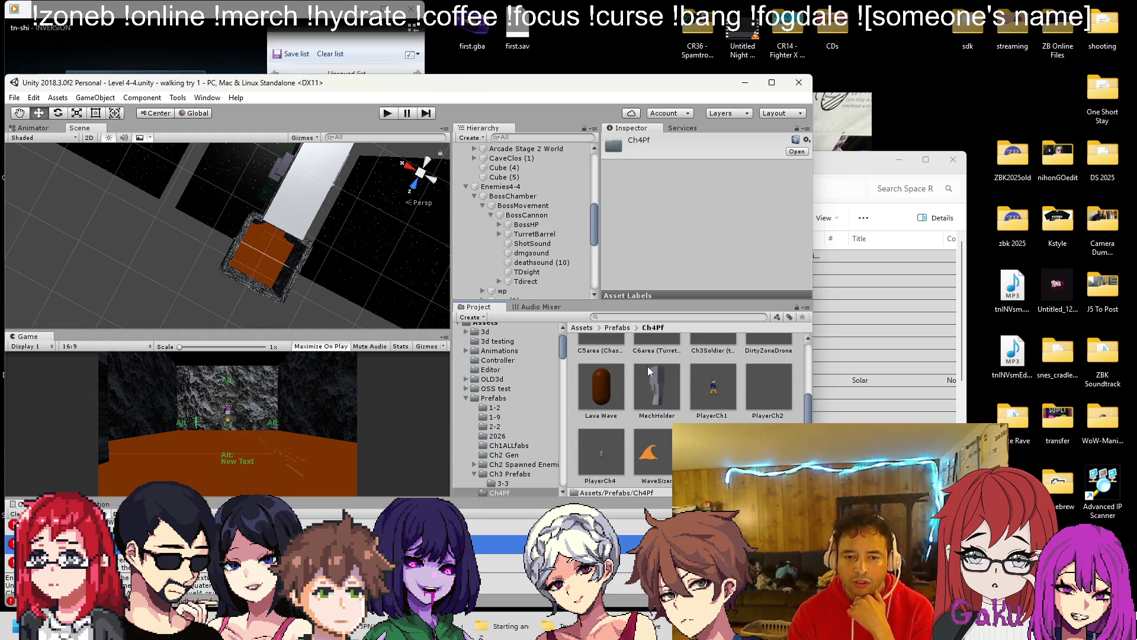
click(714, 362)
double_click(715, 361)
click(514, 229)
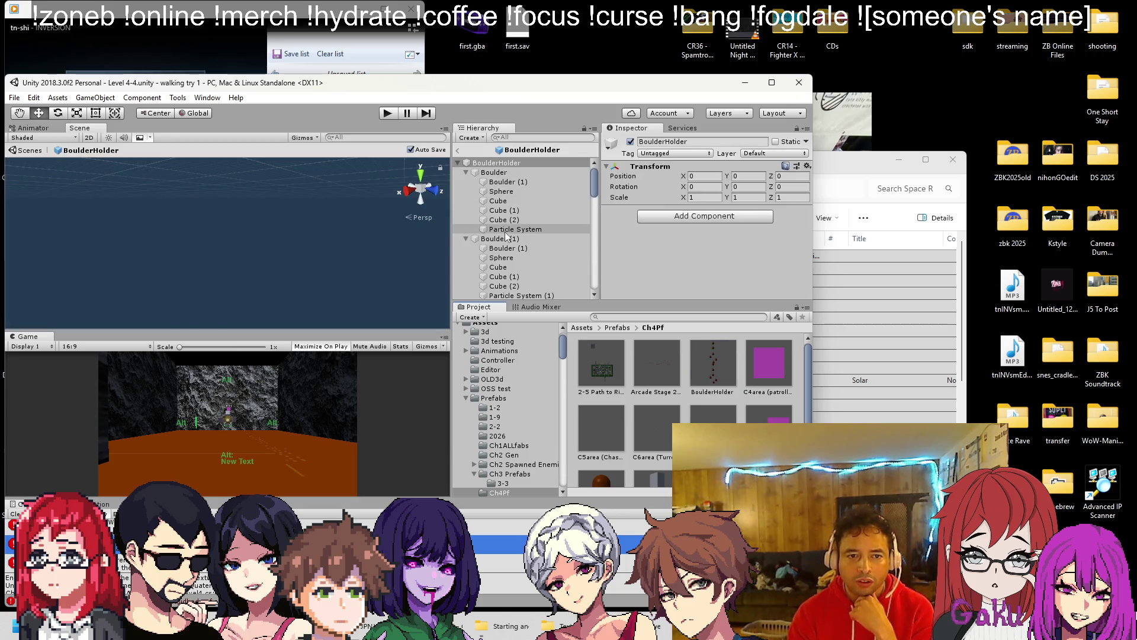
Step: Scroll through the boulder Particle System's modules, briefly expanding and collapsing Emission
scroll(734, 225, down, 3)
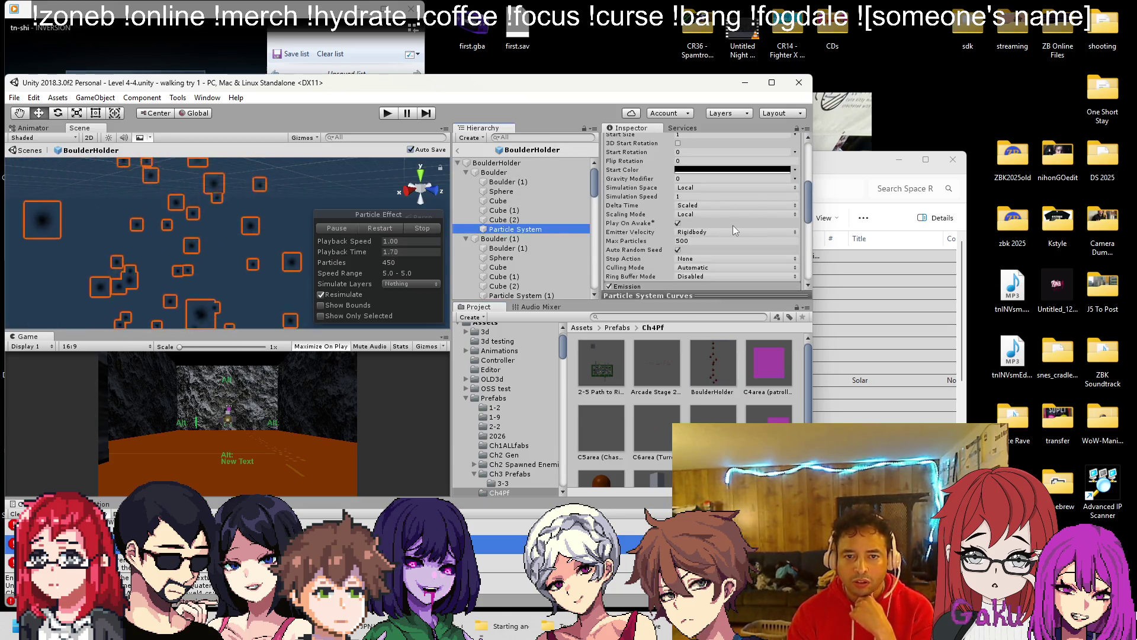
scroll(753, 225, up, 8)
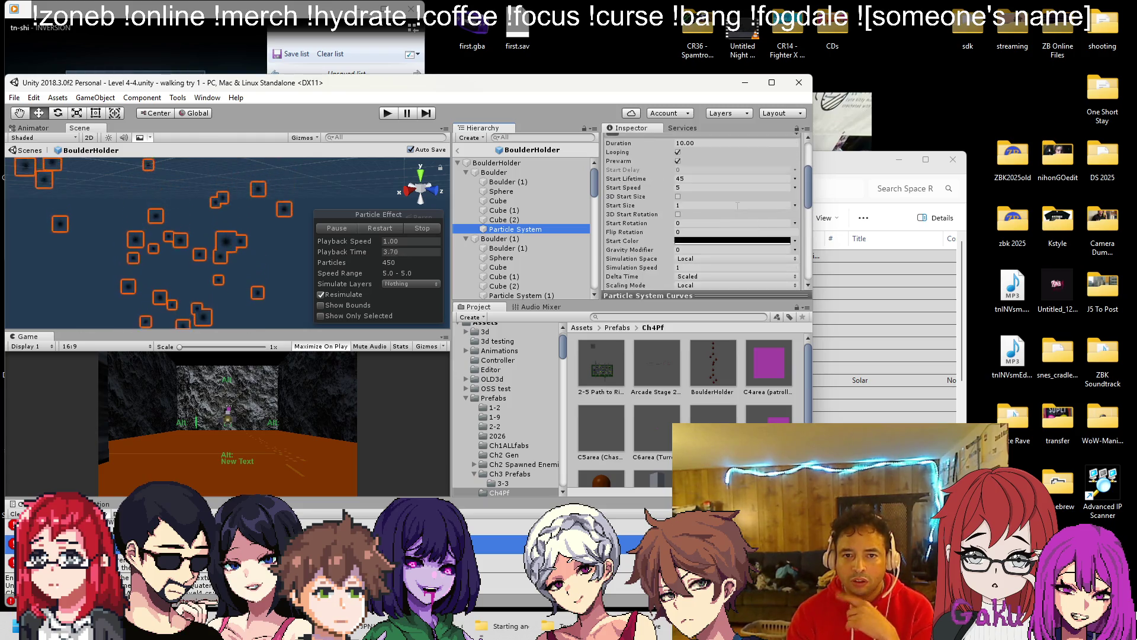
scroll(738, 217, down, 5)
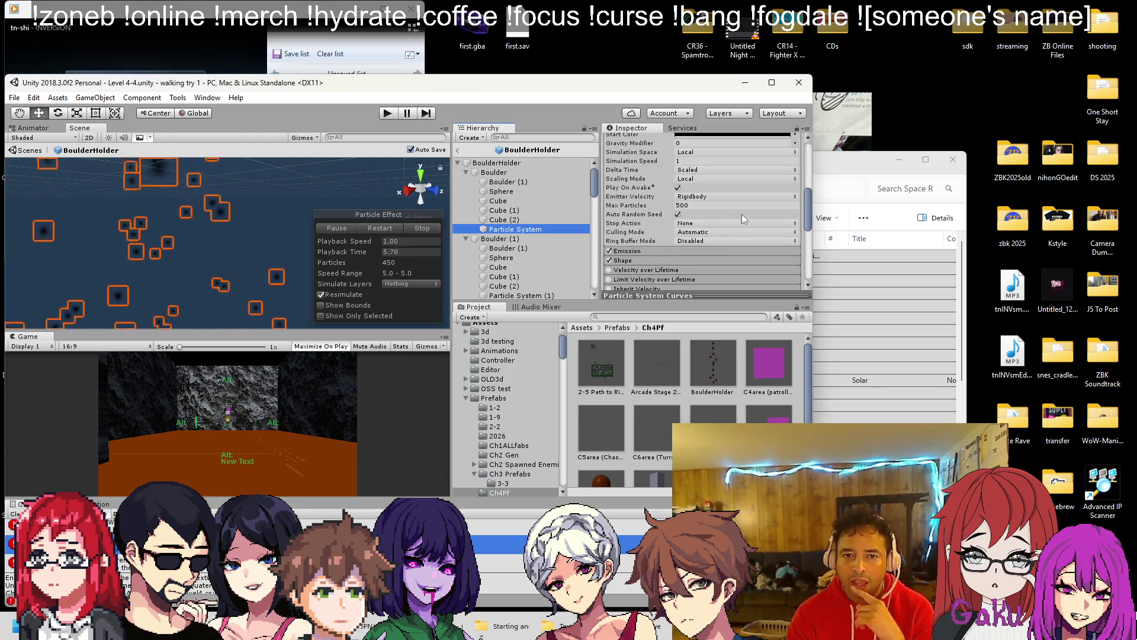
scroll(702, 214, down, 3)
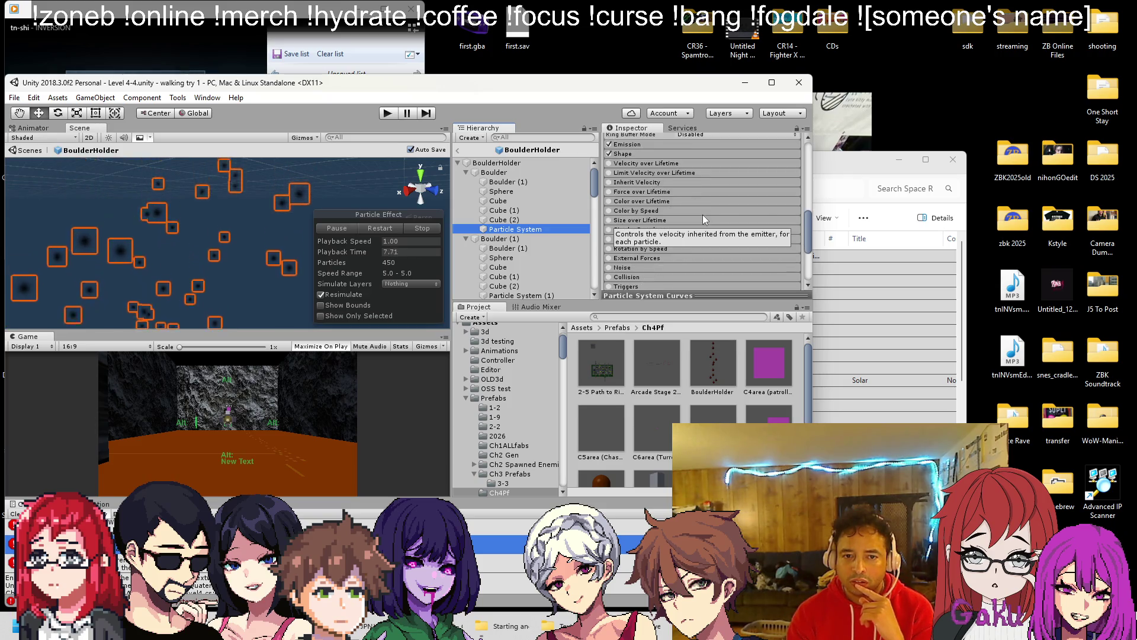
scroll(725, 210, up, 3)
scroll(735, 208, up, 3)
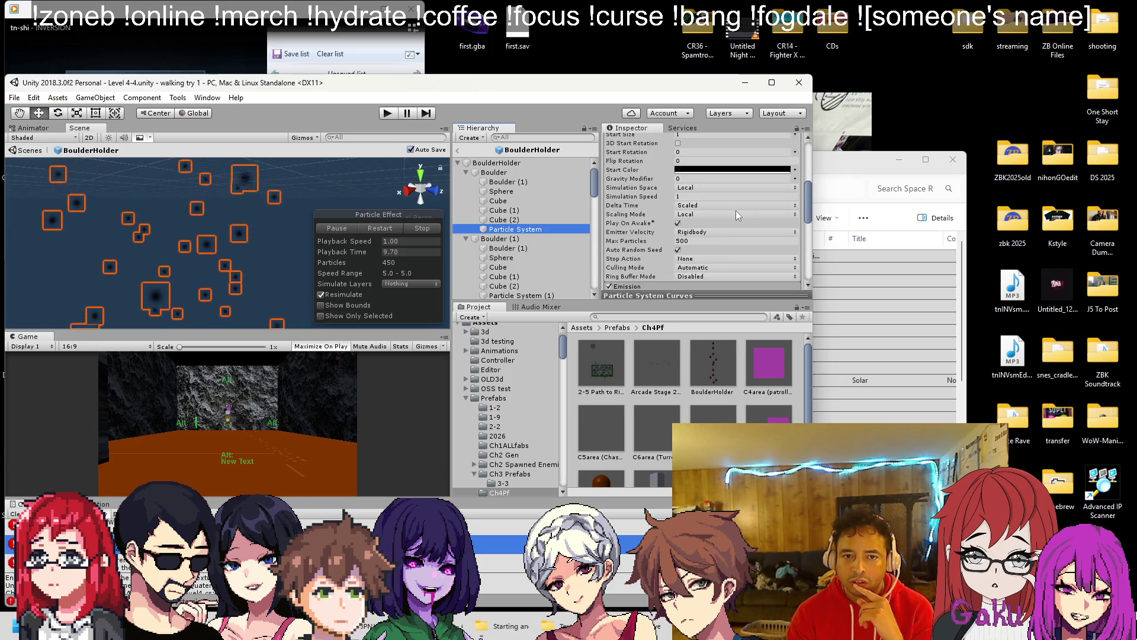
scroll(735, 211, up, 2)
scroll(737, 211, up, 2)
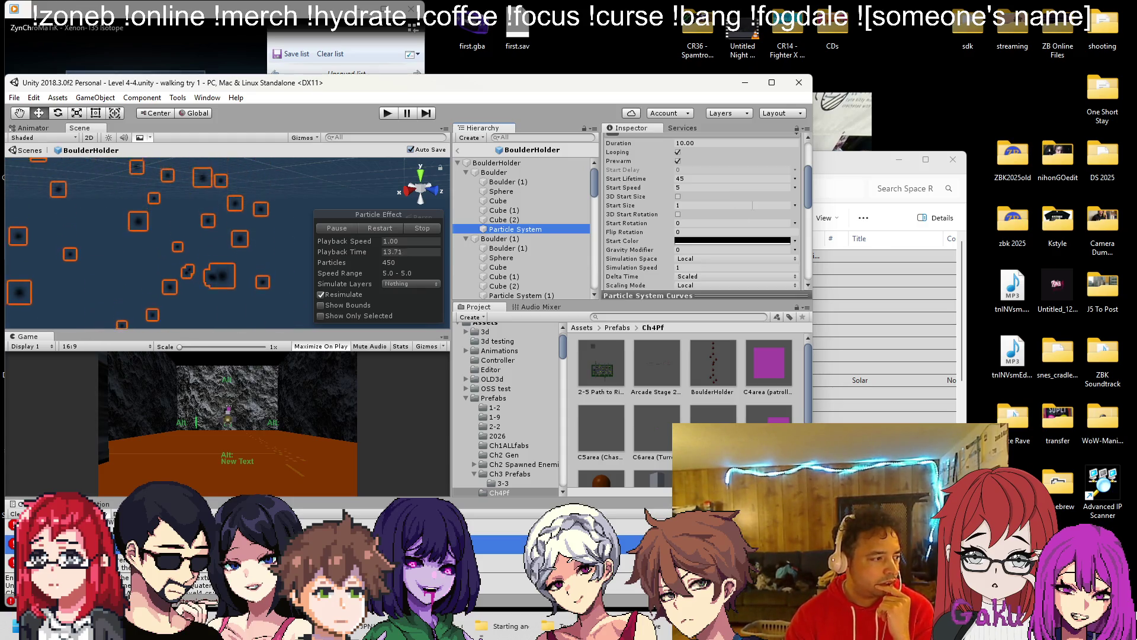
scroll(776, 245, down, 4)
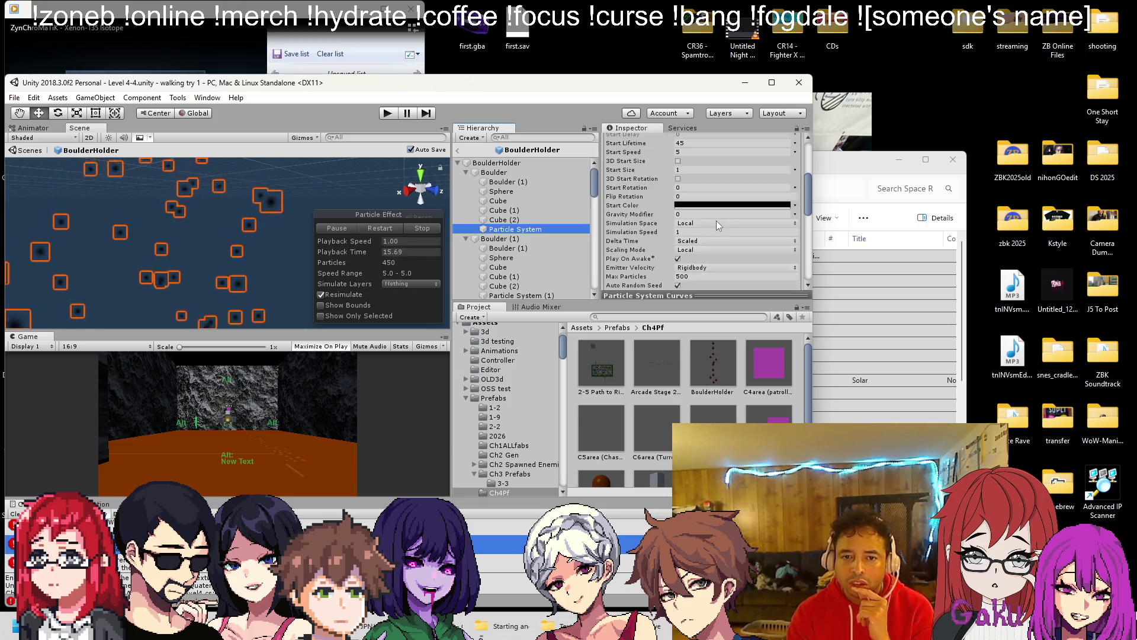
scroll(770, 230, down, 6)
click(731, 180)
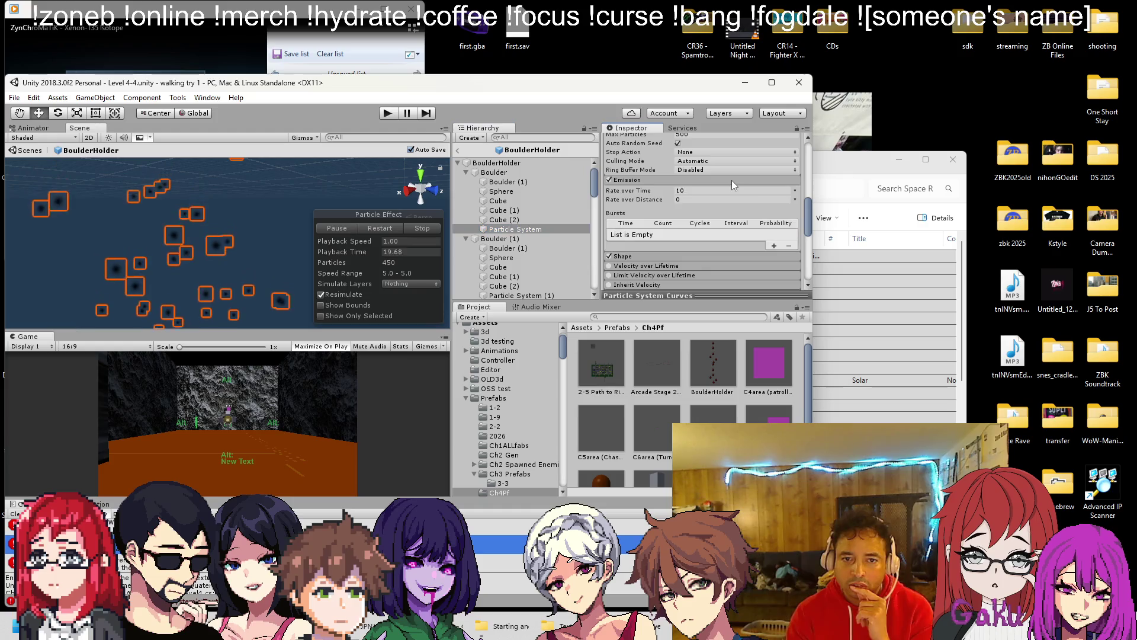
click(731, 180)
Step: Confirm the Renderer uses Default-ParticleSystem, then select the next boulder's Particle System (1)
scroll(721, 192, down, 8)
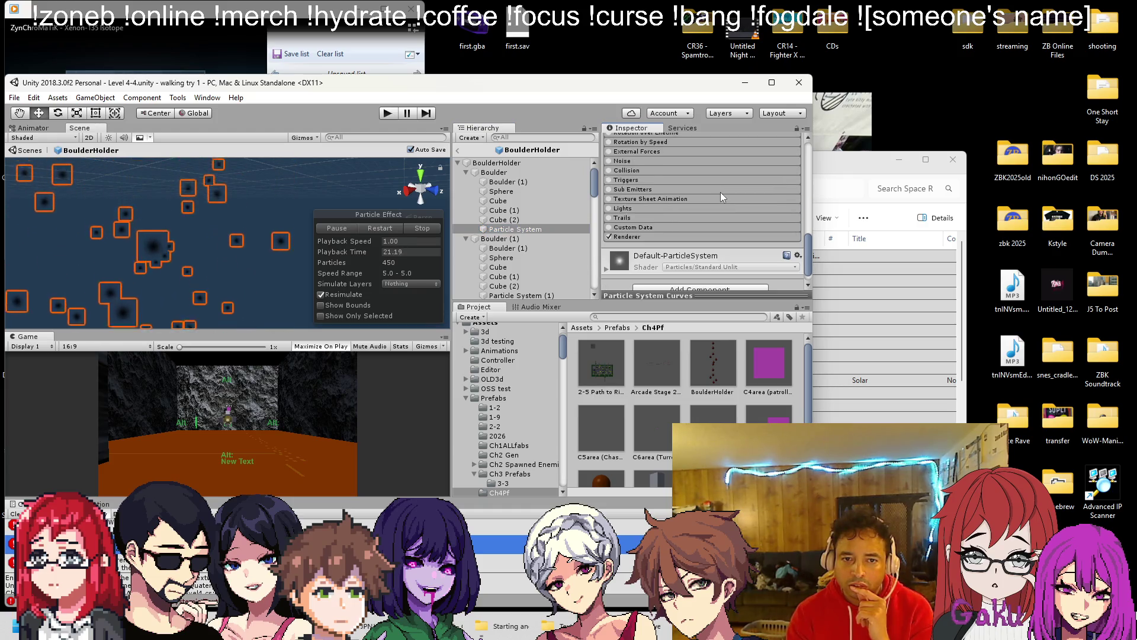
click(681, 236)
scroll(745, 251, down, 2)
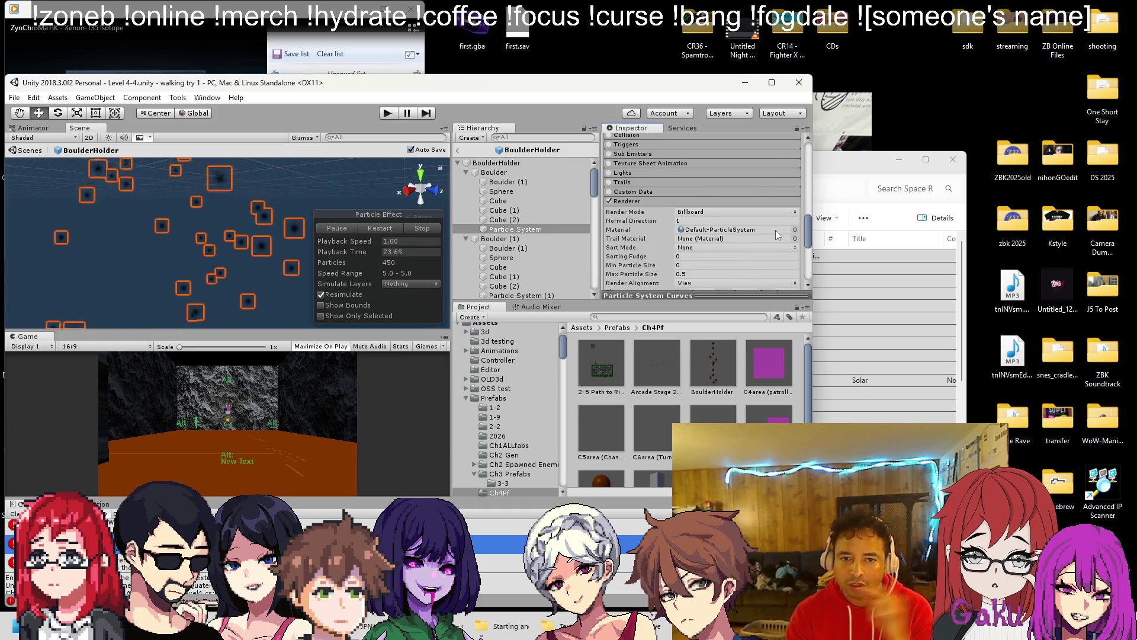
scroll(776, 230, down, 2)
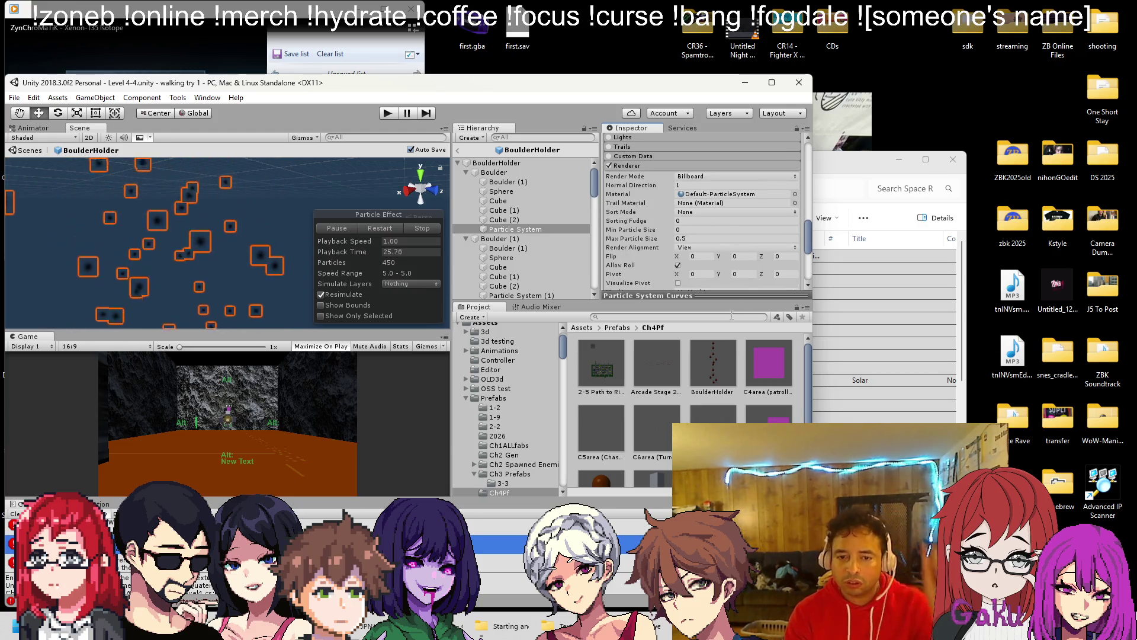
click(524, 295)
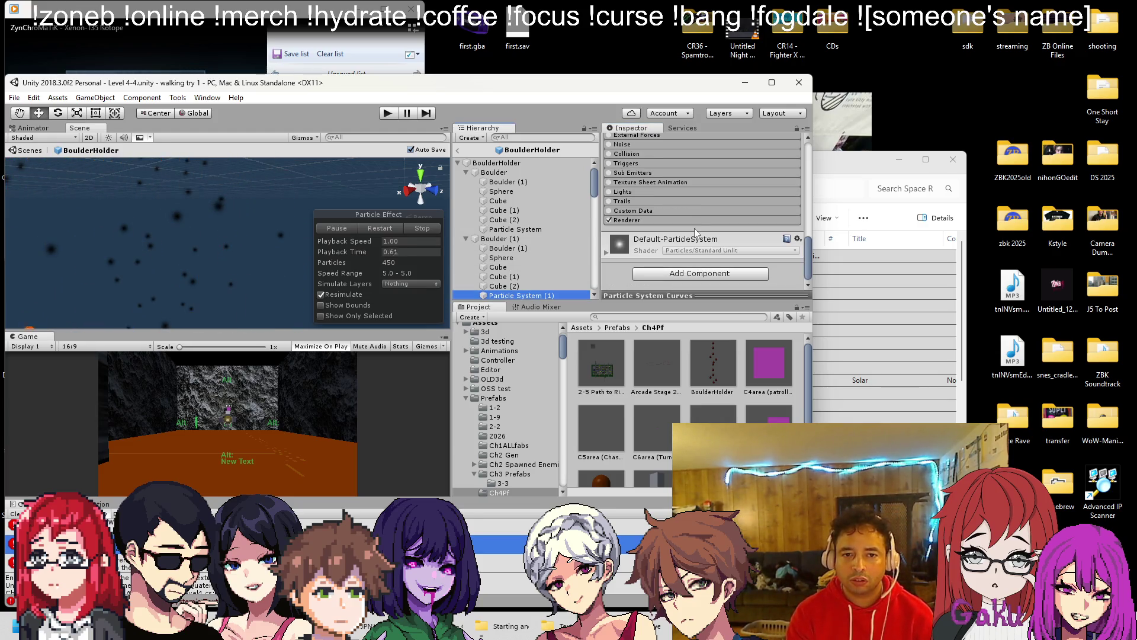
Step: Check the Renderer settings of this system and of Particle System (11) on the last boulder
click(681, 220)
scroll(683, 218, down, 3)
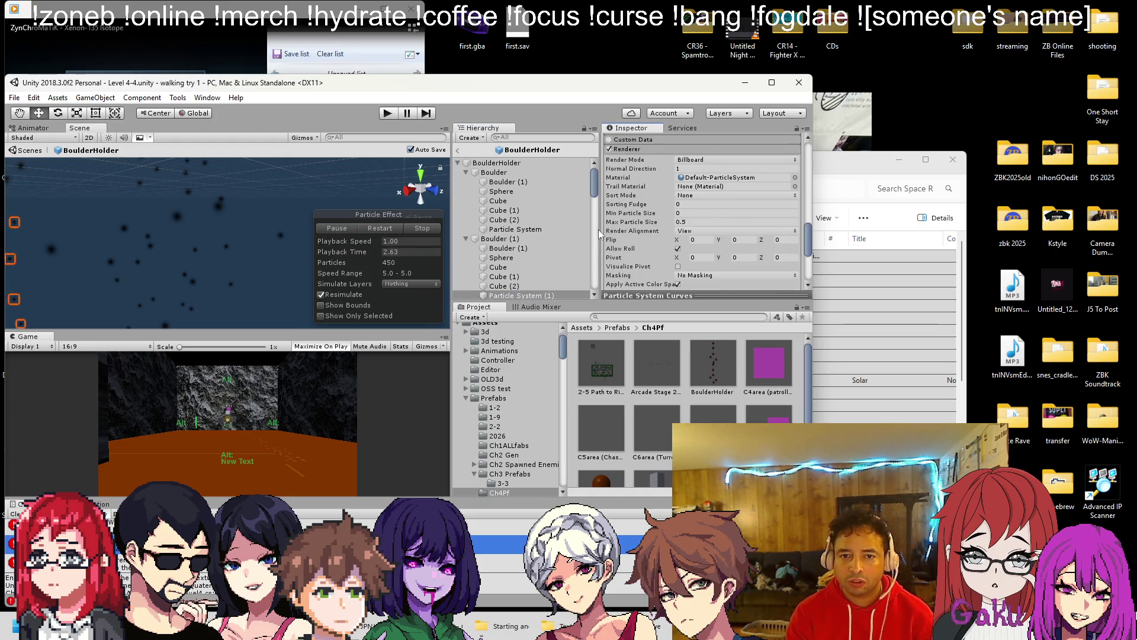
scroll(552, 233, down, 15)
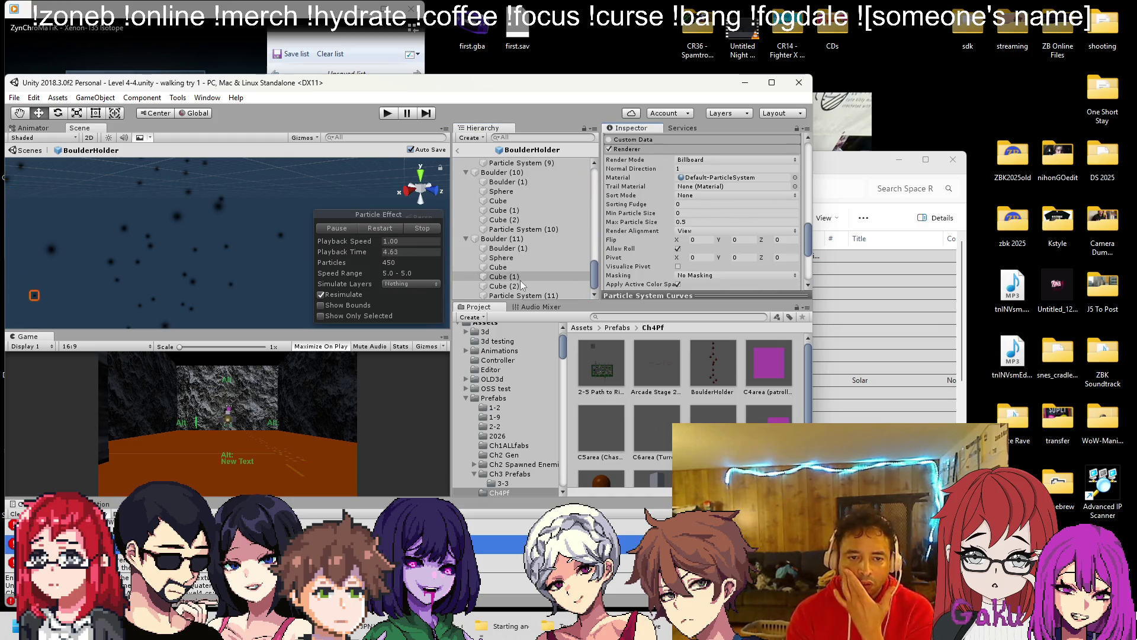
click(527, 296)
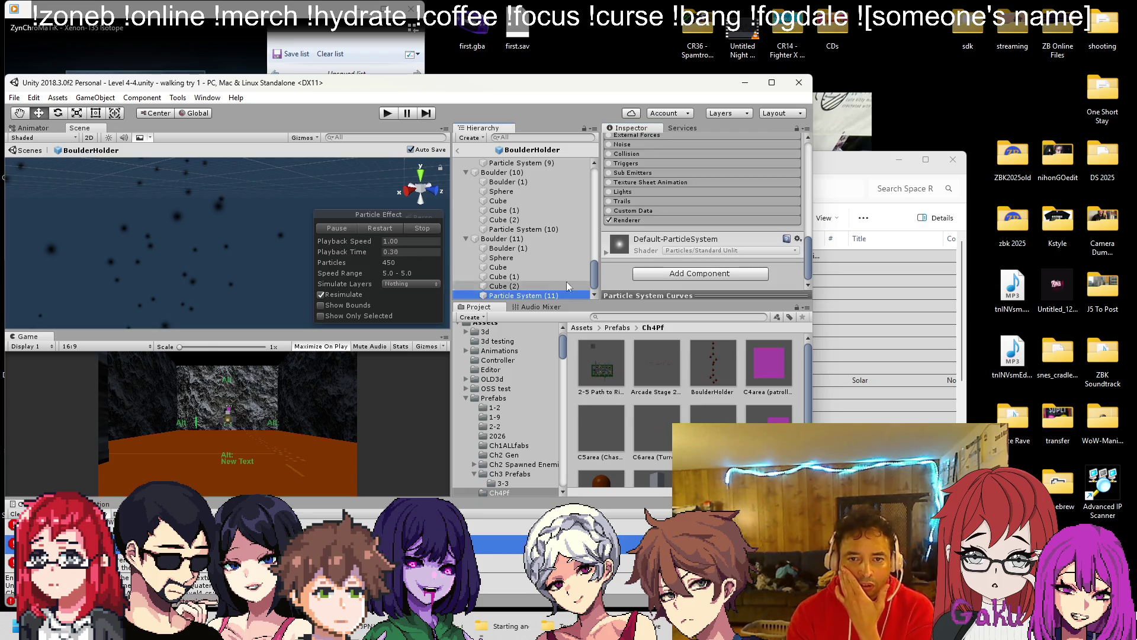
click(694, 219)
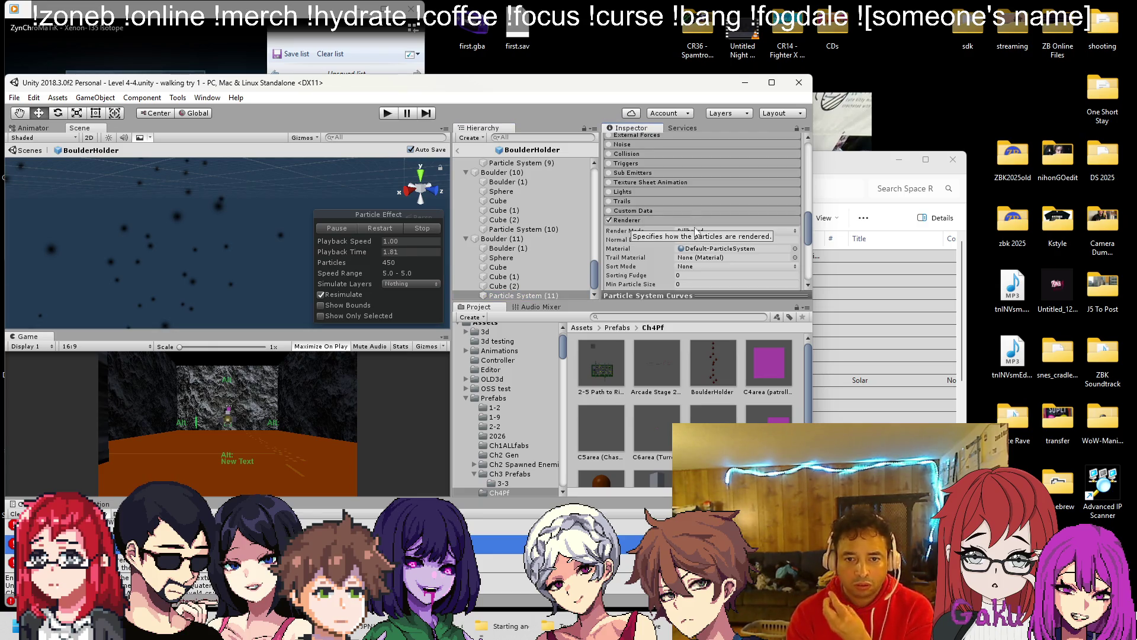
Step: Multi-select the boulder Particle Systems from (10) down to (1) and the first boulder's system
click(556, 231)
scroll(539, 222, up, 3)
click(538, 234)
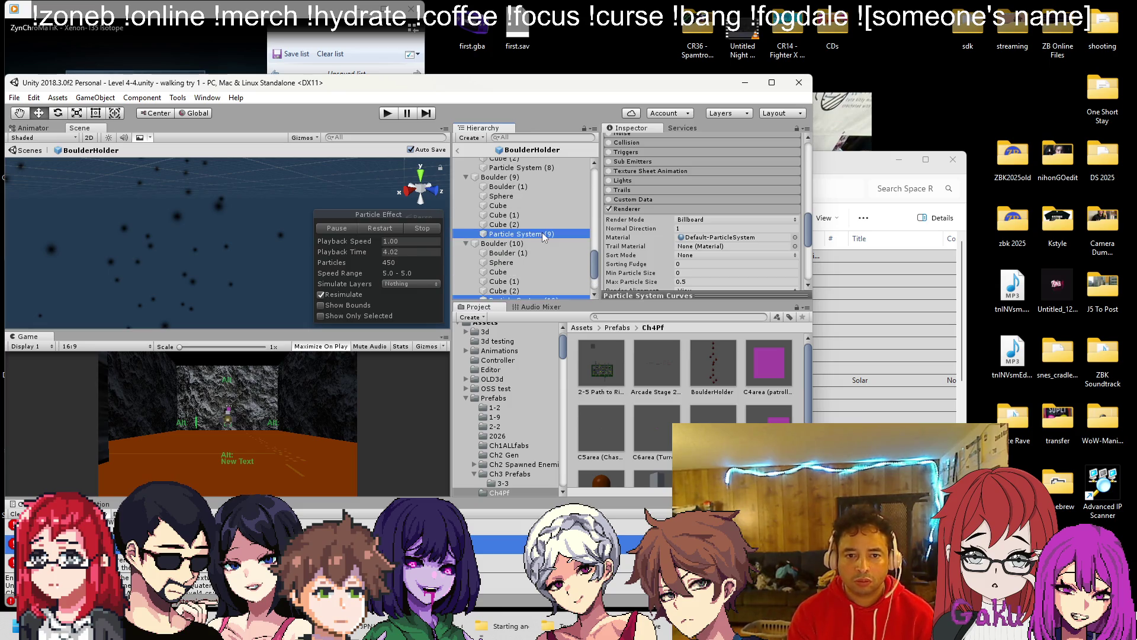
scroll(542, 232, up, 3)
click(538, 236)
ctrl+click(556, 172)
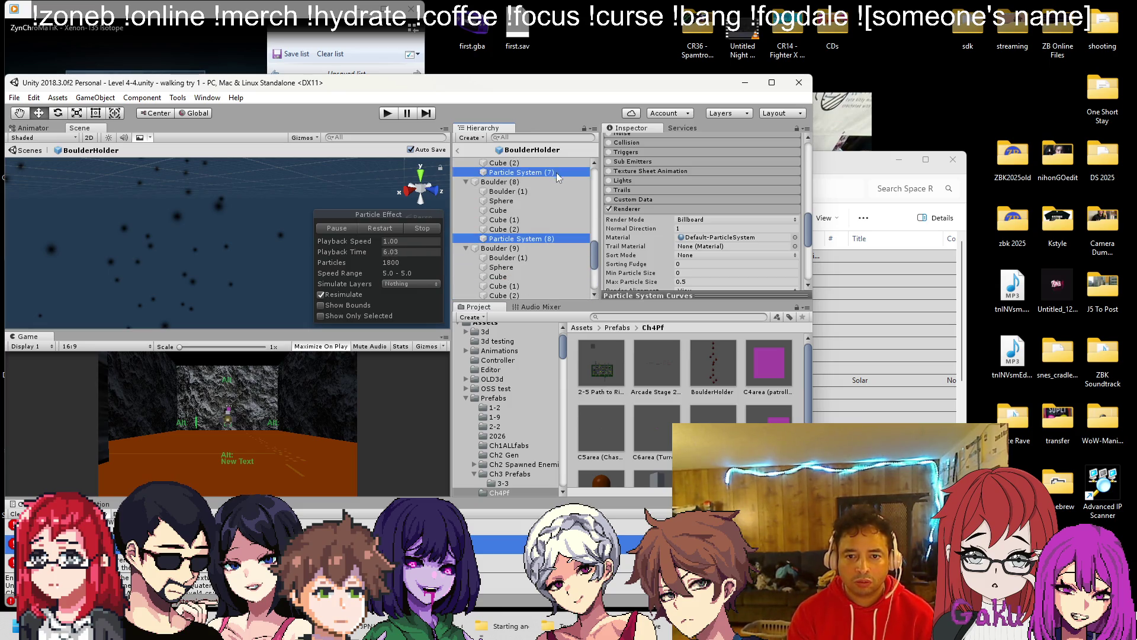
scroll(551, 196, up, 3)
click(557, 176)
scroll(550, 198, up, 4)
scroll(546, 219, up, 4)
click(546, 258)
scroll(543, 207, up, 3)
scroll(539, 231, up, 3)
click(542, 235)
ctrl+click(548, 170)
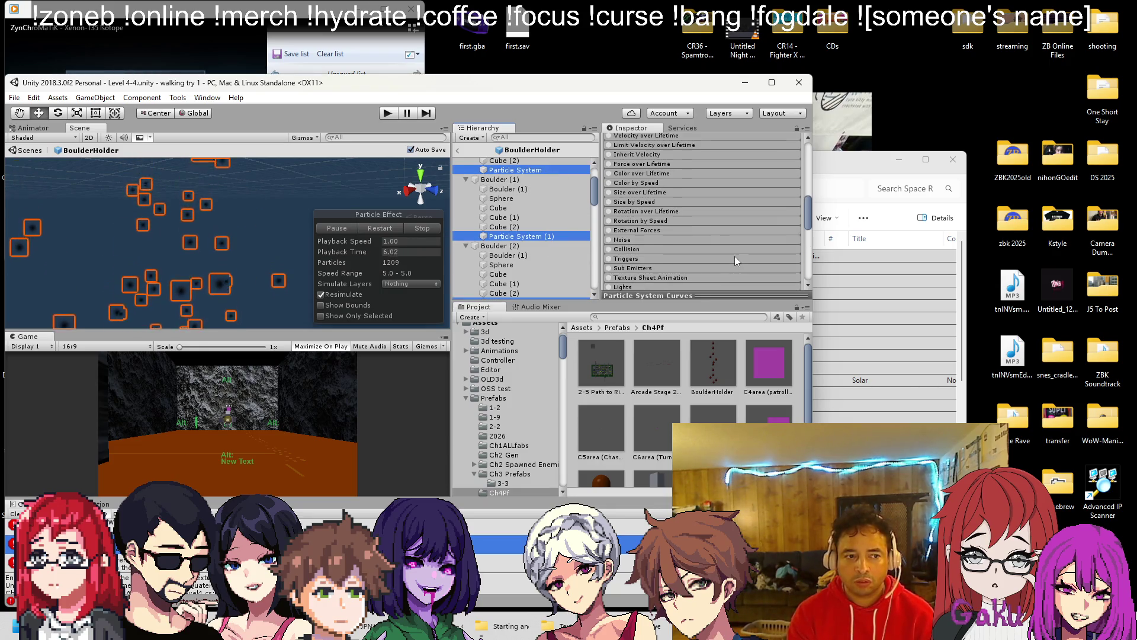
Step: Review the Max Particles setting on the selected boulder particle systems
scroll(735, 256, down, 5)
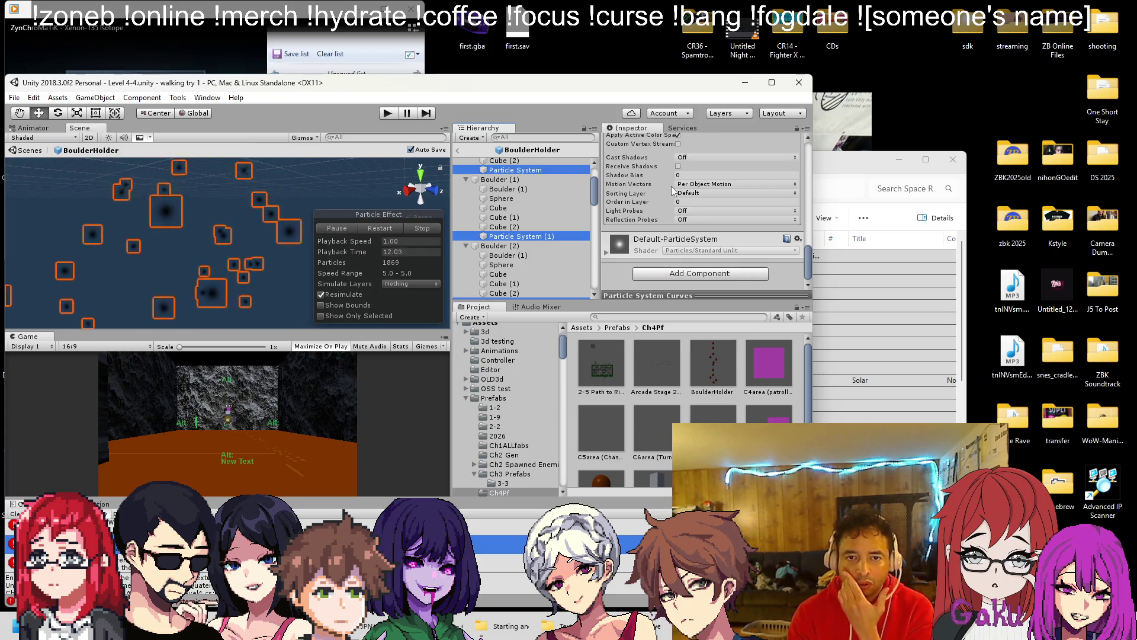
scroll(711, 225, up, 5)
scroll(736, 235, up, 6)
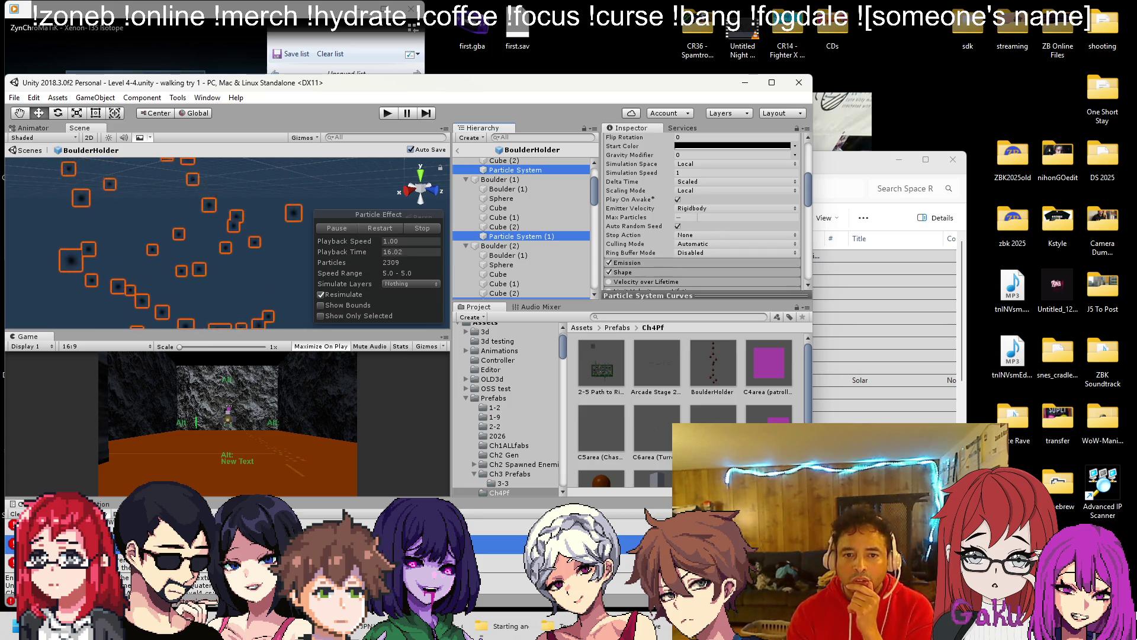
click(697, 217)
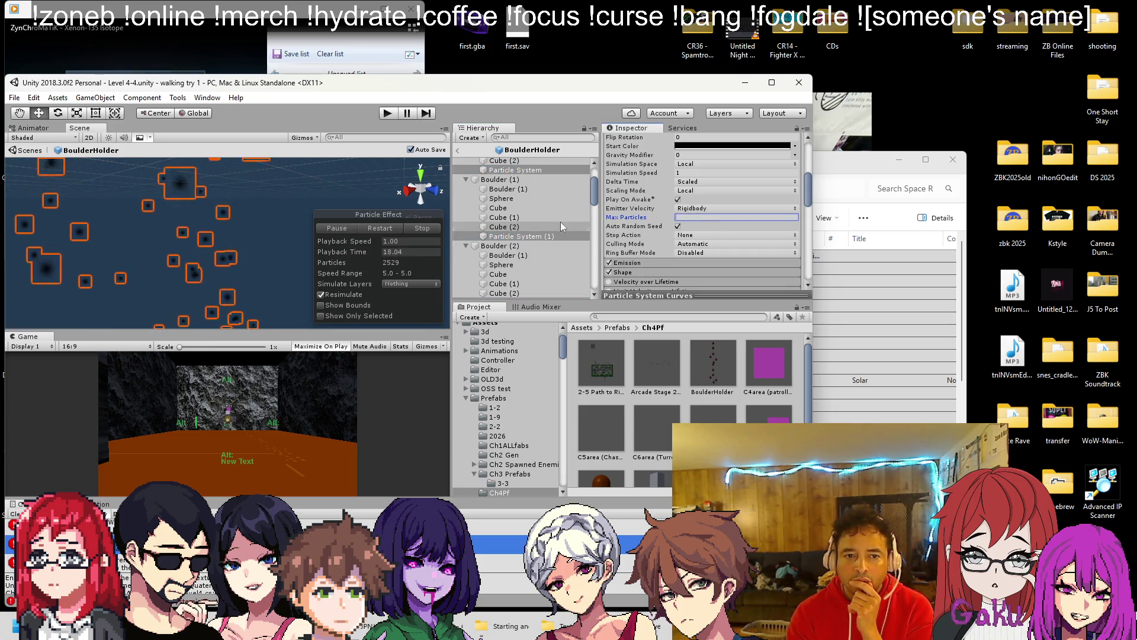
Step: Turn off Prewarm for all selected boulder particle systems and minimize File Explorer
scroll(724, 220, up, 5)
scroll(724, 221, down, 5)
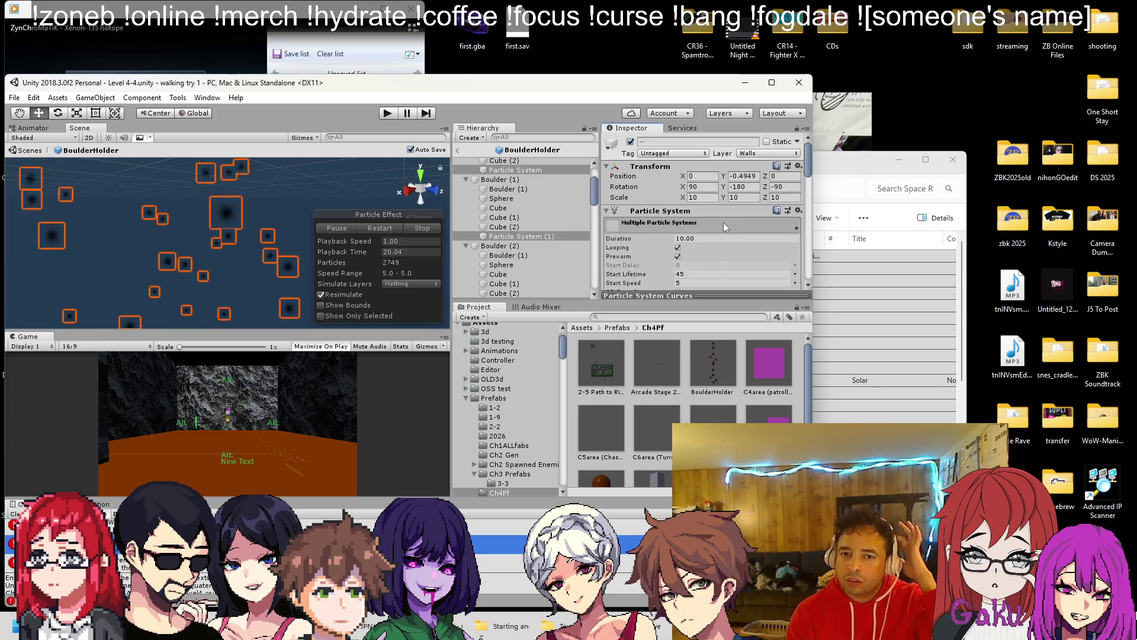
scroll(724, 214, down, 8)
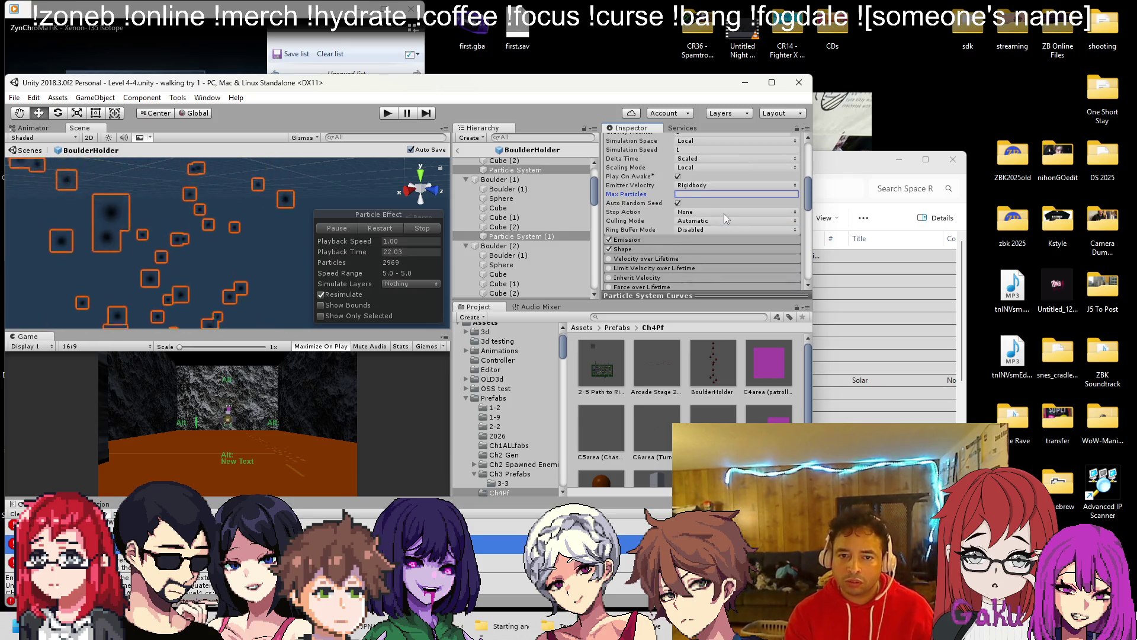
scroll(696, 218, down, 5)
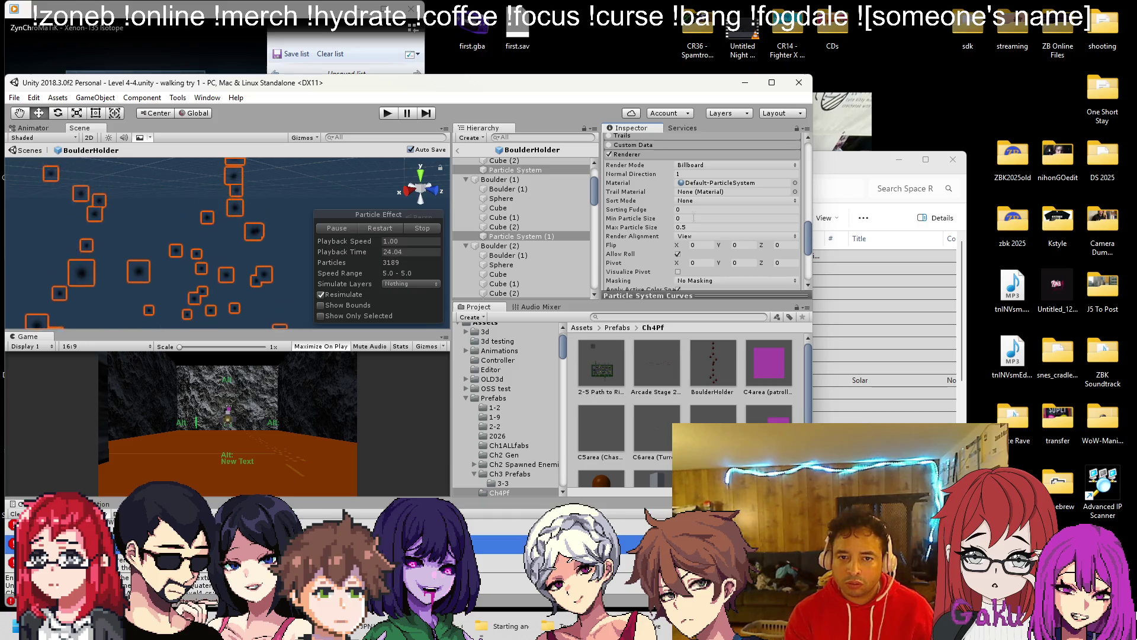
scroll(708, 205, down, 3)
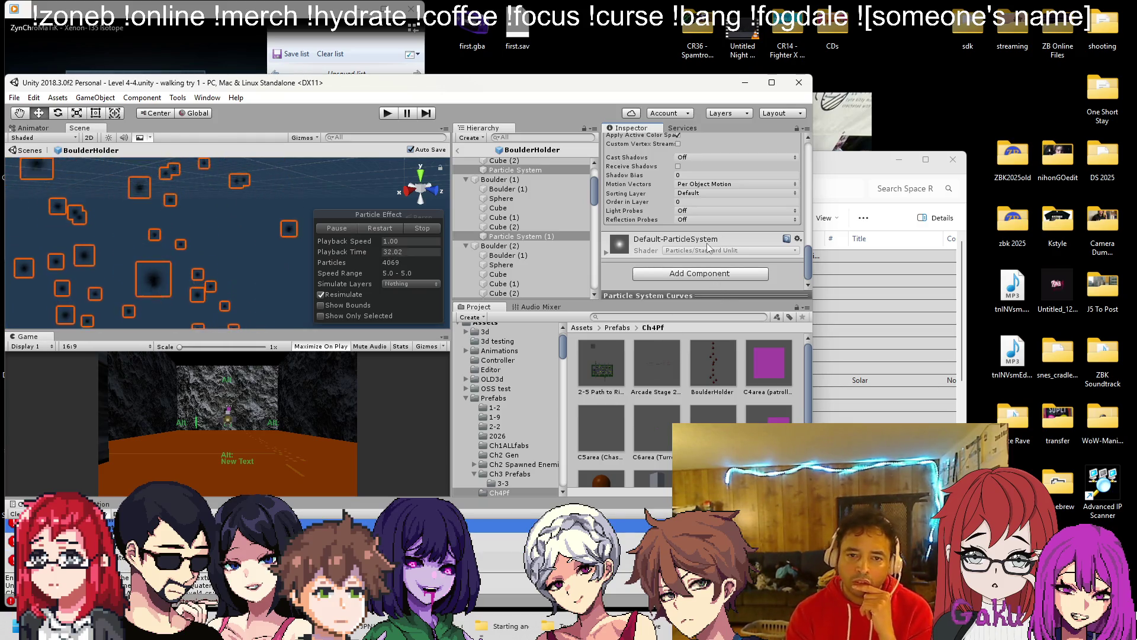
scroll(711, 267, up, 3)
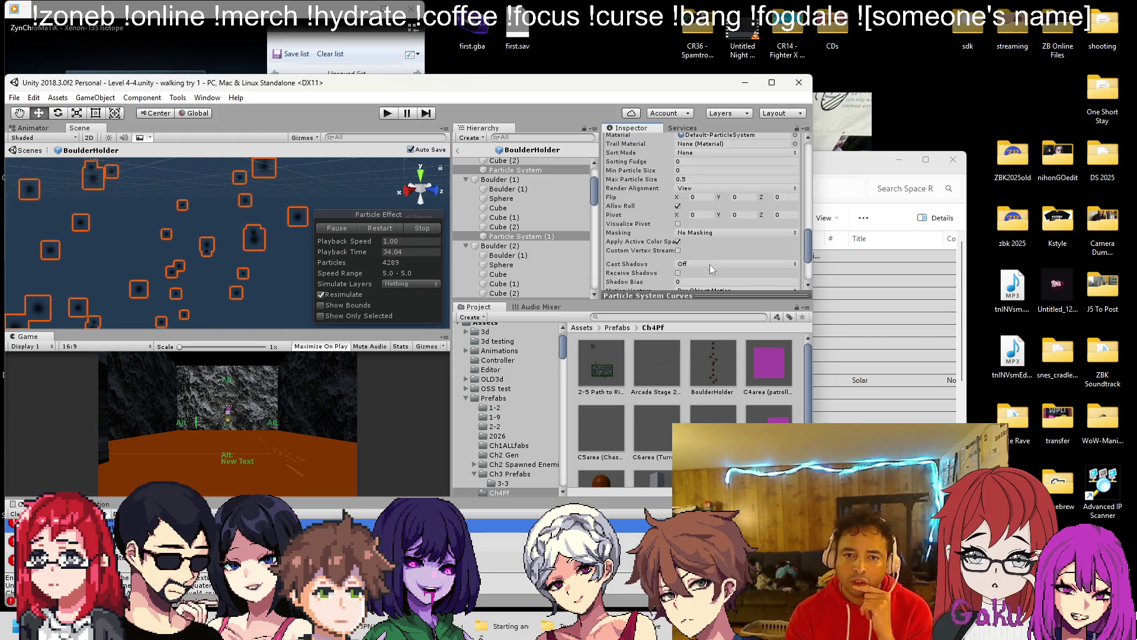
scroll(709, 264, up, 2)
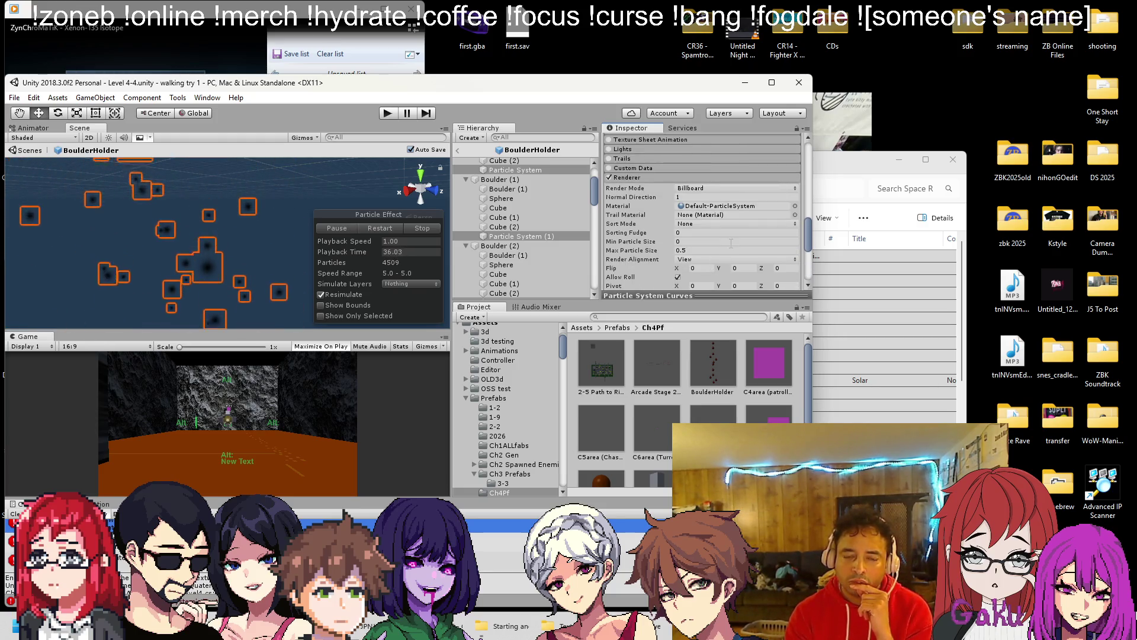
scroll(711, 237, up, 10)
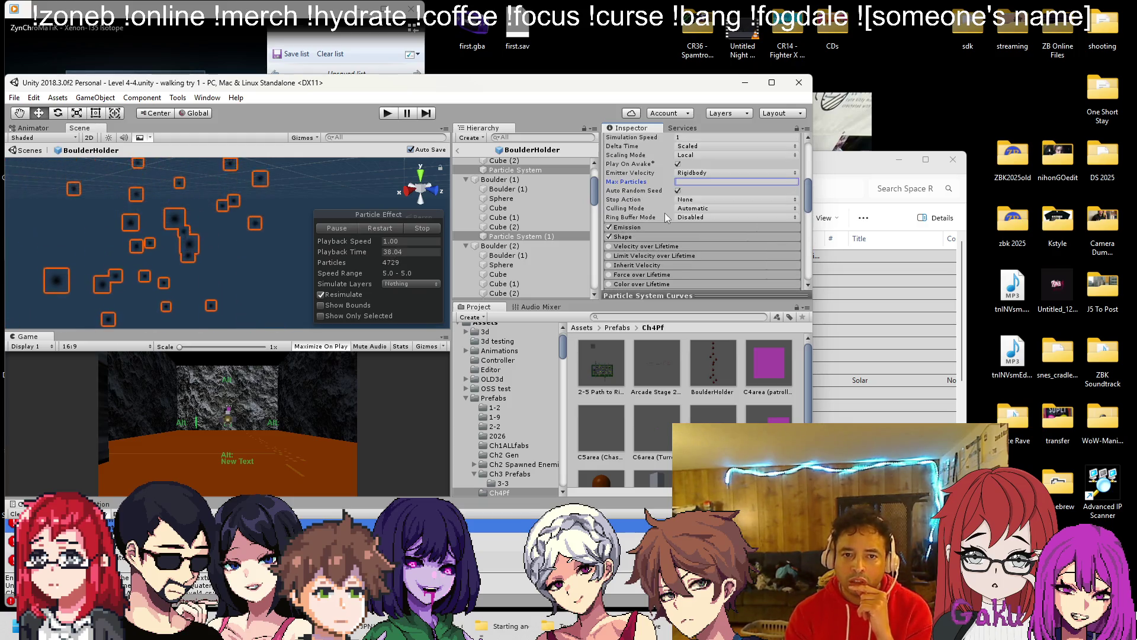
scroll(671, 222, up, 5)
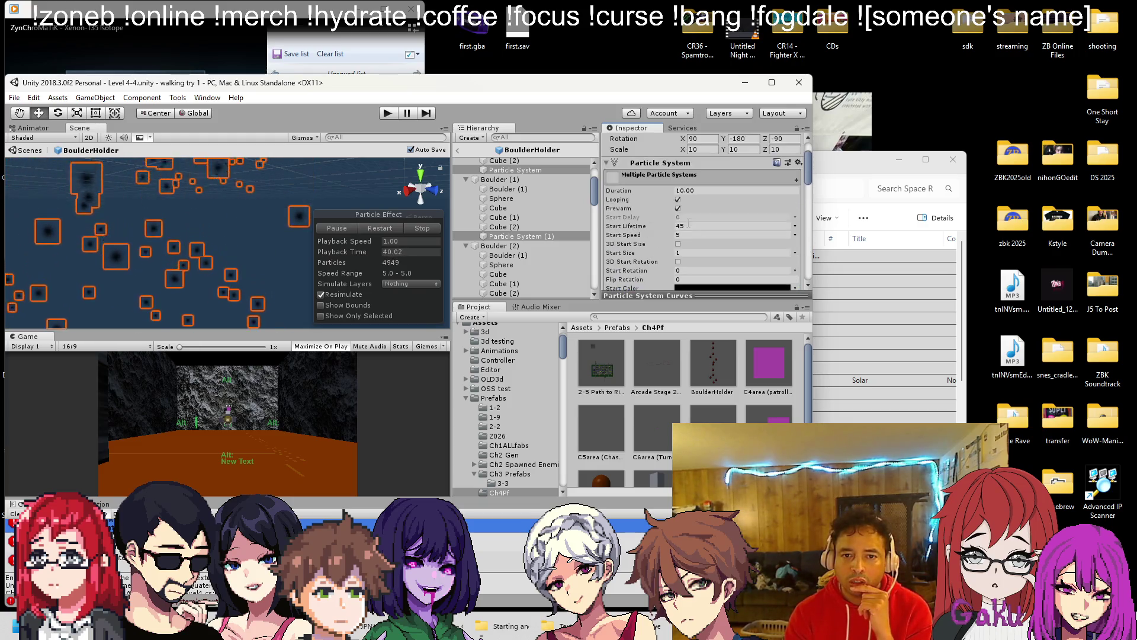
click(678, 208)
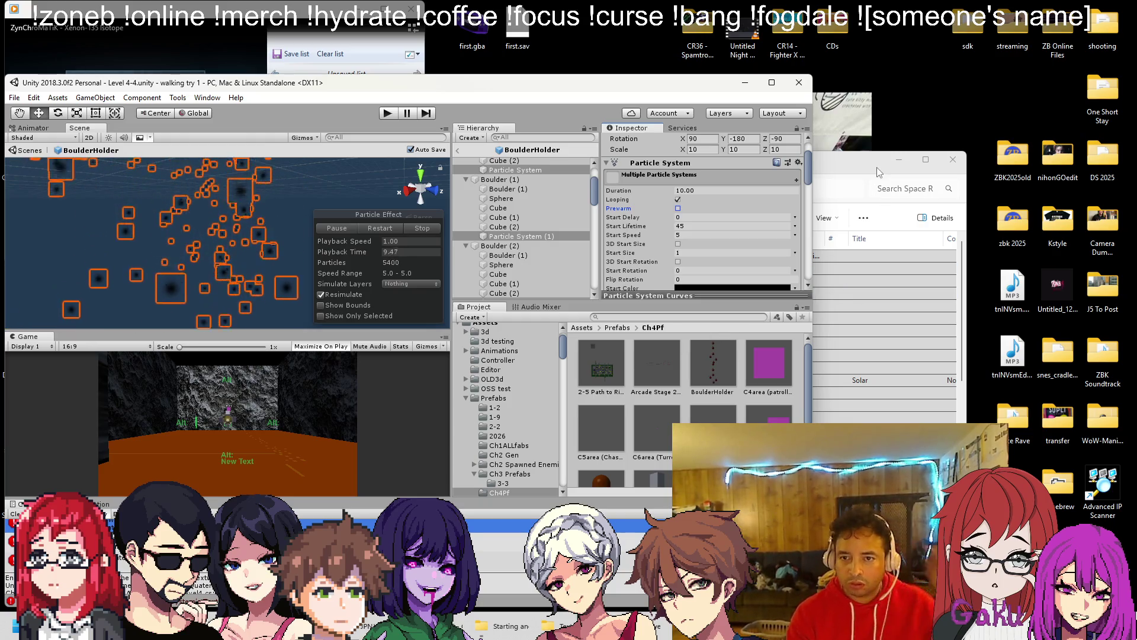
click(899, 159)
key(alt+Tab)
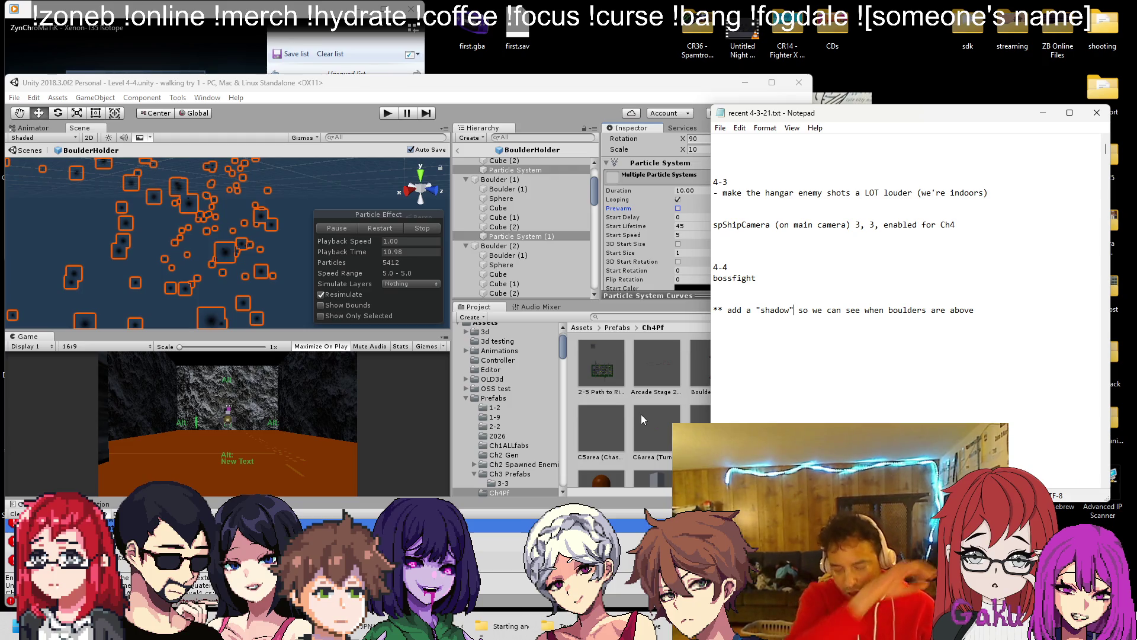
Step: Cut the 4-4 boss fight note lines from the Notepad to-do list
key(Down)
key(shift+Up)
key(shift+Up)
key(shift+Up)
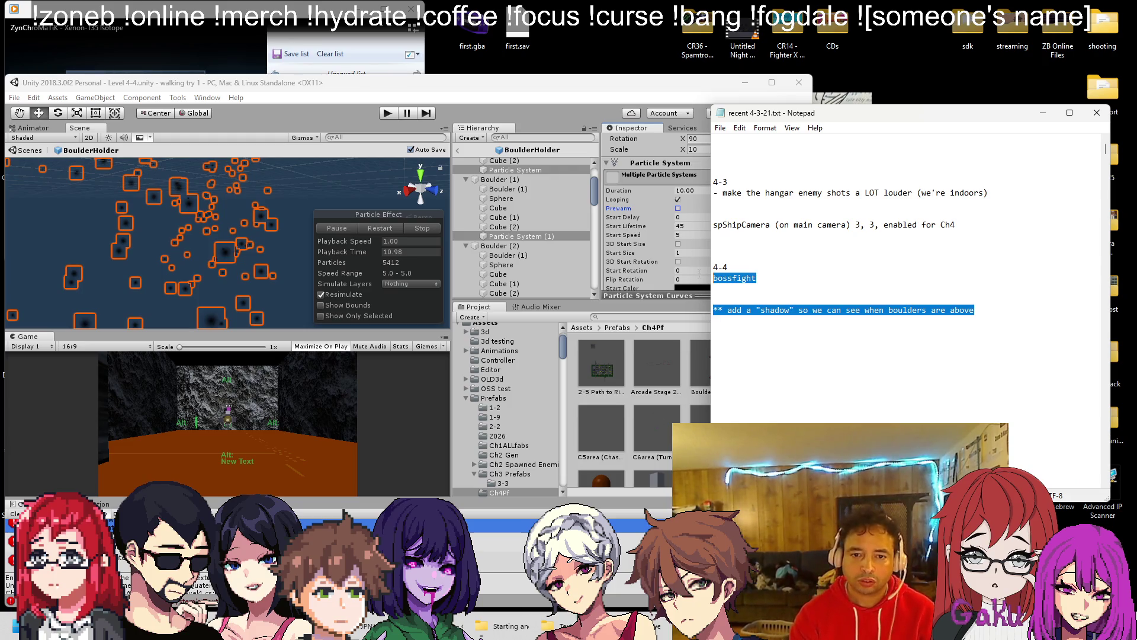
key(ctrl+x)
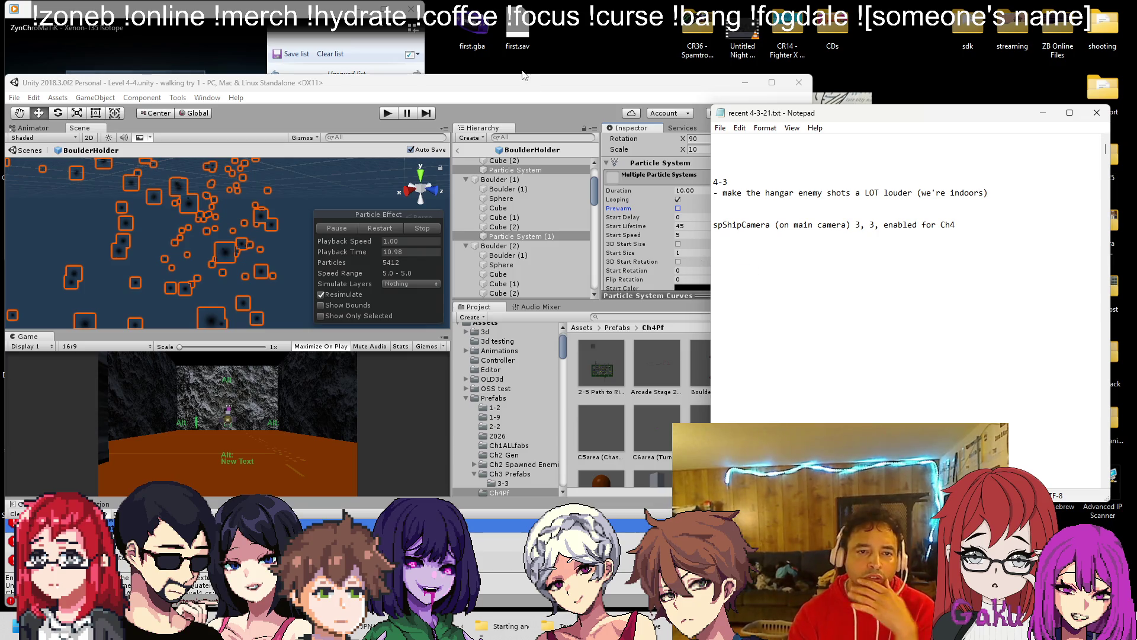
Step: Change the BoulderTimer WaitForSeconds value from 120f to 90f in the boss script
key(alt+Tab)
scroll(651, 234, down, 3)
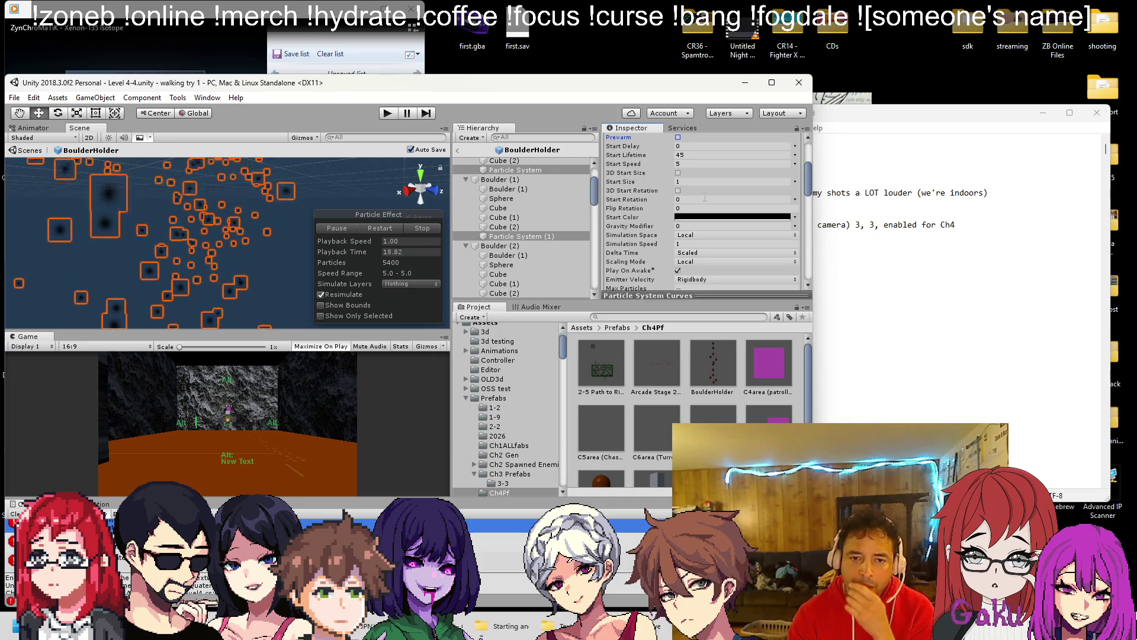
scroll(703, 201, down, 3)
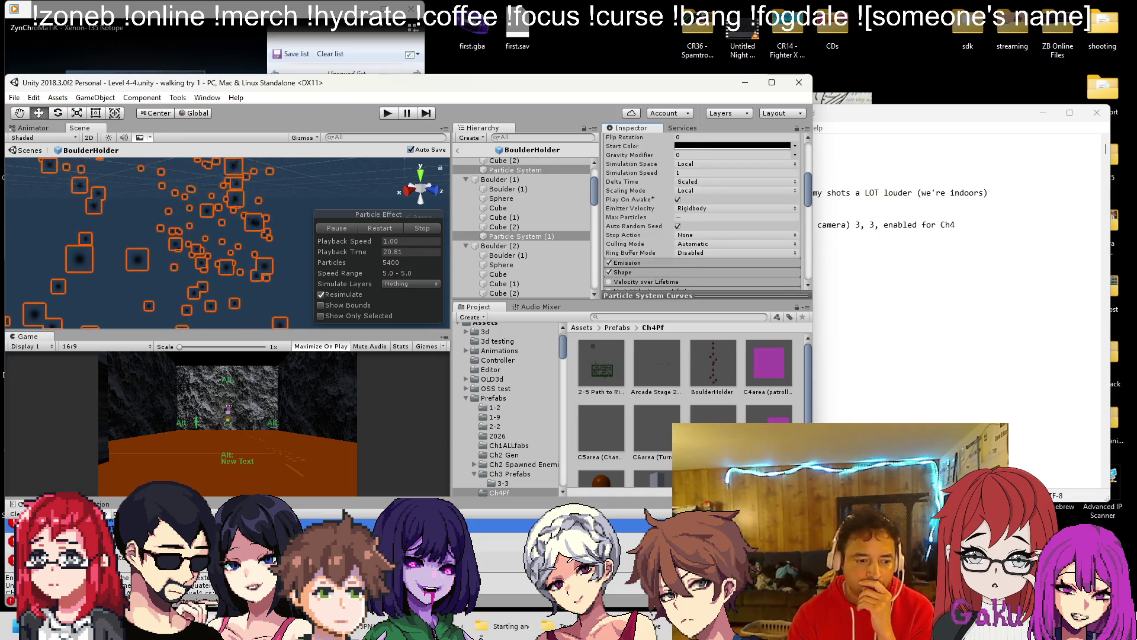
key(alt+Tab)
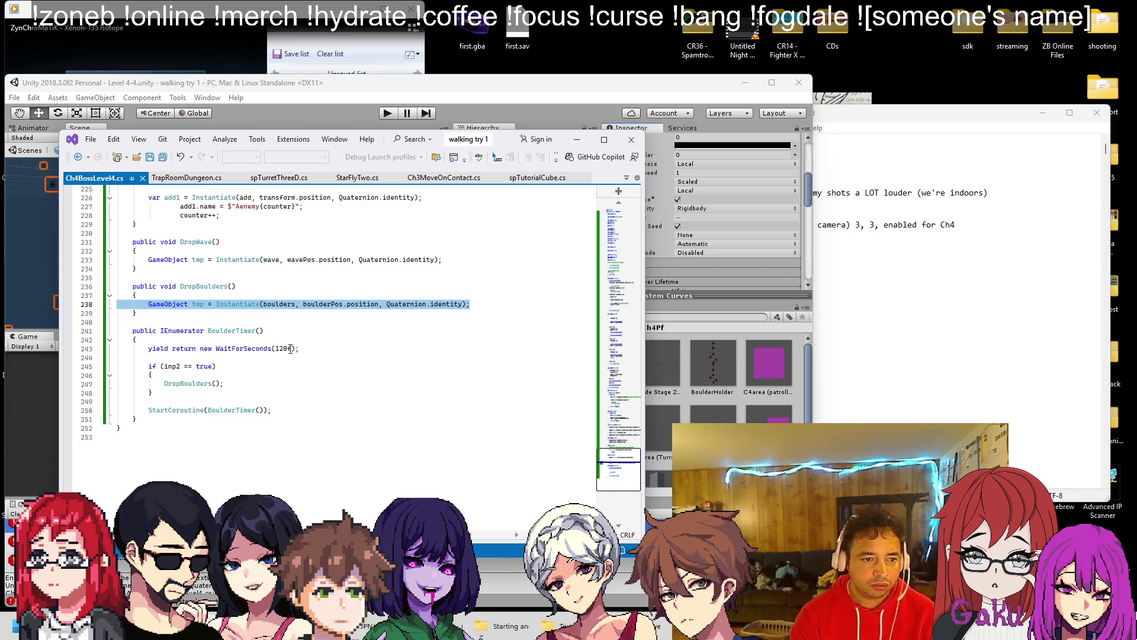
double_click(291, 350)
text(90f)
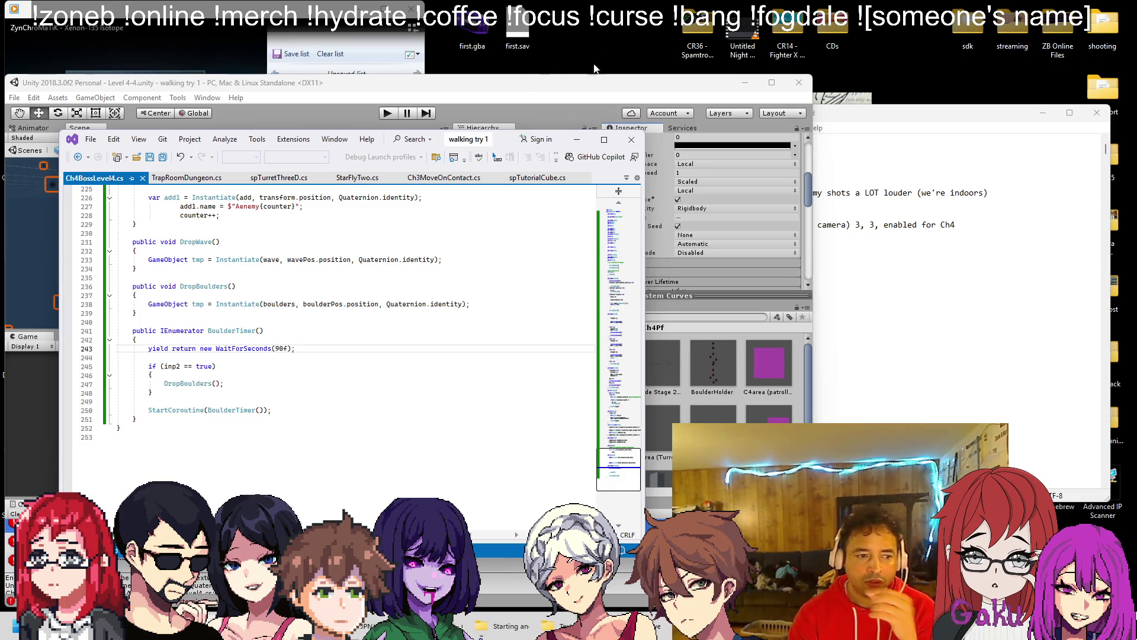
click(575, 81)
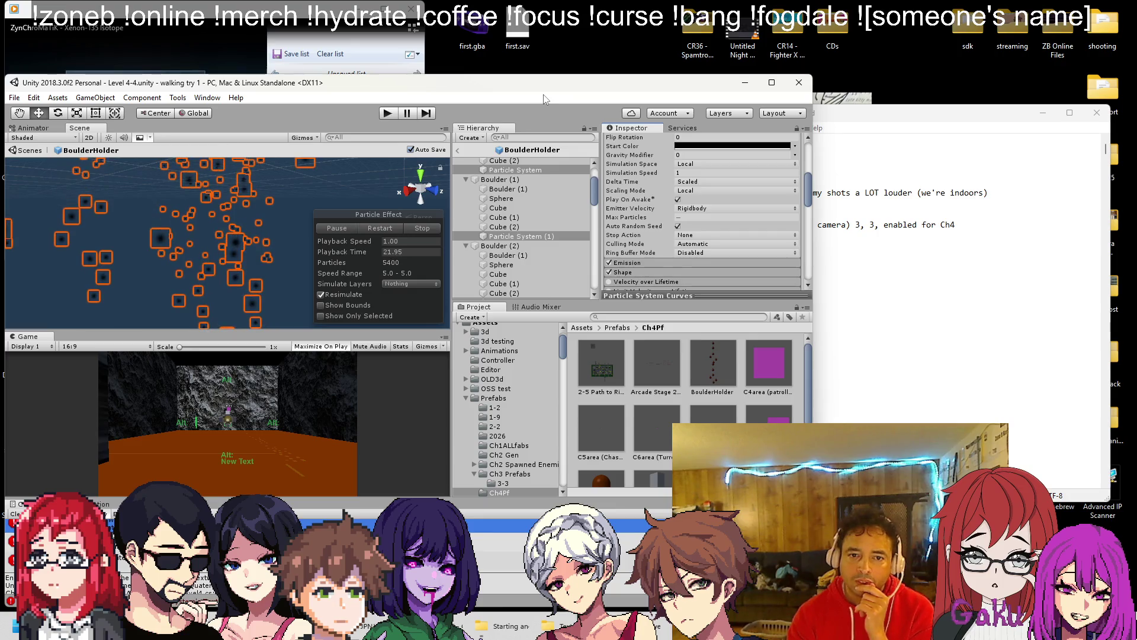
Step: Cap Max Particles at 500 on one system and check Particle Systems (1) and (2)
click(687, 217)
click(529, 228)
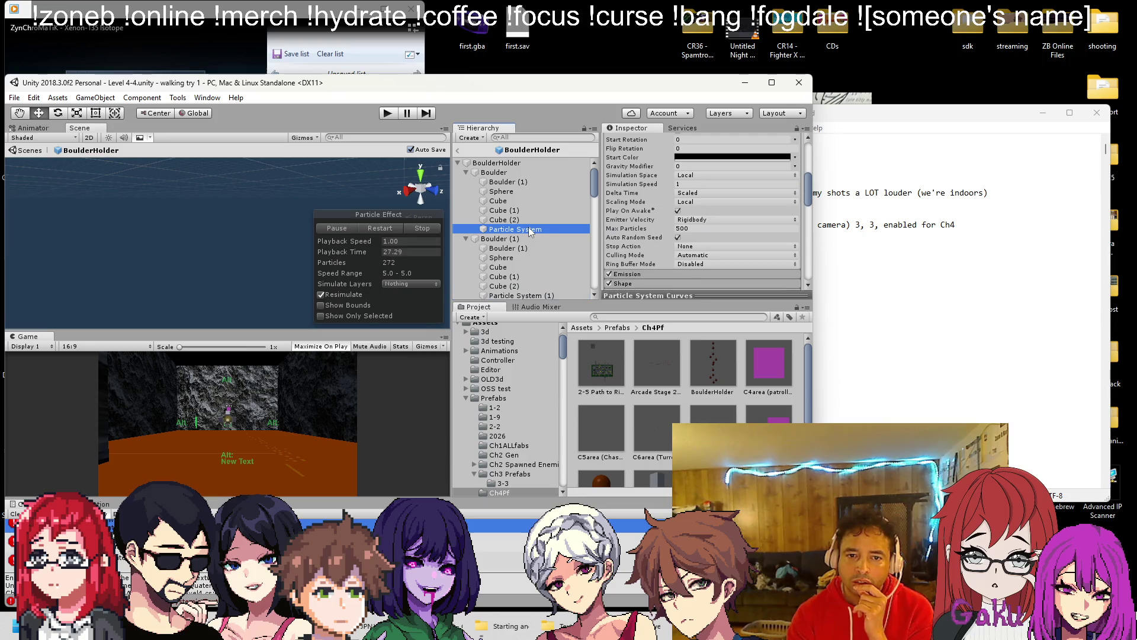
scroll(521, 266, down, 3)
click(545, 223)
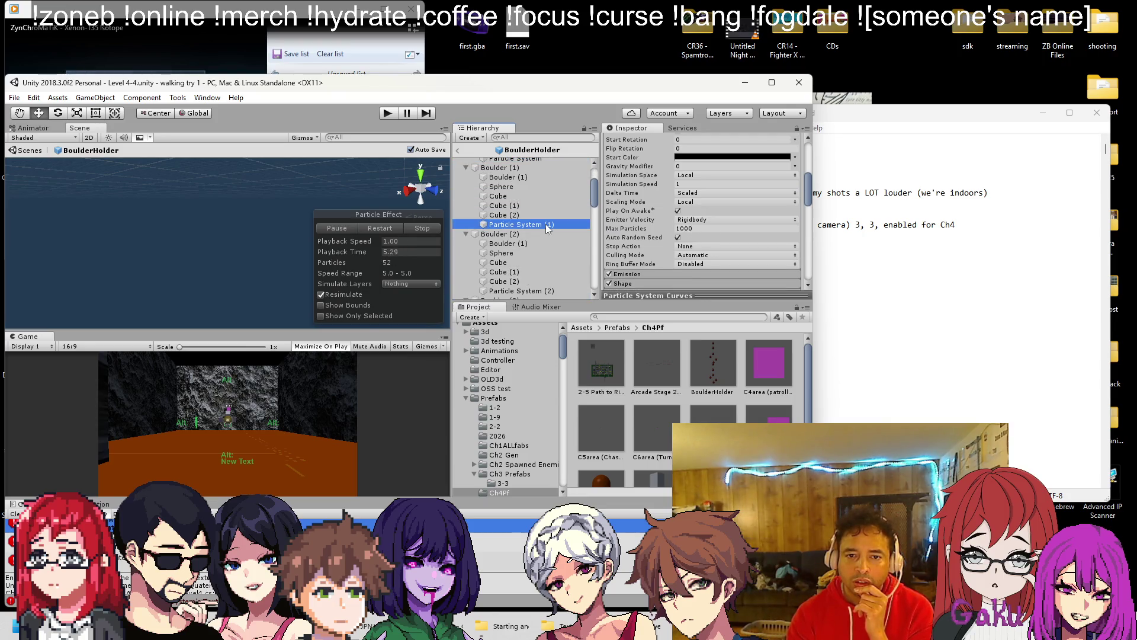
click(525, 291)
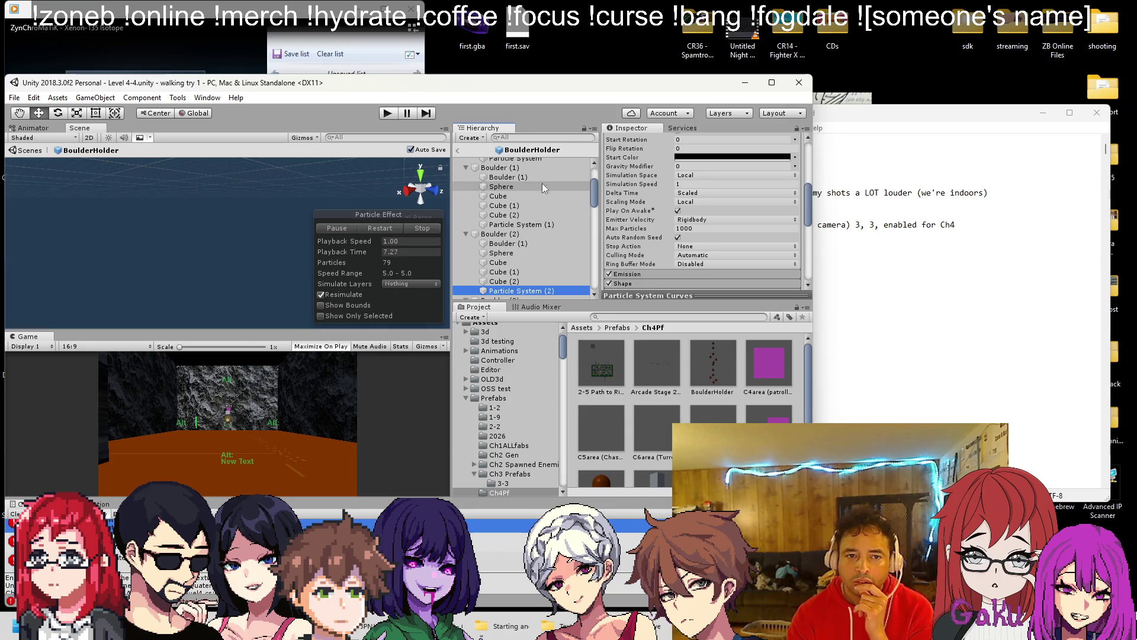
scroll(536, 178, up, 3)
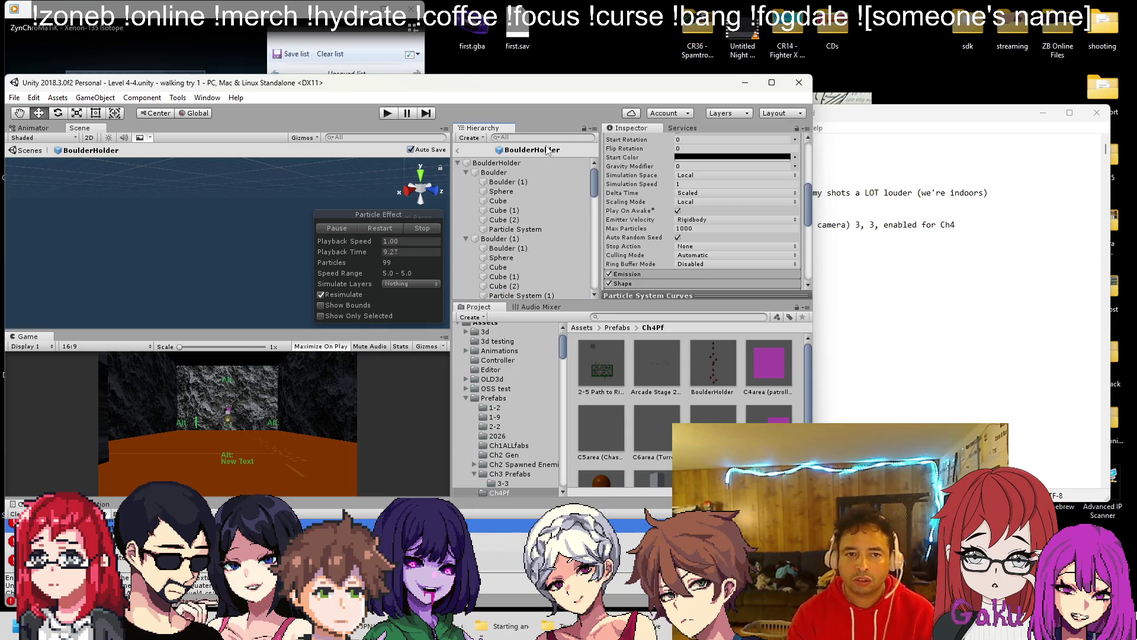
Step: Filter the Hierarchy by 'particle', select every Particle System, and set Max Particles to 500
text(paticle)
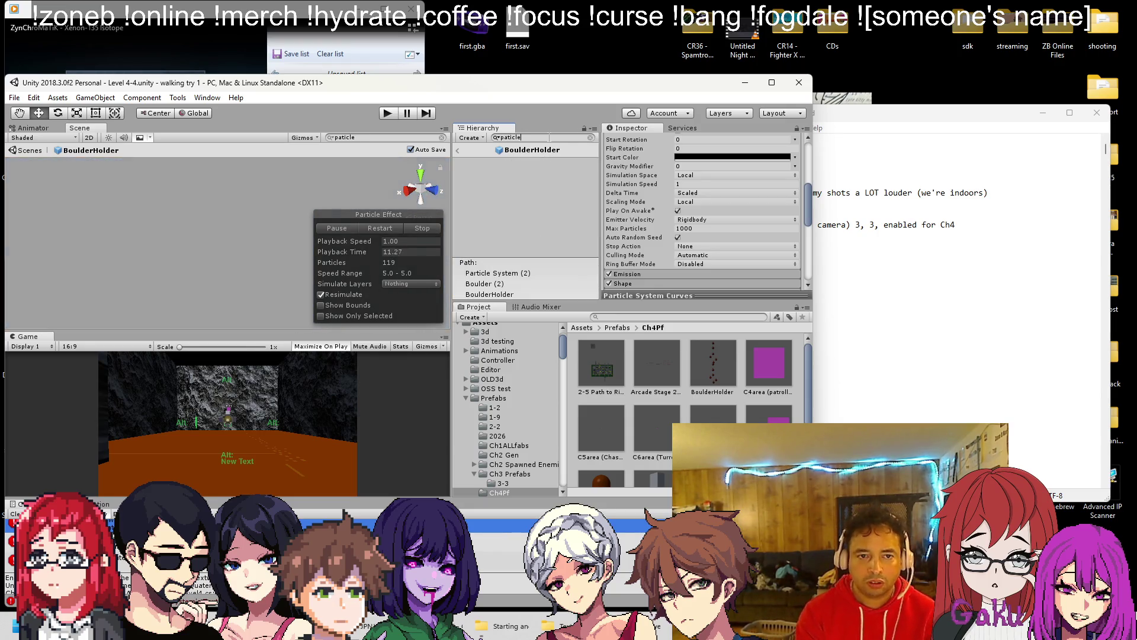
key(BackSpace)
key(BackSpace)
key(BackSpace)
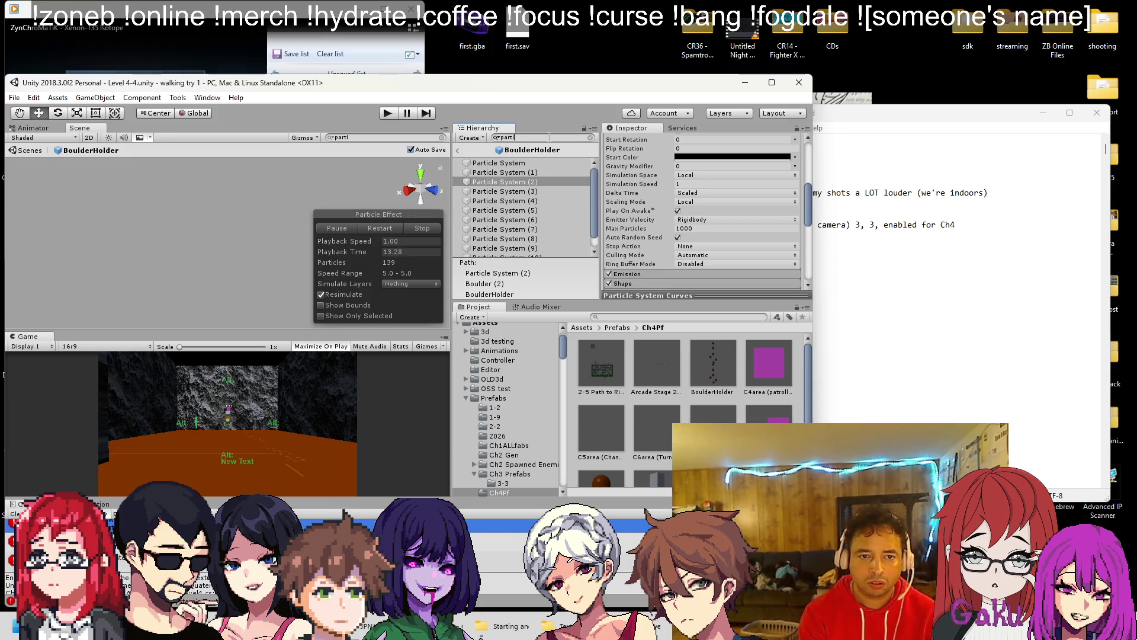
click(556, 192)
key(ctrl+a)
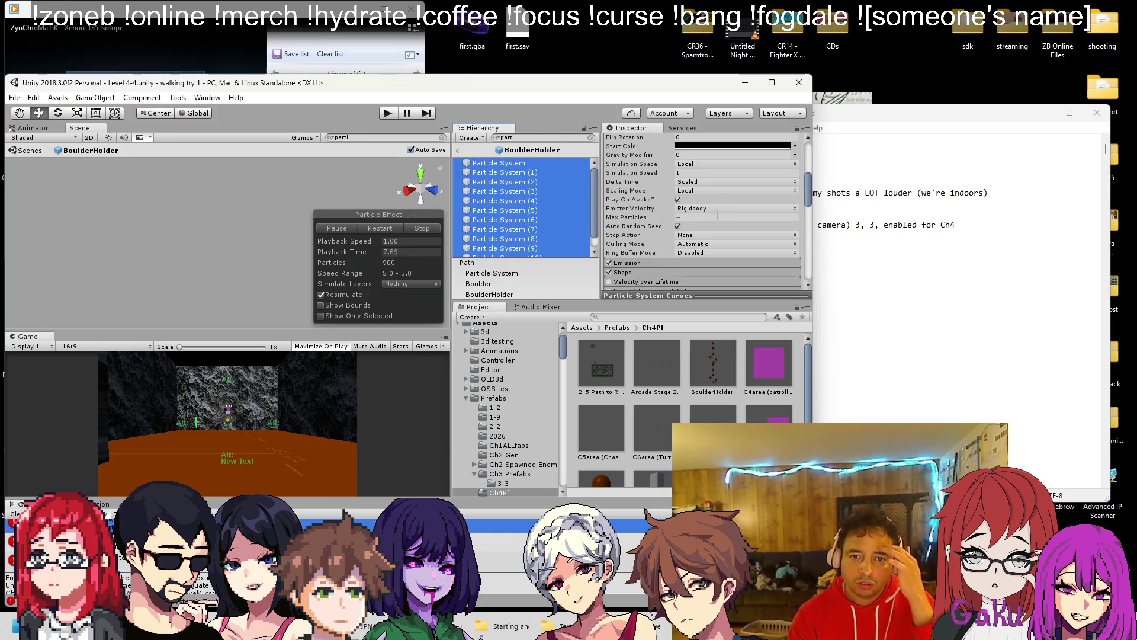
click(717, 217)
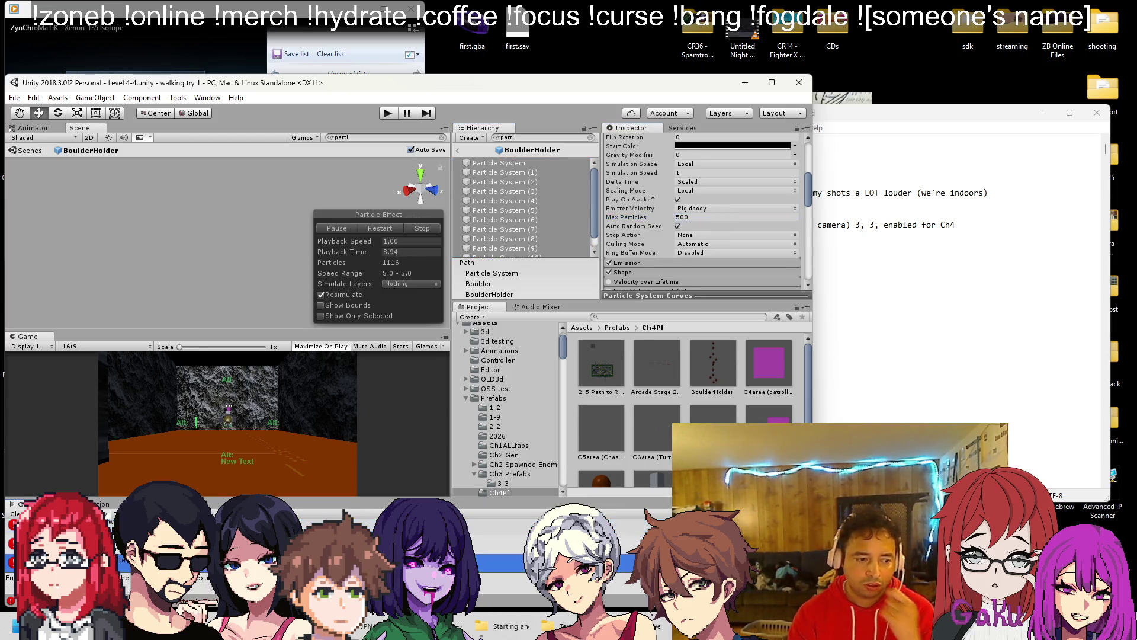
key(alt+Tab)
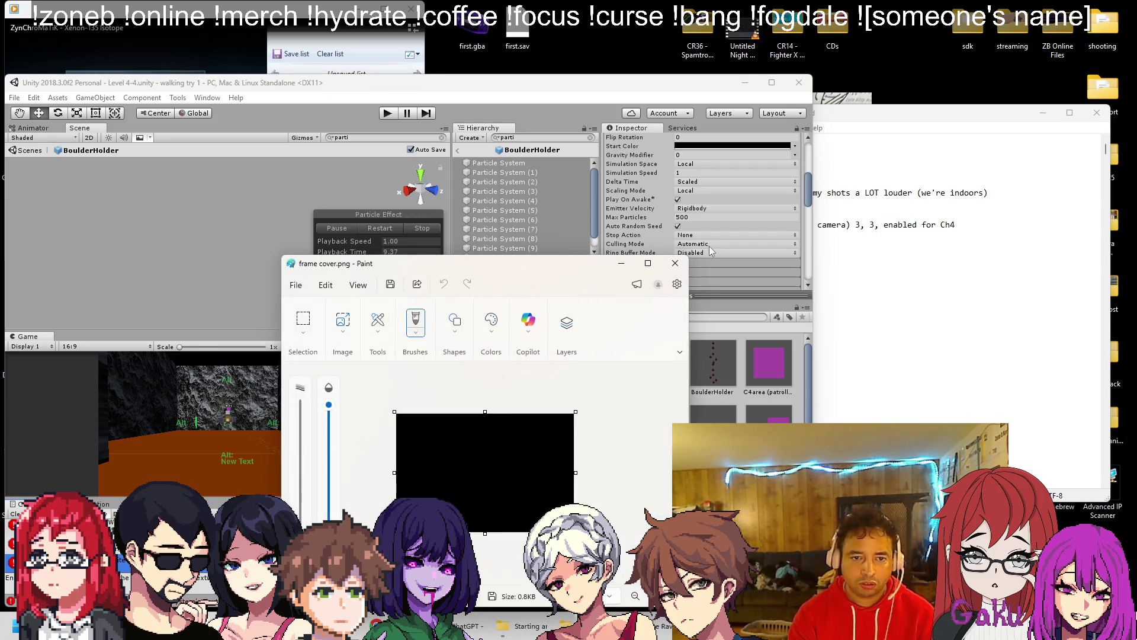
click(675, 263)
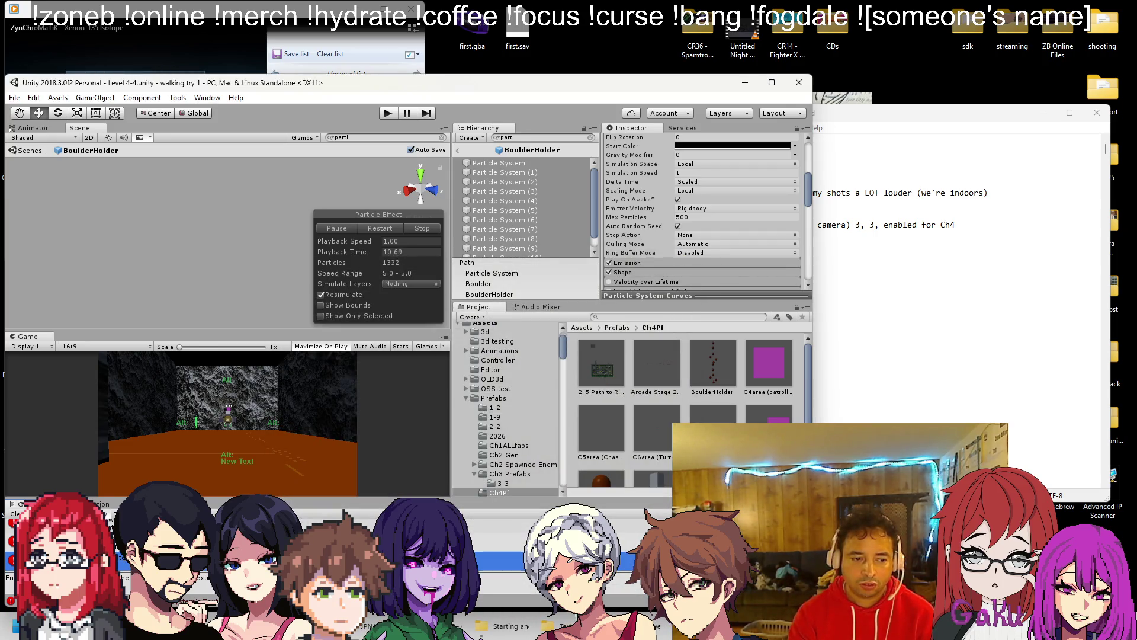
Step: Scroll to the Renderer module and open the Trail Material picker
scroll(701, 246, up, 5)
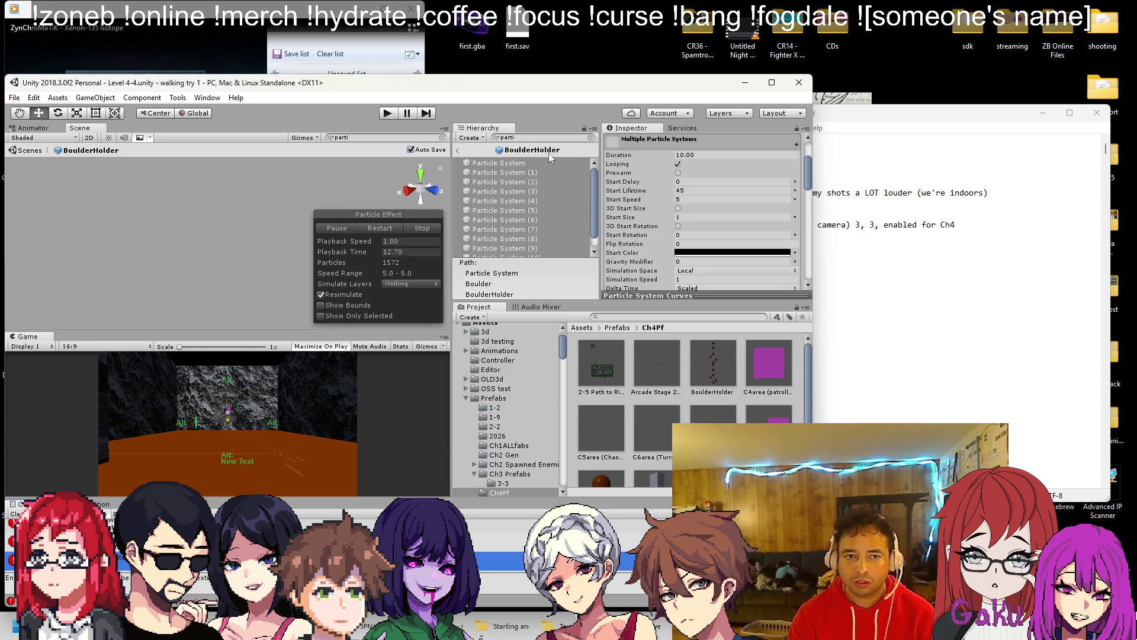
scroll(693, 191, down, 5)
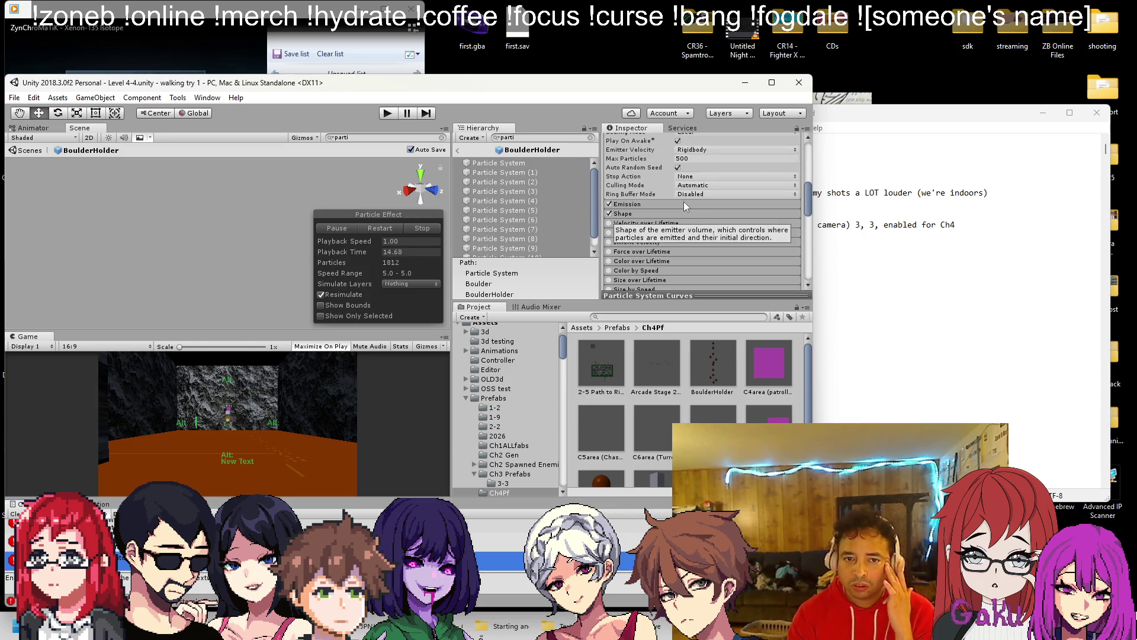
scroll(685, 206, down, 8)
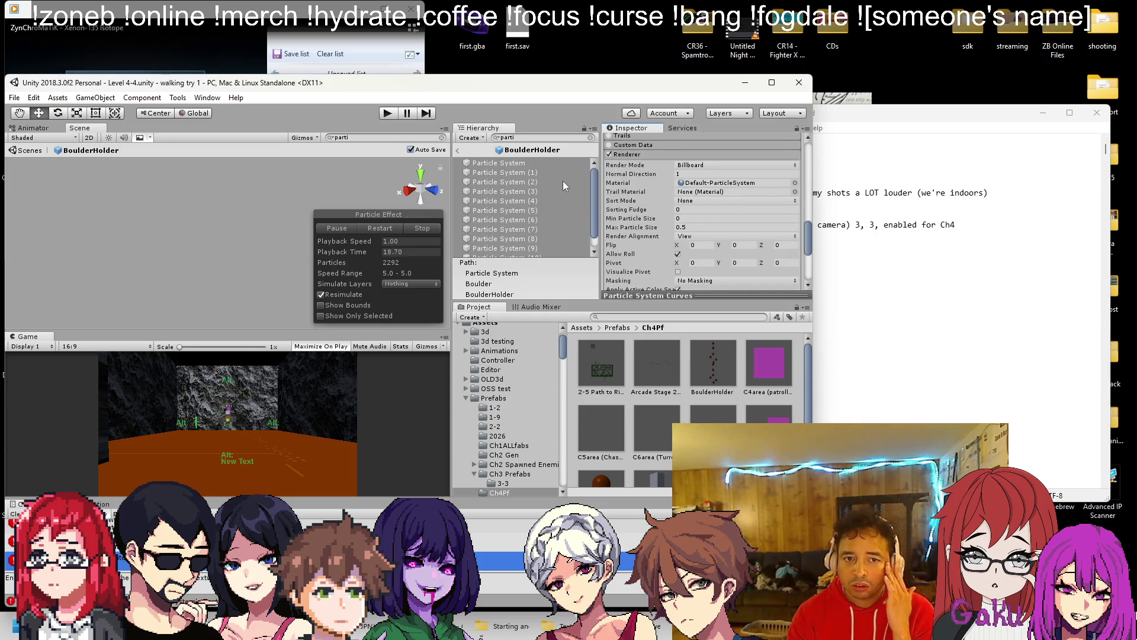
scroll(772, 195, down, 5)
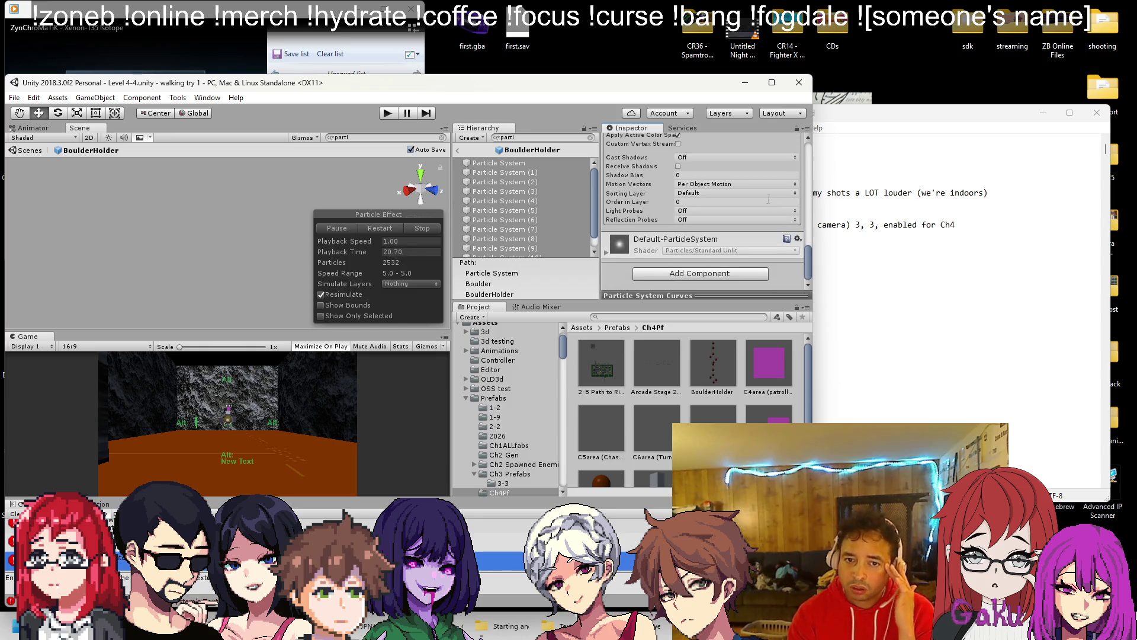
scroll(765, 208, up, 4)
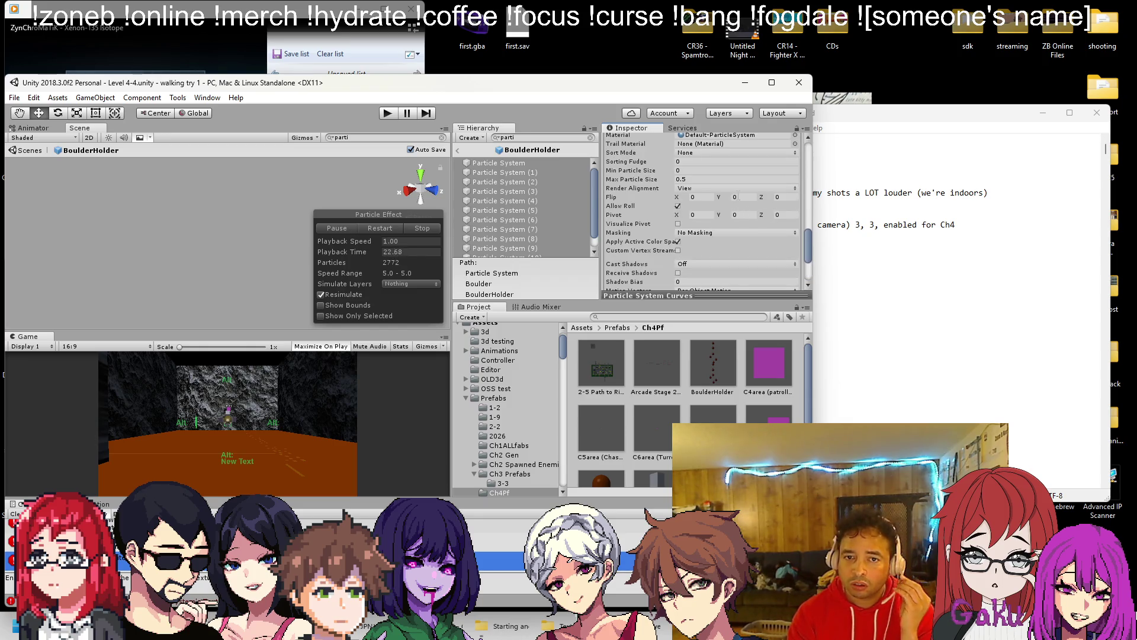
click(795, 144)
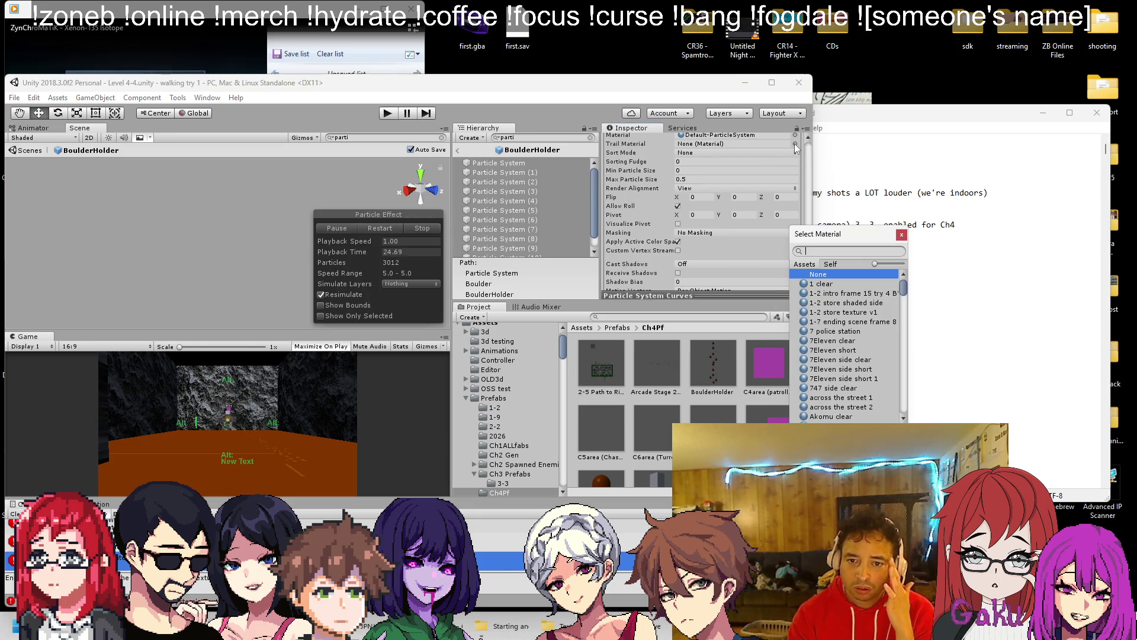
Step: Search the Default materials and try Default-Particle, Default-ParticleSystem and Default-Line as trail material
text(deaul)
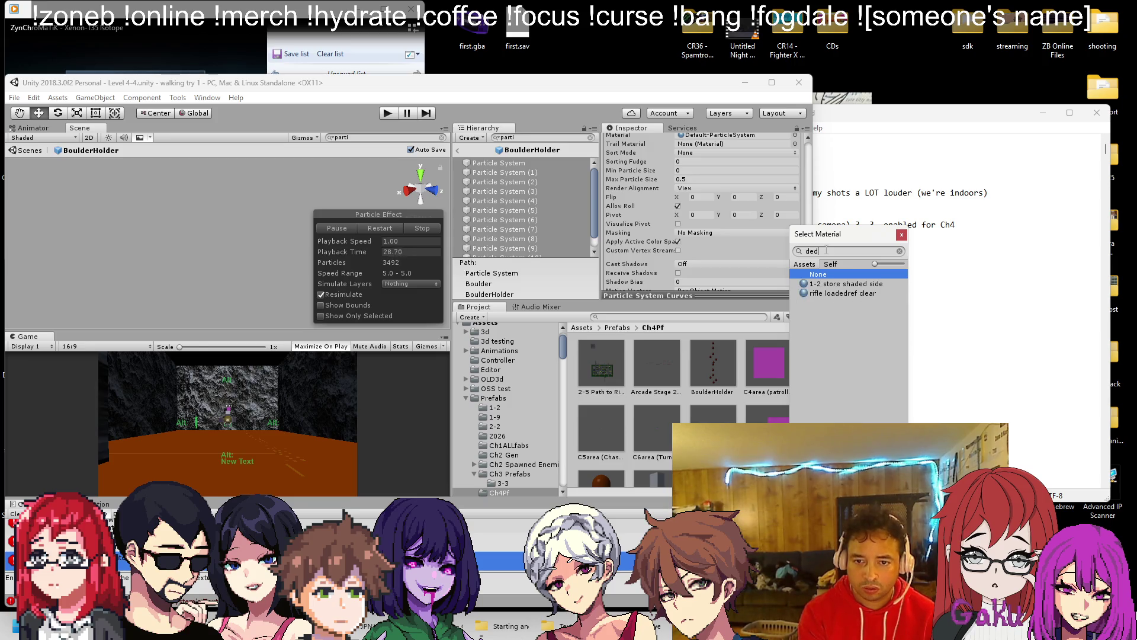
key(BackSpace)
text(f)
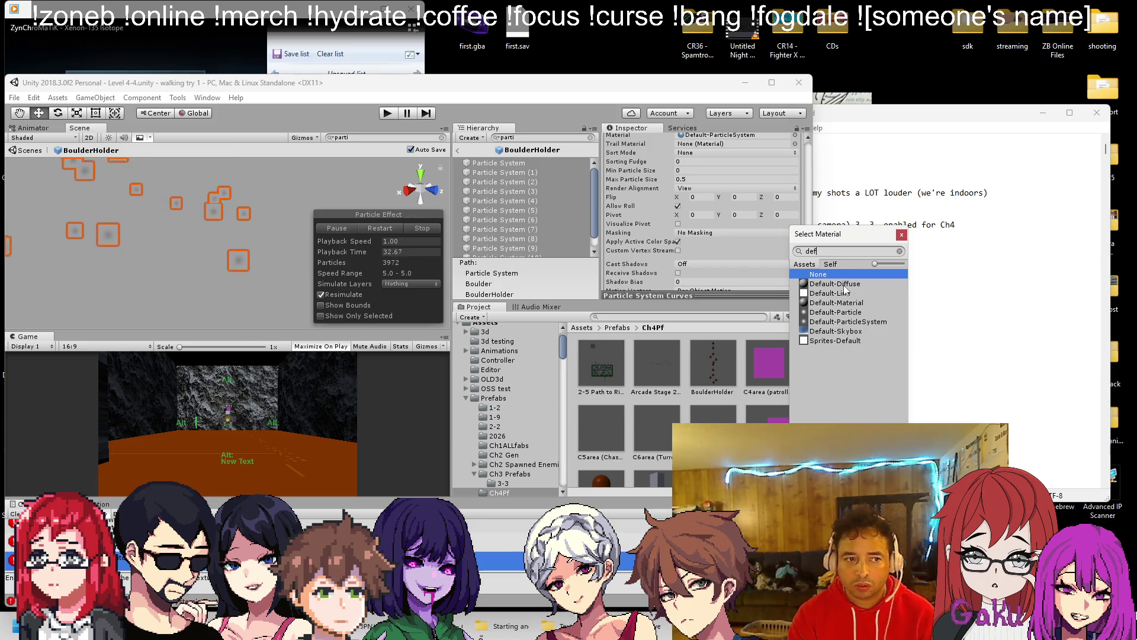
click(849, 314)
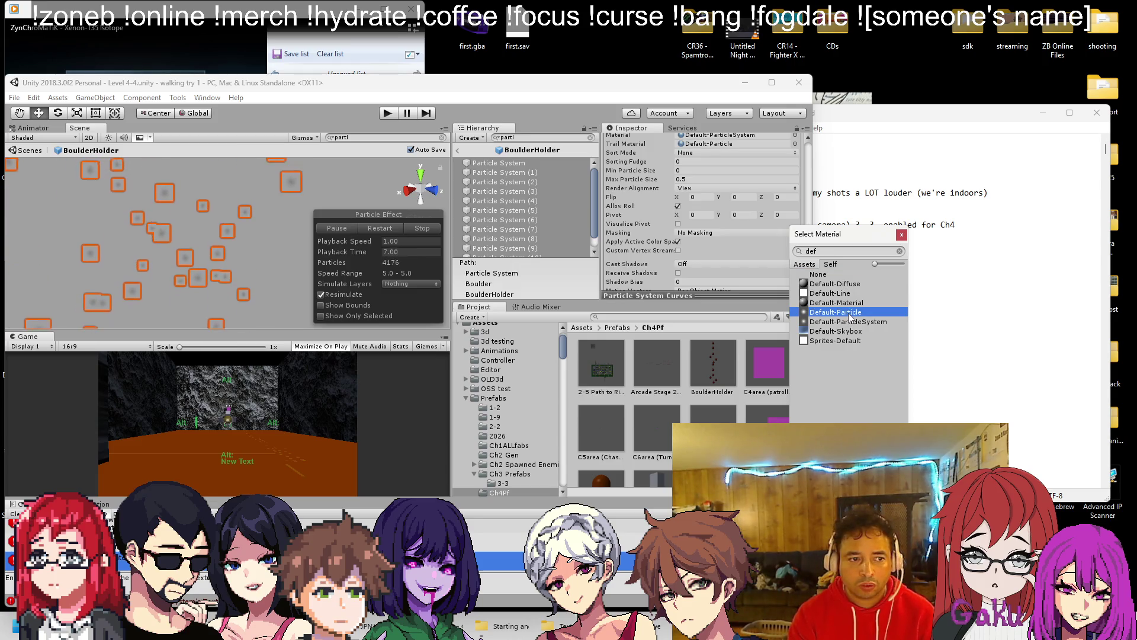
click(850, 322)
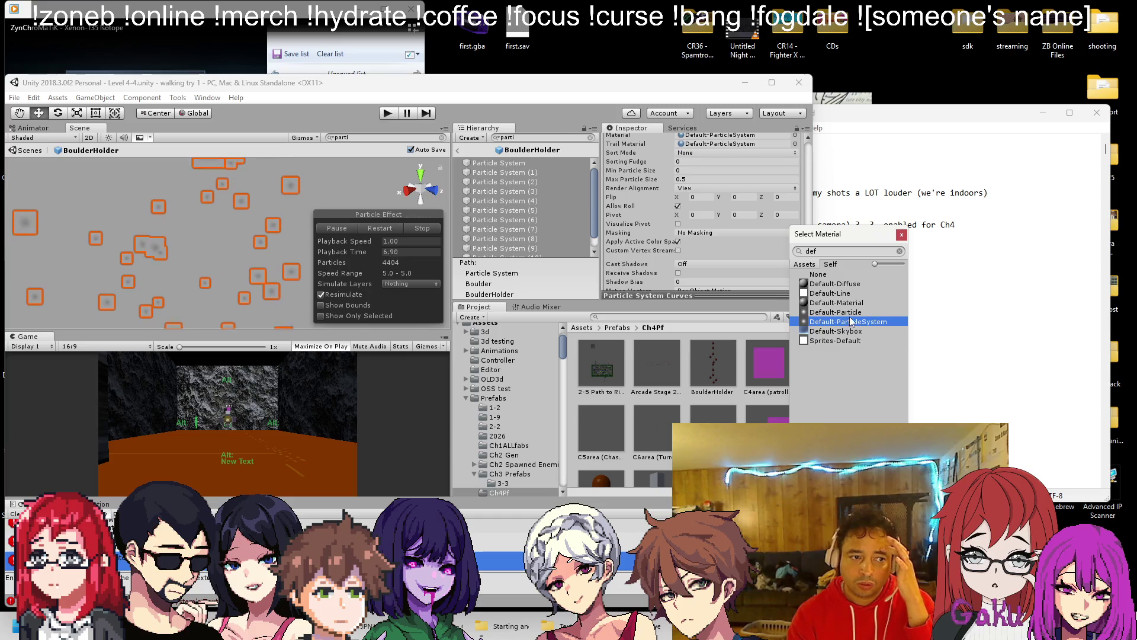
click(850, 312)
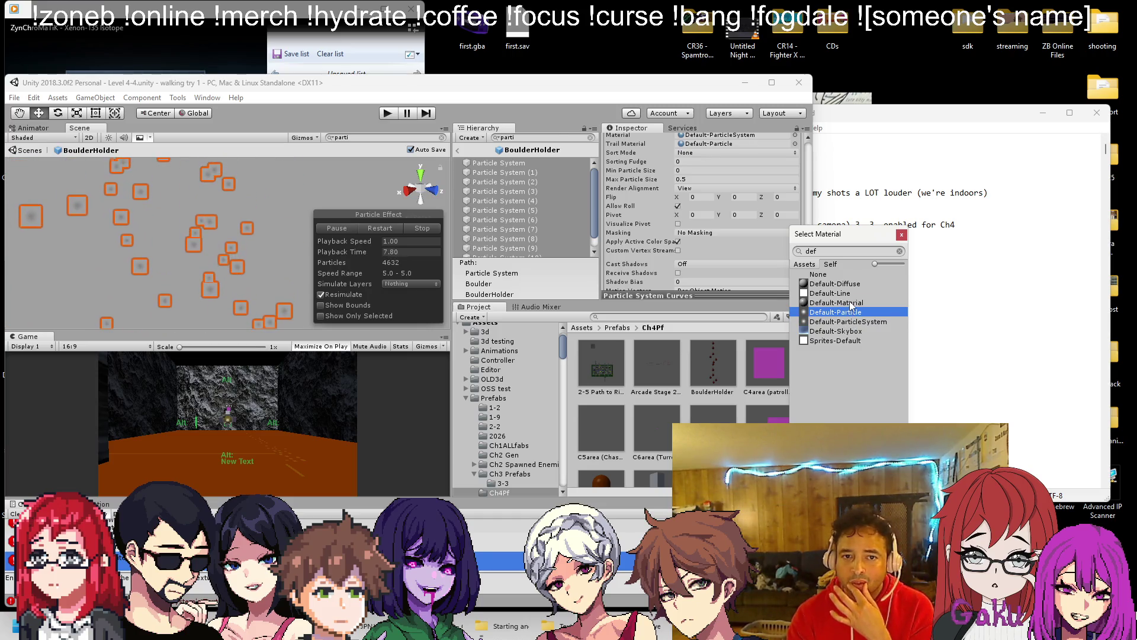
click(853, 294)
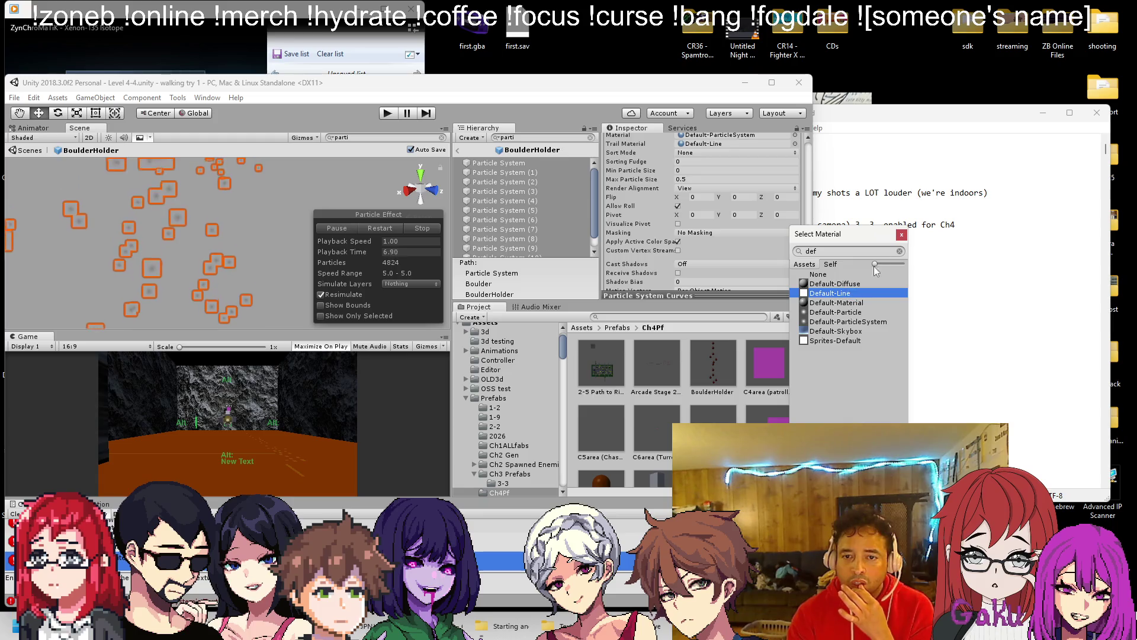
click(901, 236)
Step: Set the main particle material to Default-Particle
click(797, 145)
scroll(826, 272, down, 15)
scroll(853, 308, up, 15)
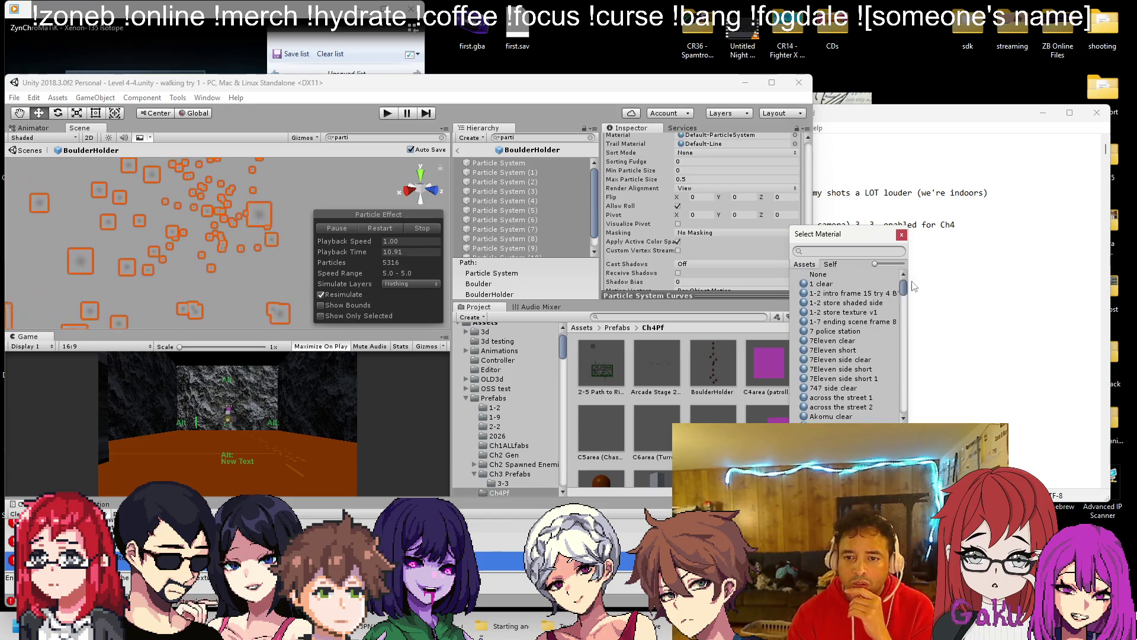
click(770, 134)
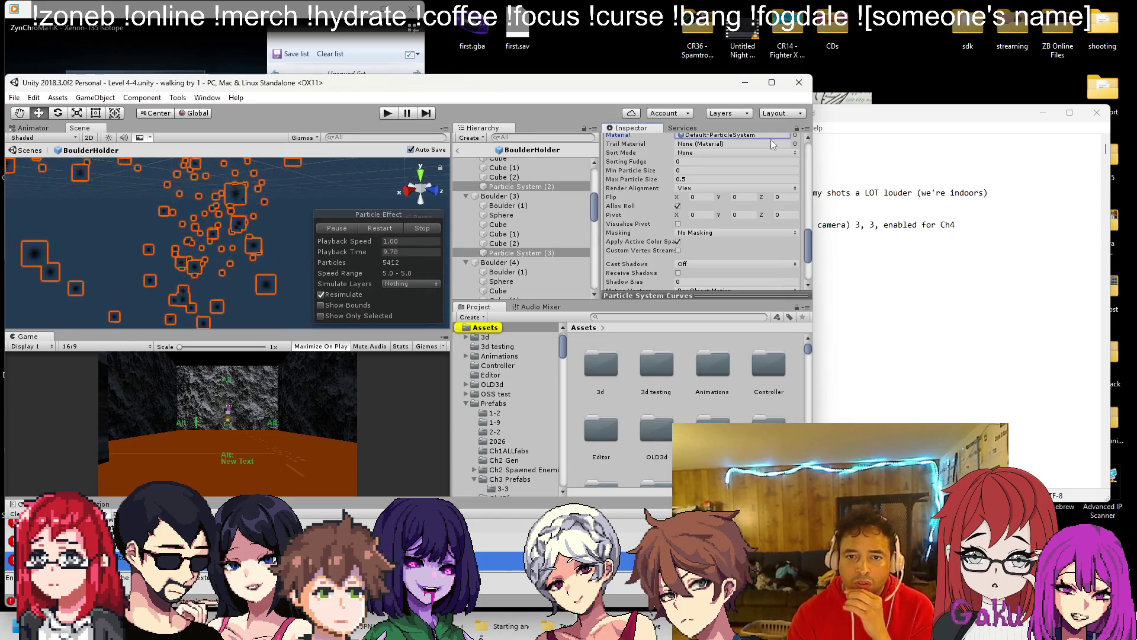
click(795, 135)
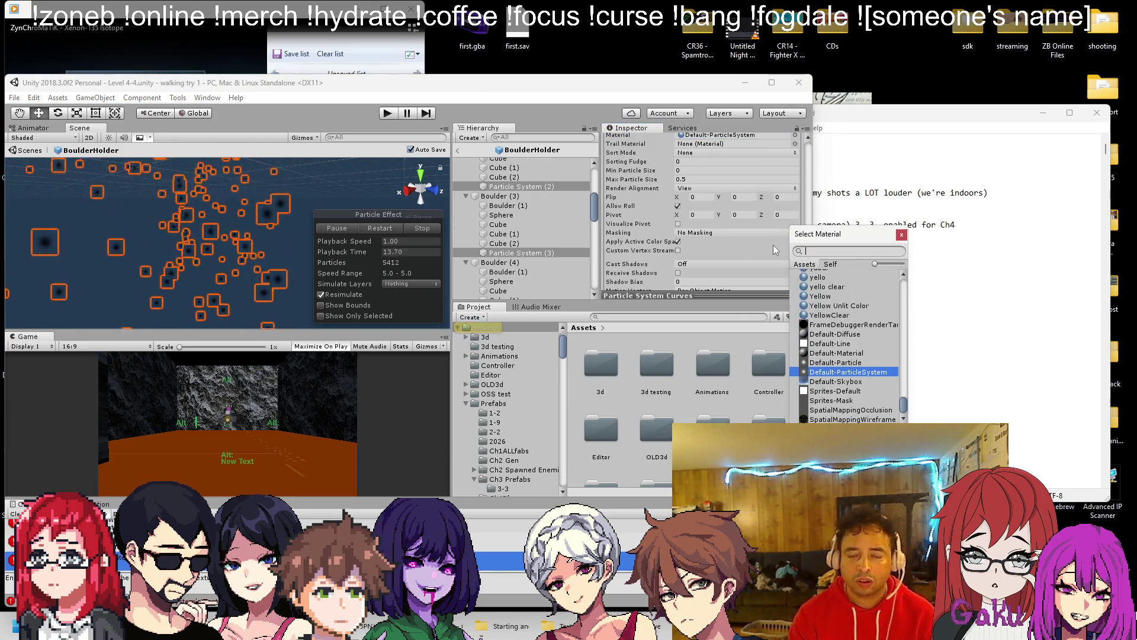
click(857, 363)
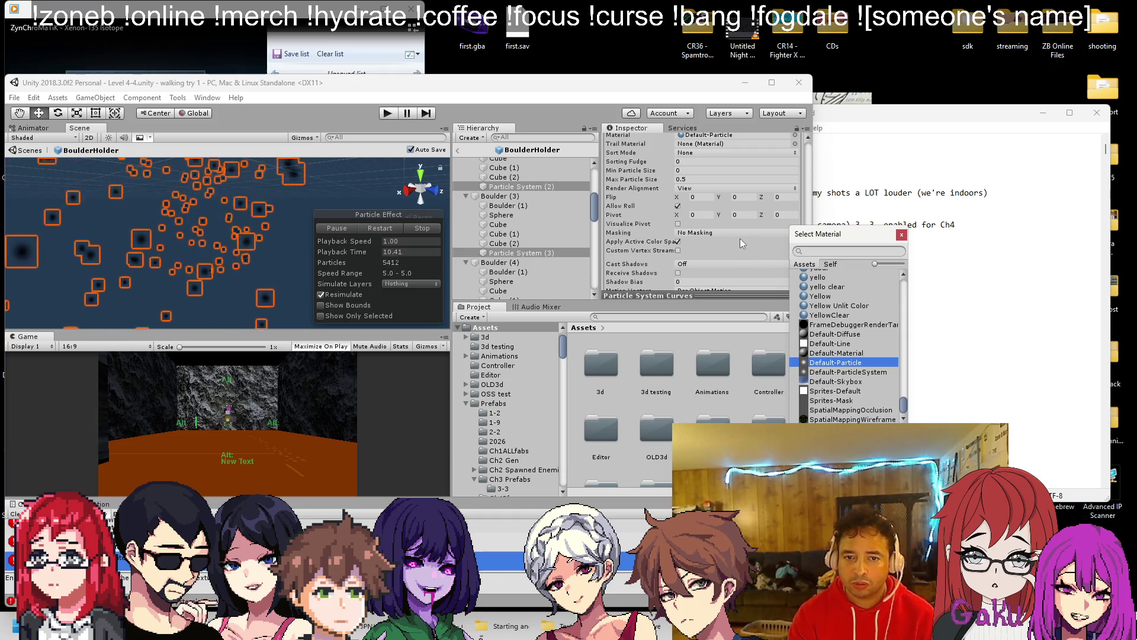
Step: Review the Particle System settings, dismiss the material picker, and exit the prefab
scroll(745, 255, up, 5)
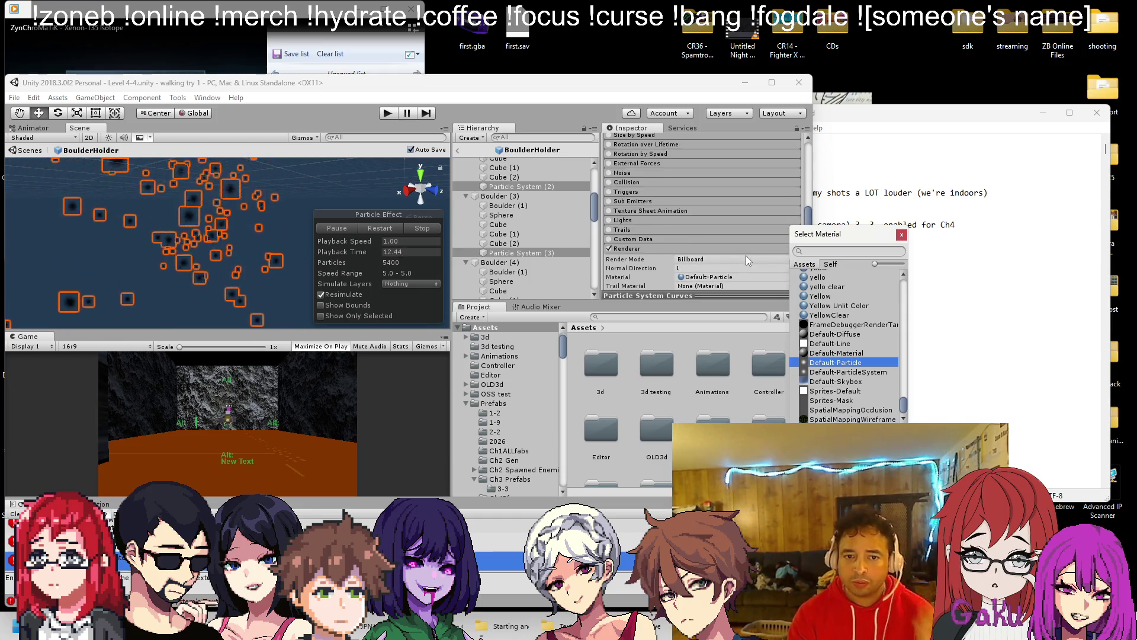
scroll(738, 250, up, 4)
scroll(711, 226, up, 8)
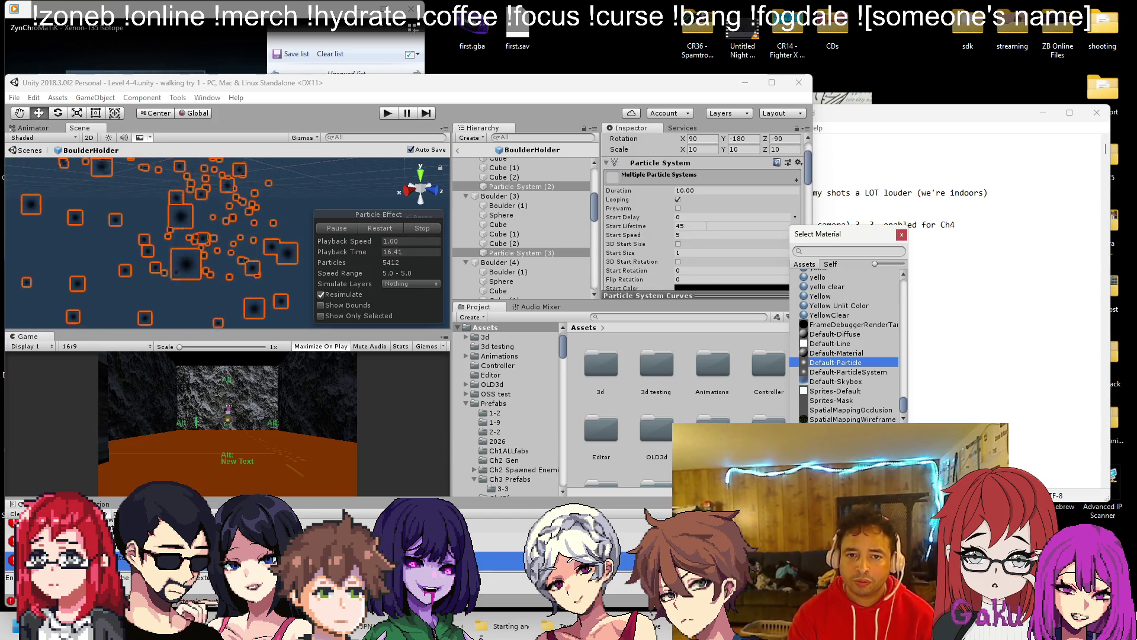
scroll(705, 226, down, 1)
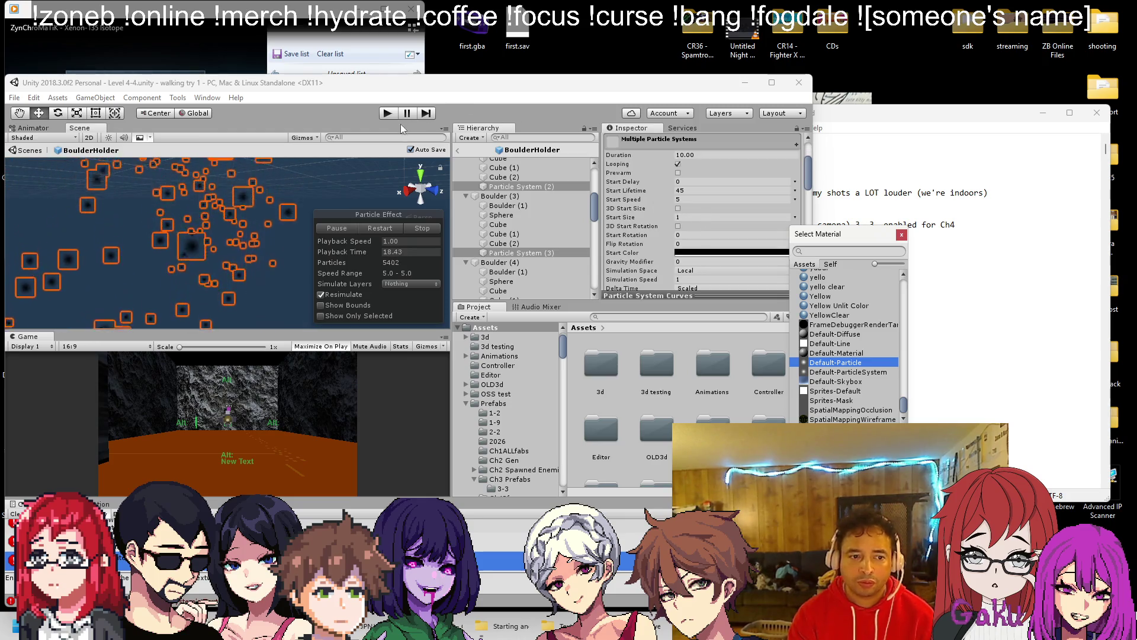
click(321, 353)
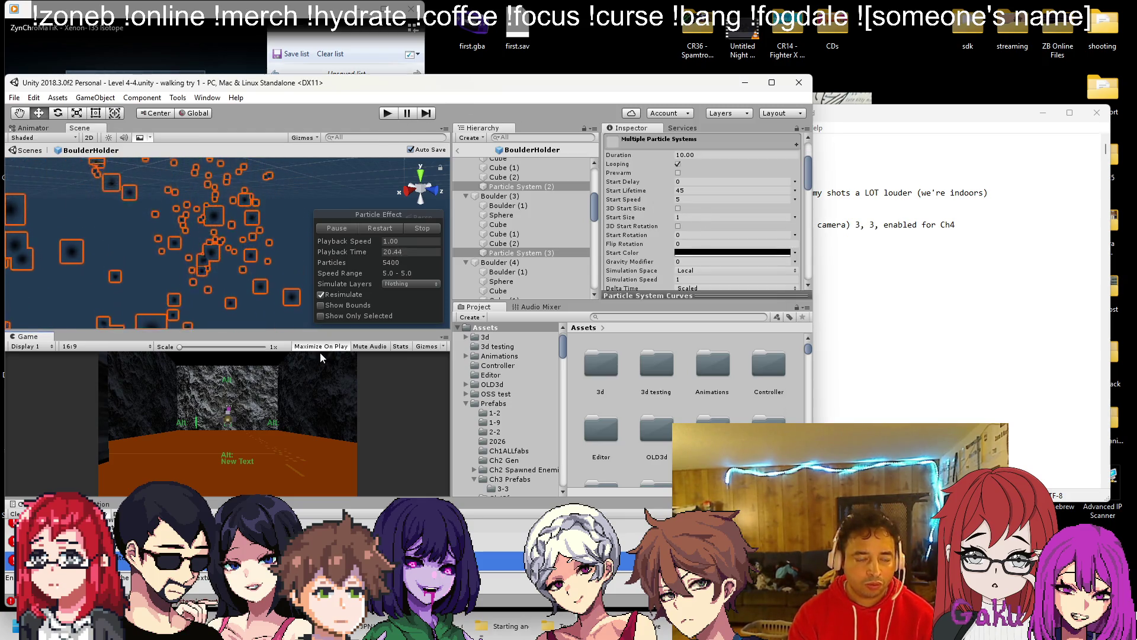
click(460, 150)
Step: Select and frame Cube (3) in the Level 4-4 scene, orbiting to look along it
mouse_move(272, 233)
mouse_down()
mouse_move(408, 214)
mouse_move(261, 234)
mouse_up()
click(261, 234)
key(f)
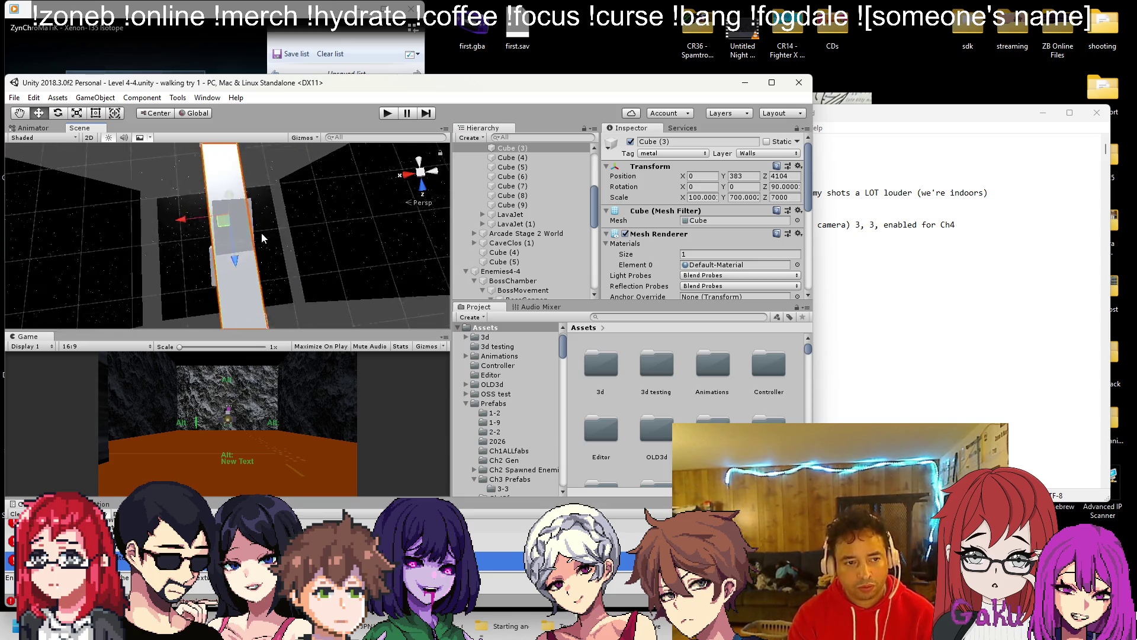
mouse_move(313, 223)
mouse_down()
mouse_move(266, 190)
mouse_move(229, 292)
mouse_move(235, 263)
mouse_up()
scroll(234, 258, down, 5)
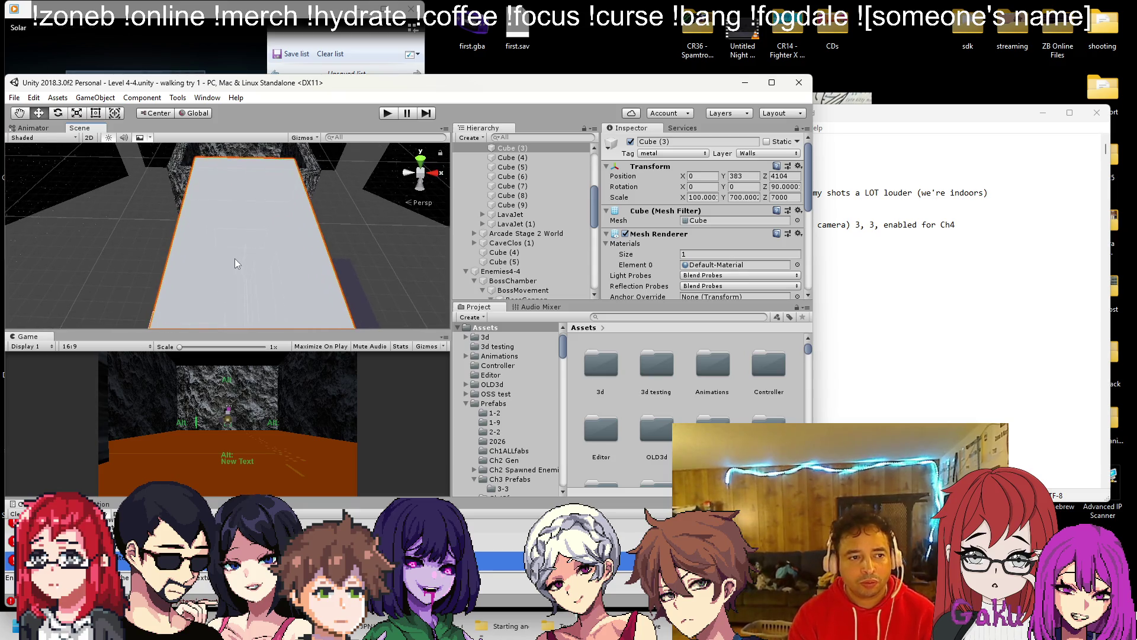
Step: Frame the rock end wall Cube (7) and level the view on it
click(256, 235)
key(f)
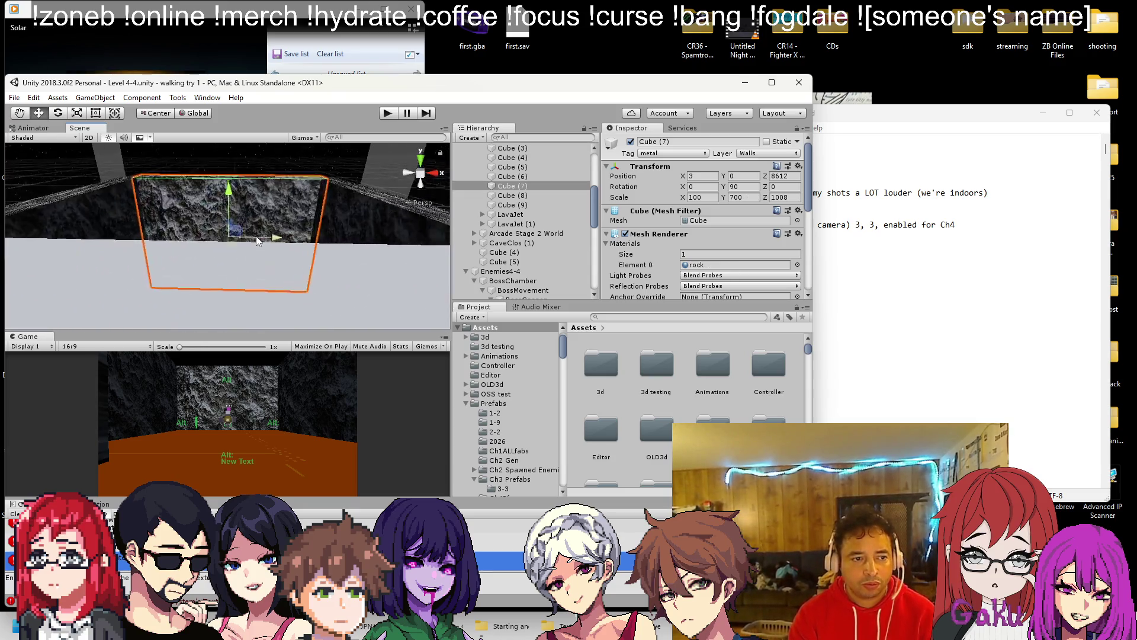
drag(259, 257, 254, 171)
key(alt+Tab)
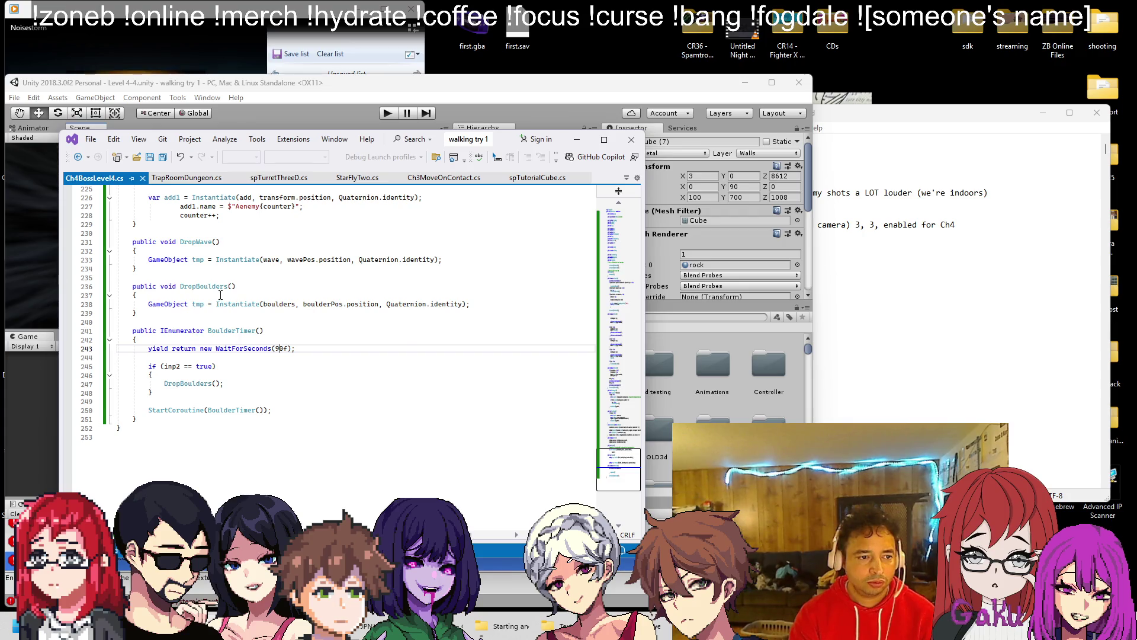
Step: Insert a DropBoulders(); call as the first line of Start() in Ch4BossLevel4.cs
scroll(220, 295, up, 20)
scroll(369, 341, down, 20)
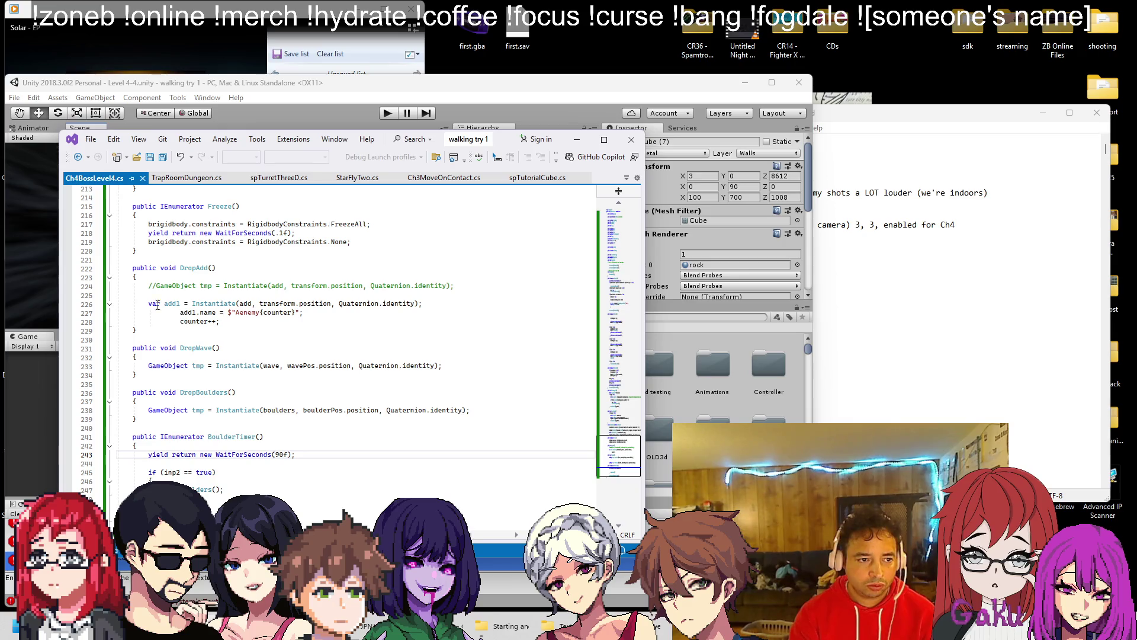
scroll(161, 304, down, 3)
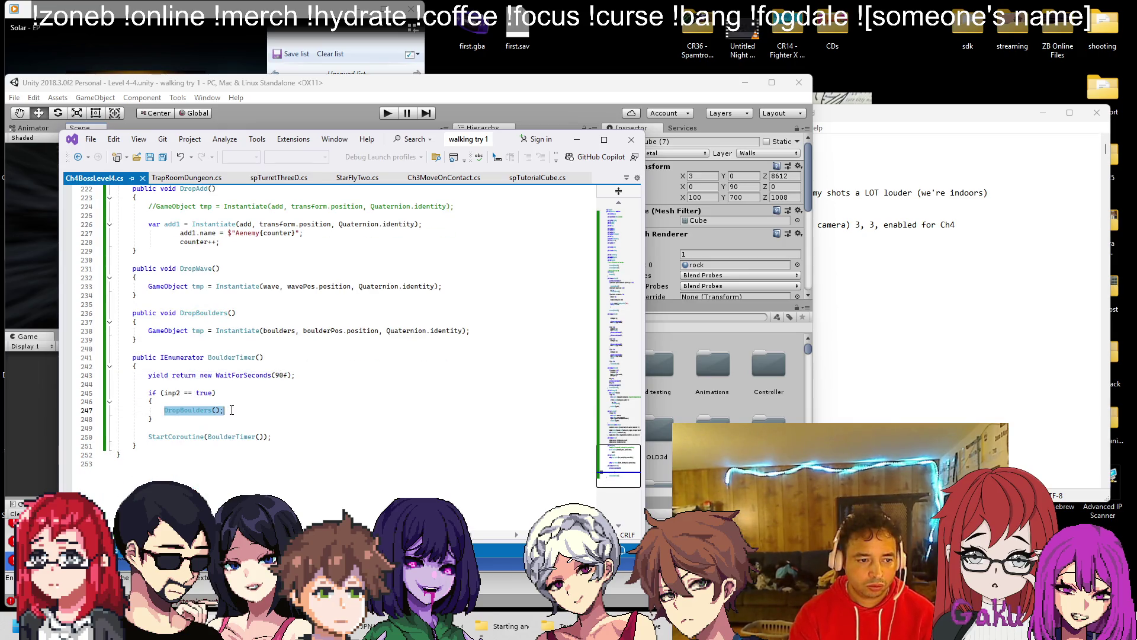
scroll(232, 410, up, 20)
scroll(195, 281, up, 13)
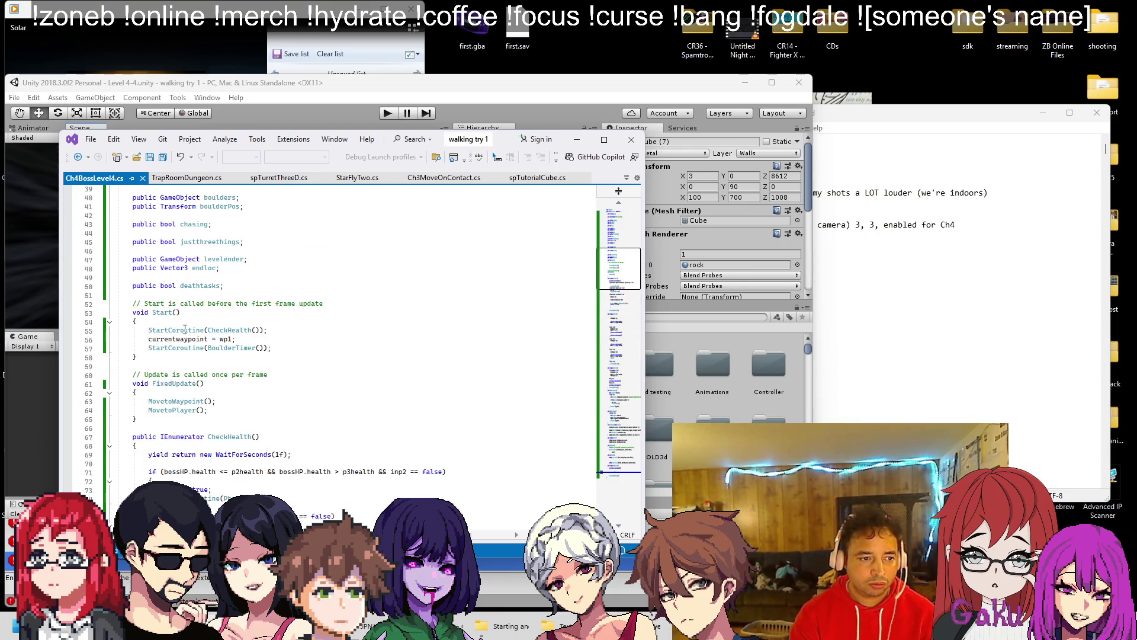
key(Return)
text(DropBoulders();)
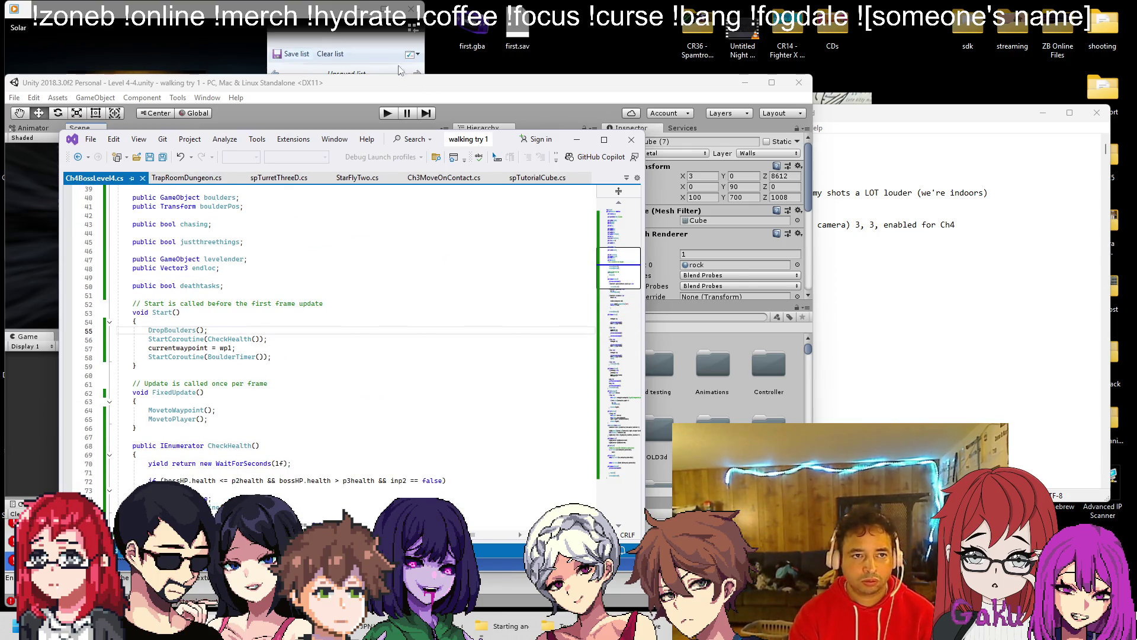
click(396, 89)
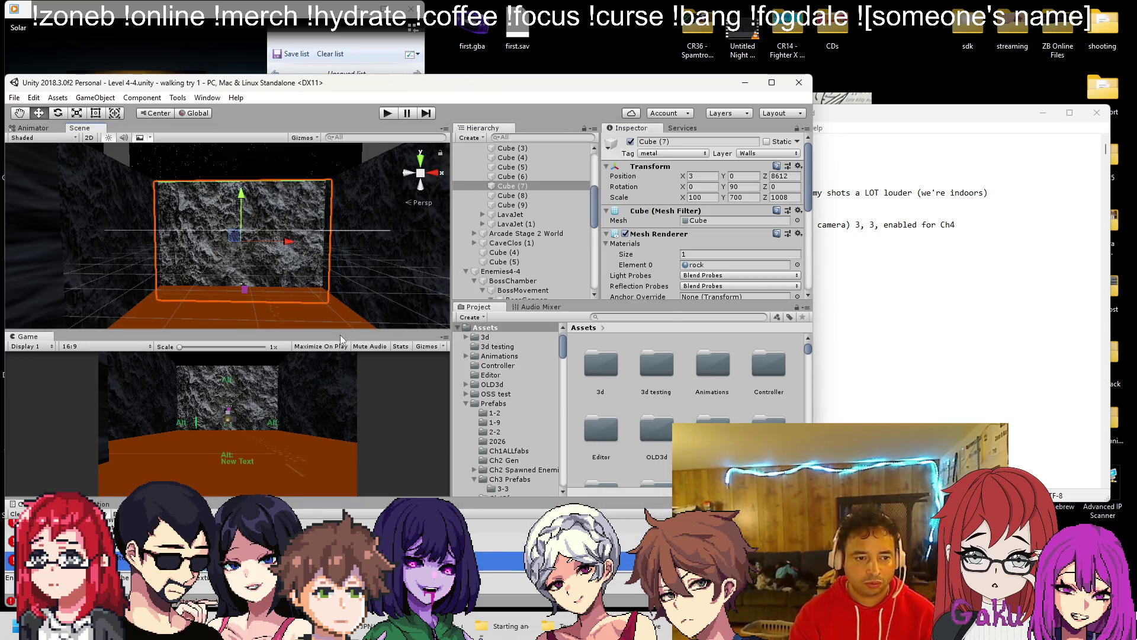
click(387, 113)
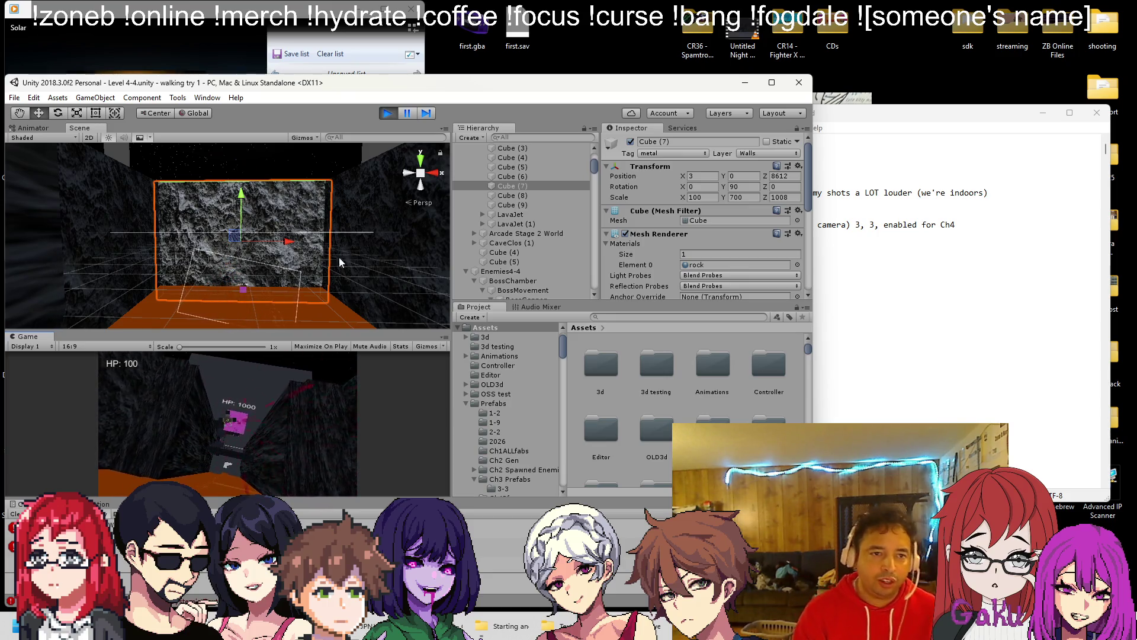
click(386, 113)
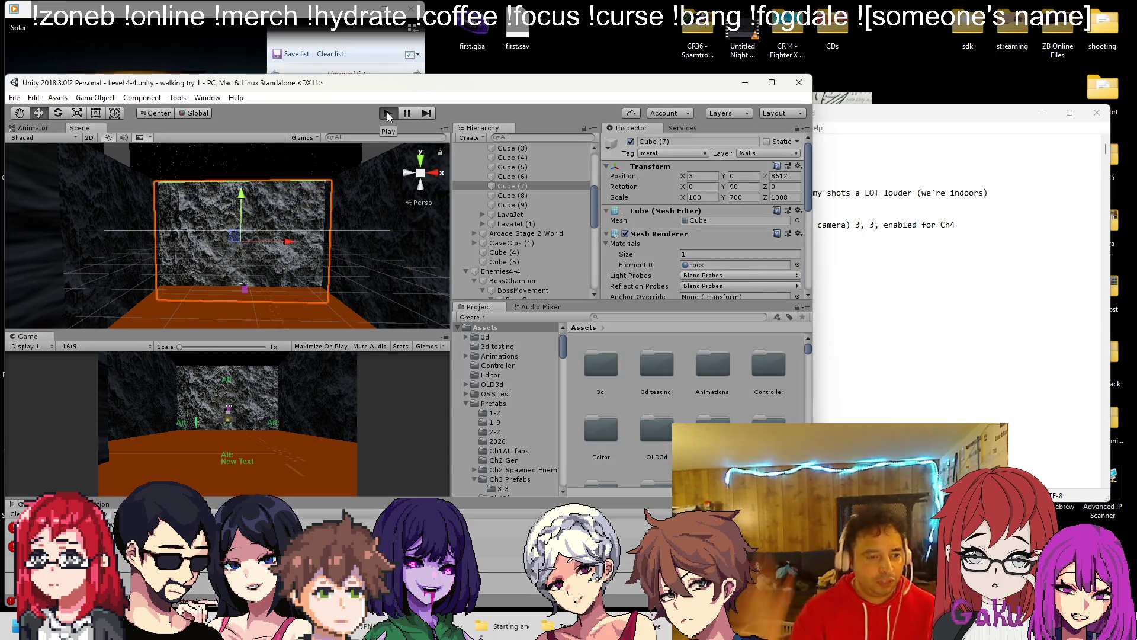
click(387, 113)
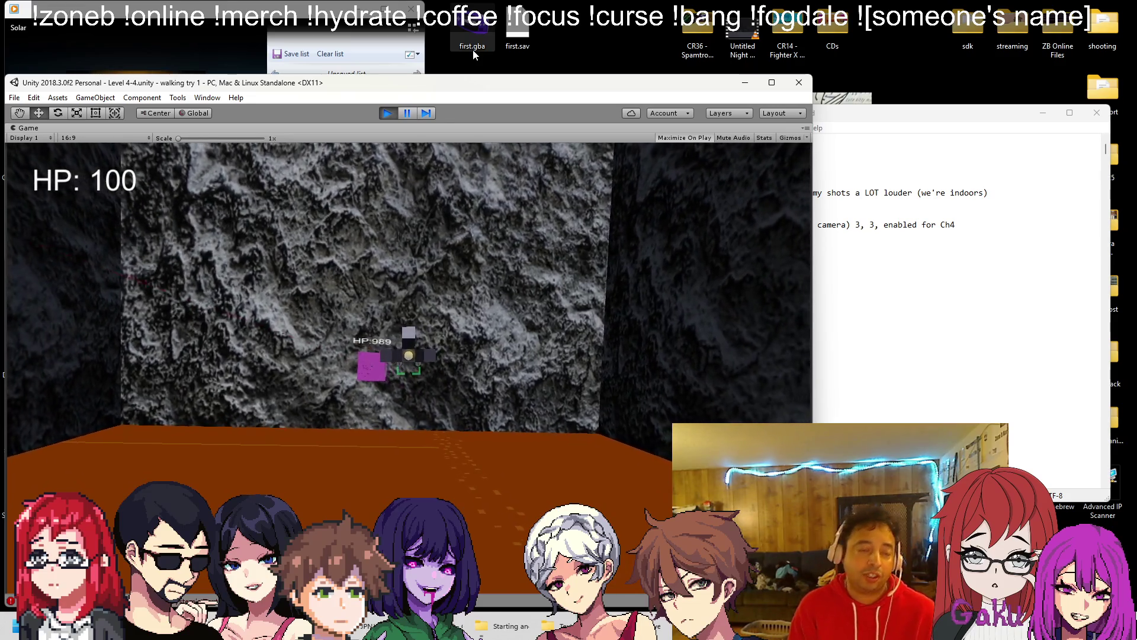
click(393, 113)
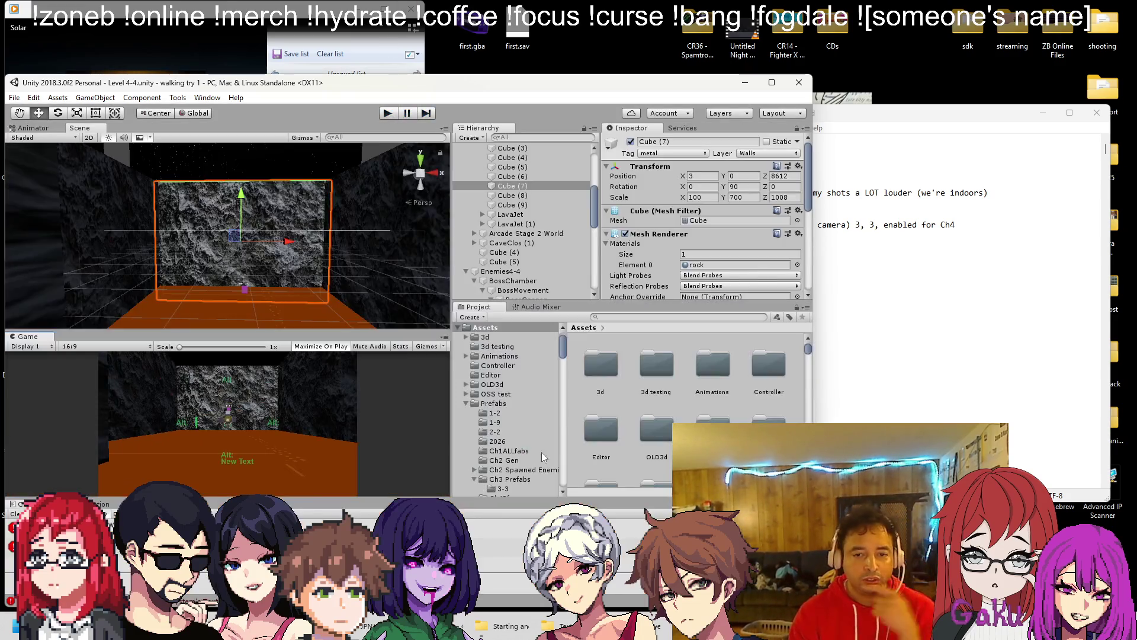
Step: Collapse World 4-4 and Enemies4-4 in the Hierarchy and frame the TEMP start point
scroll(503, 279, up, 5)
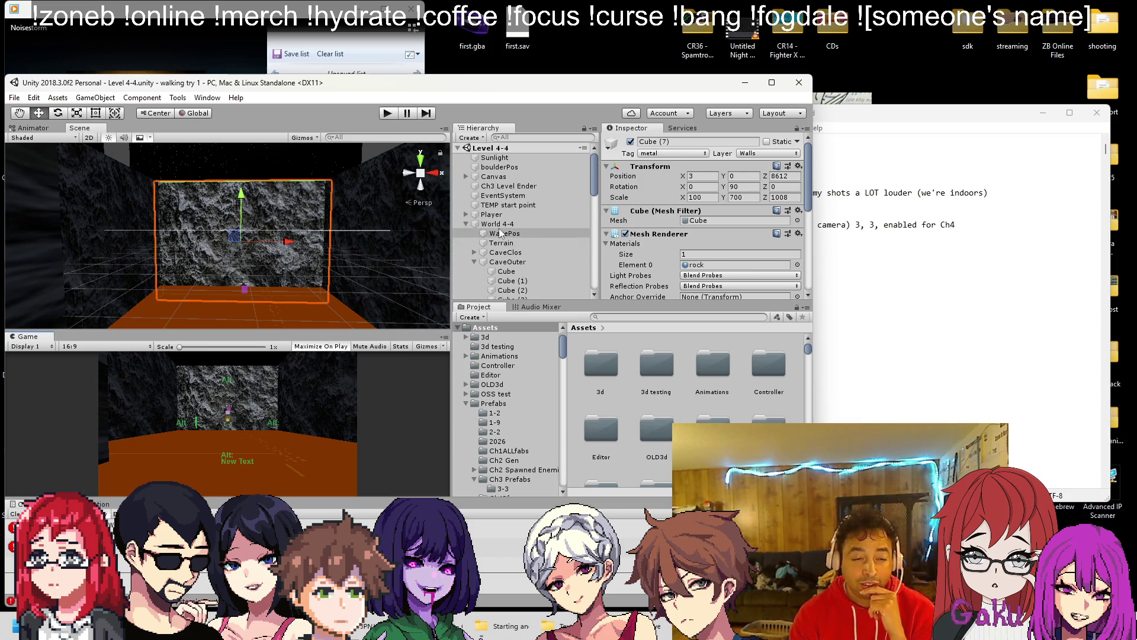
scroll(371, 237, down, 5)
click(466, 224)
click(467, 234)
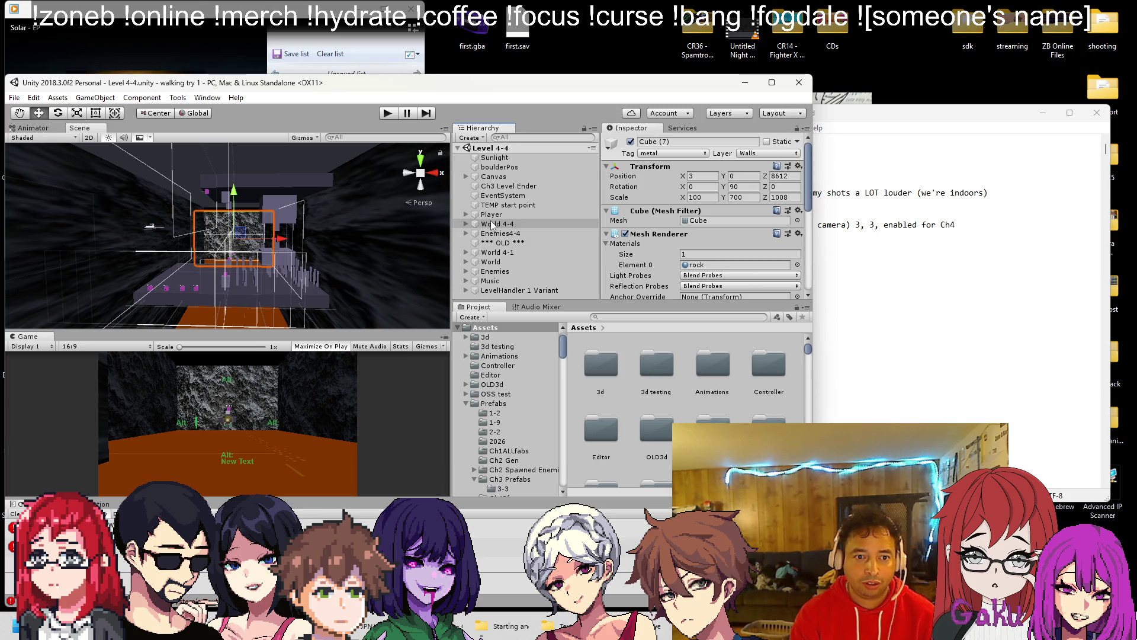
click(495, 216)
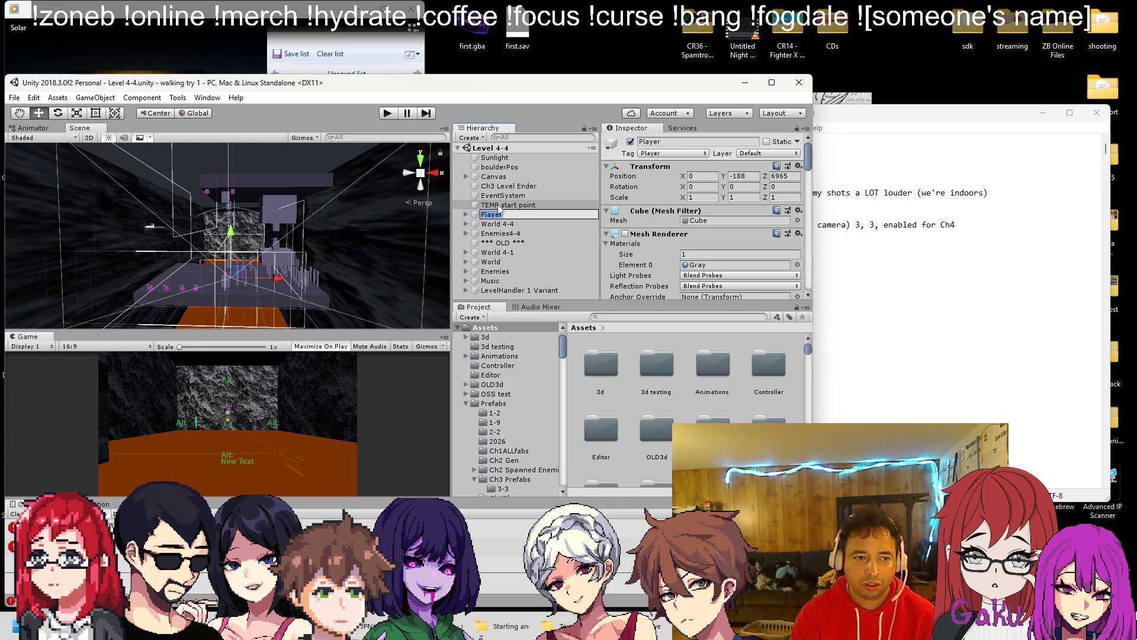
double_click(499, 207)
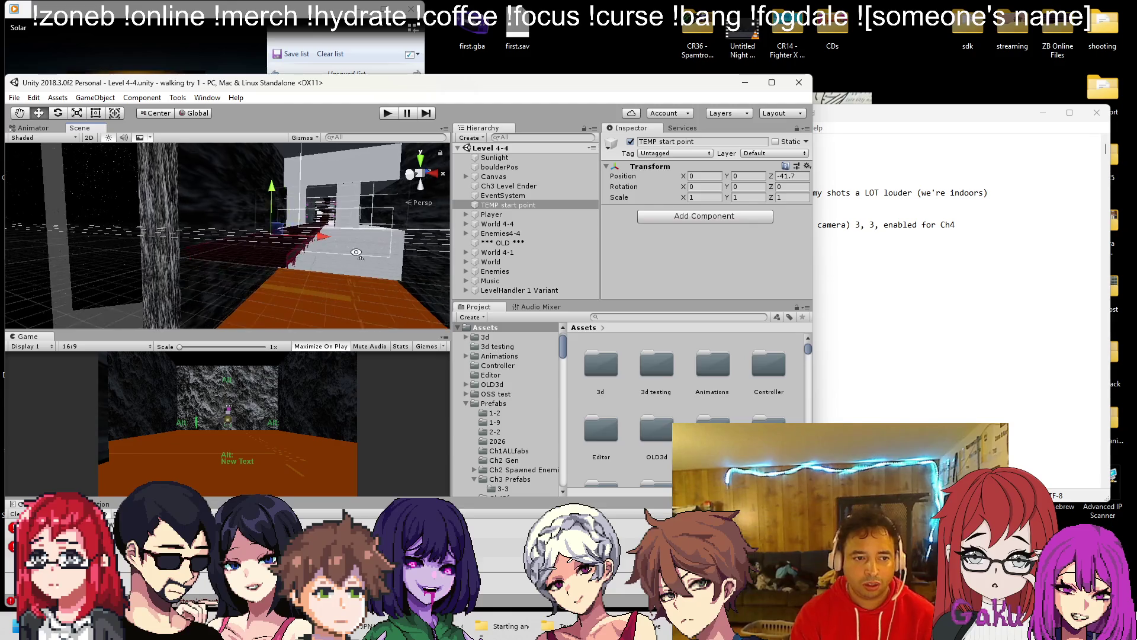
Step: Copy the TEMP start point's Transform onto Player, then undo the pasted position
click(807, 166)
click(837, 225)
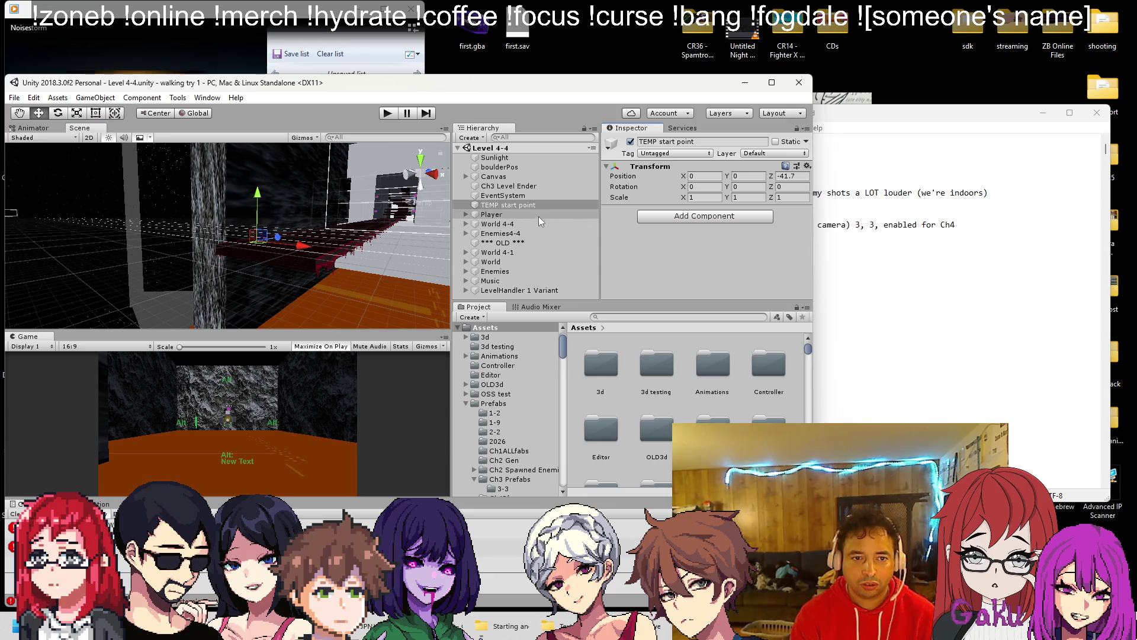
click(491, 213)
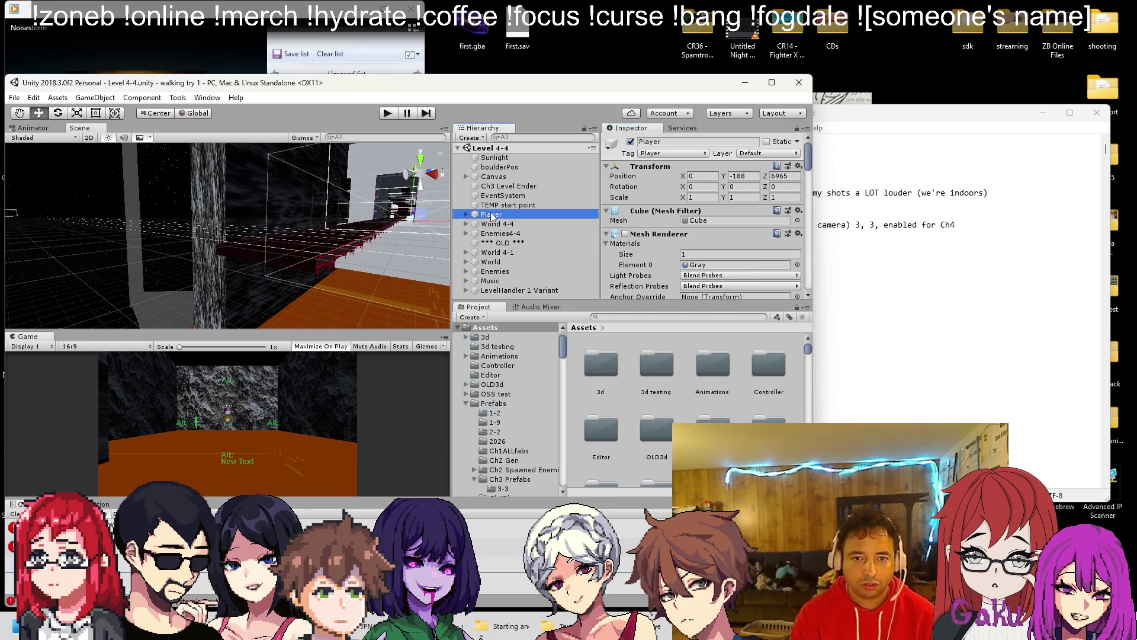
click(797, 167)
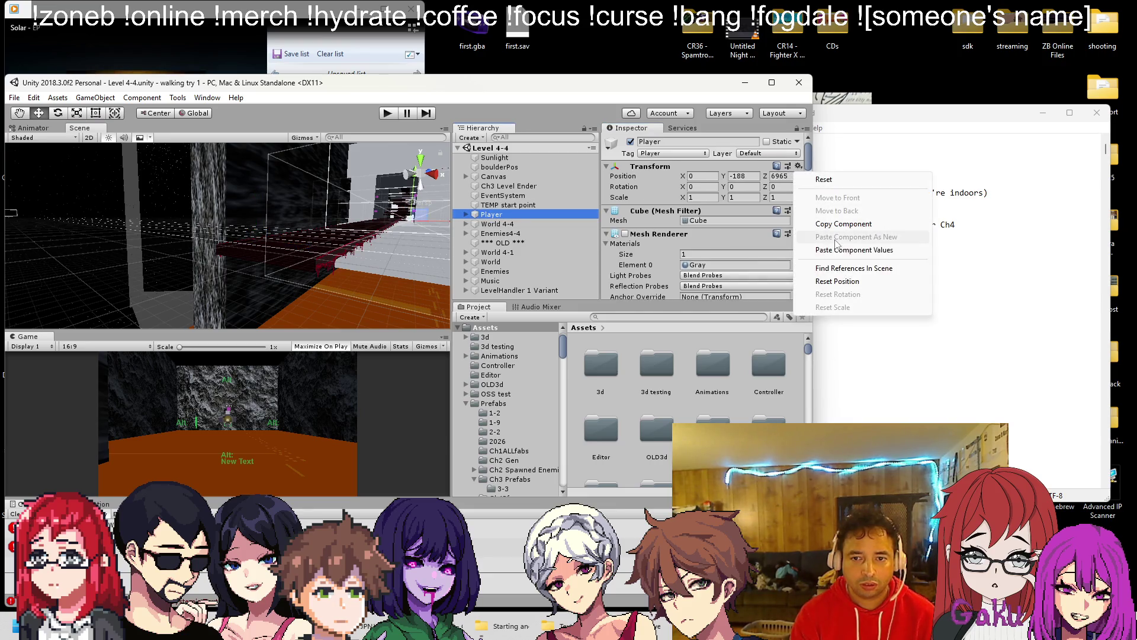
click(836, 249)
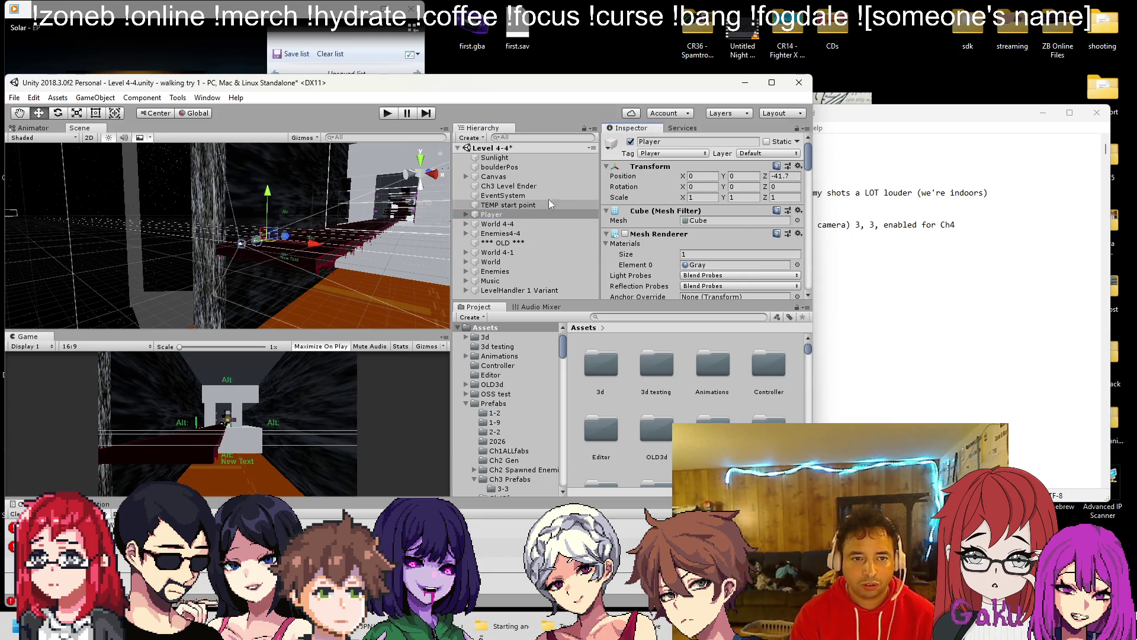
key(ctrl+z)
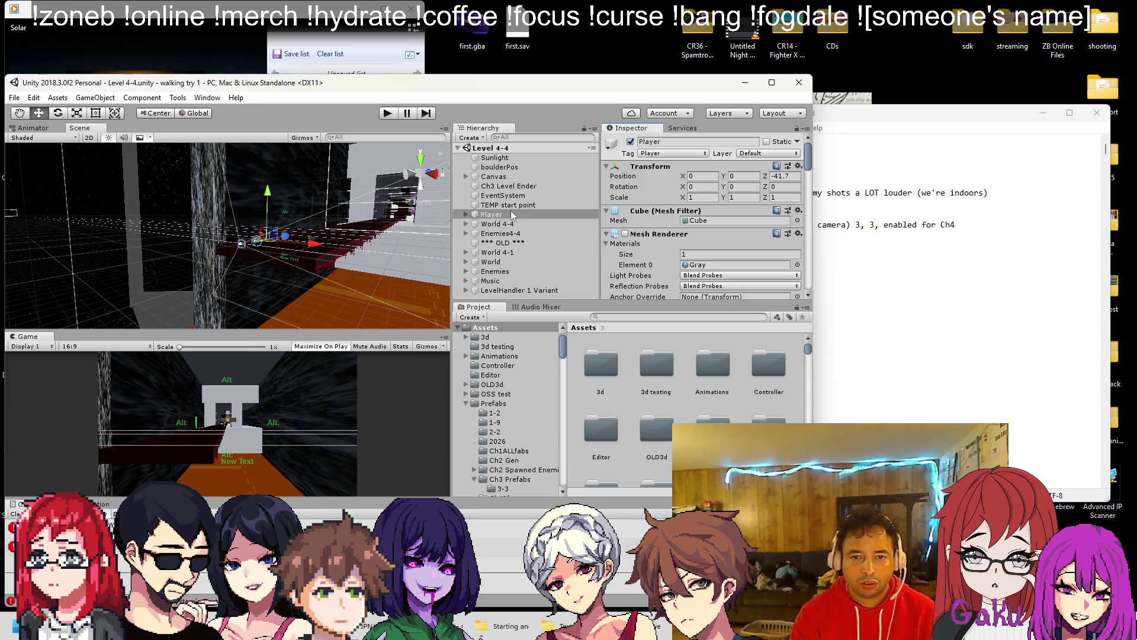
Step: Rename the TEMP start point object to REF start point
click(495, 204)
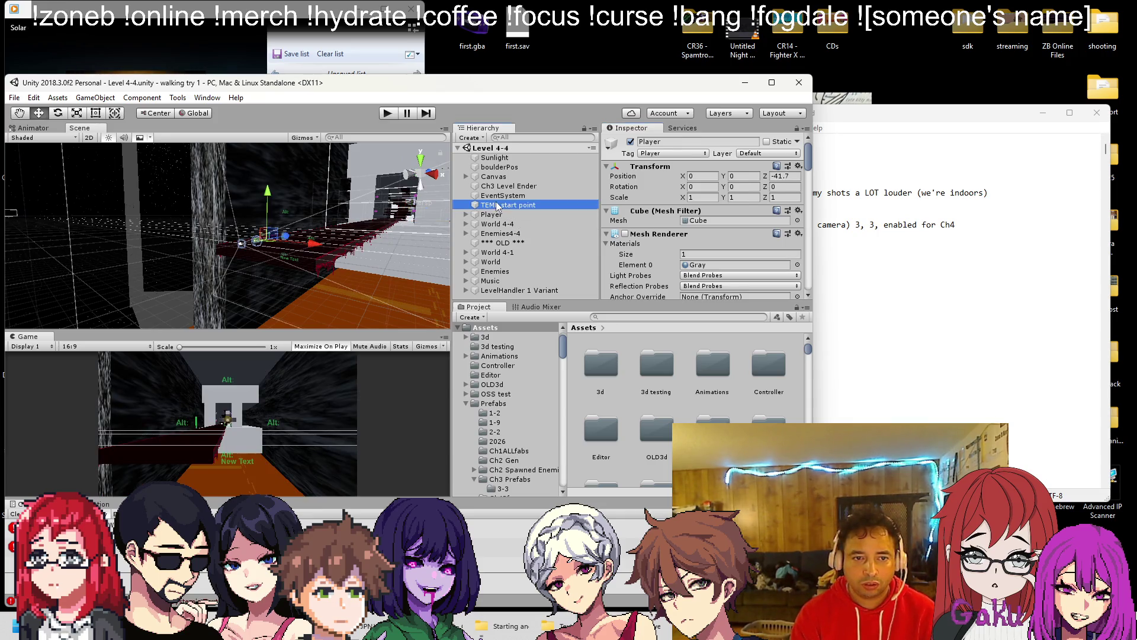
right_click(495, 205)
click(526, 242)
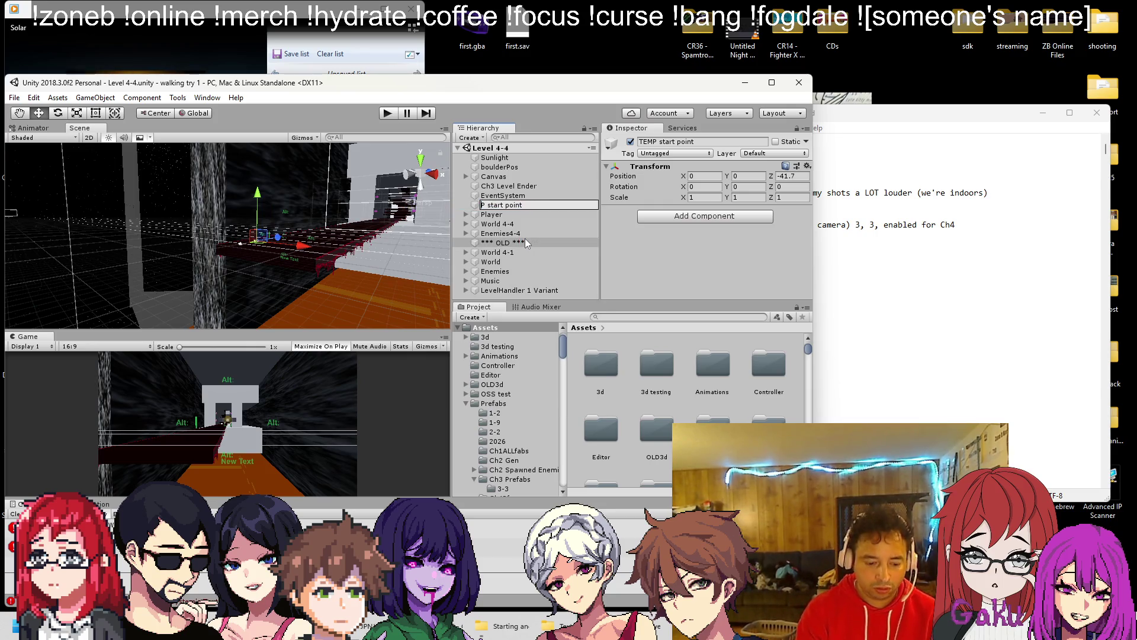
text(REF)
key(Return)
Step: Switch to a different music track and start playtesting Level 4-4
key(alt+Tab)
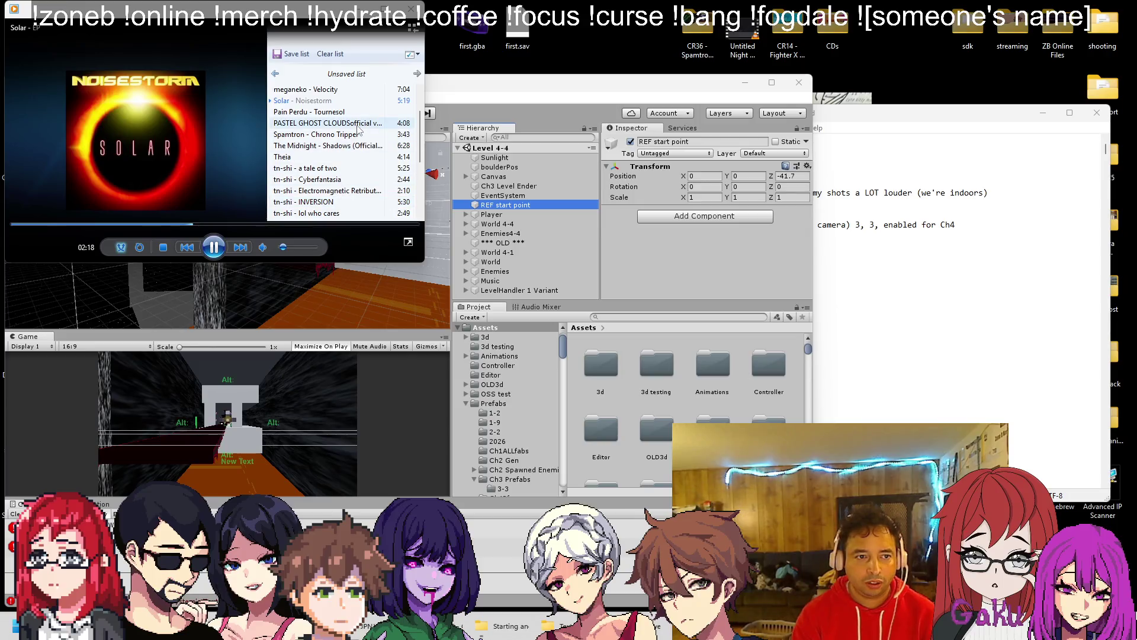
scroll(318, 178, down, 2)
double_click(322, 179)
click(352, 24)
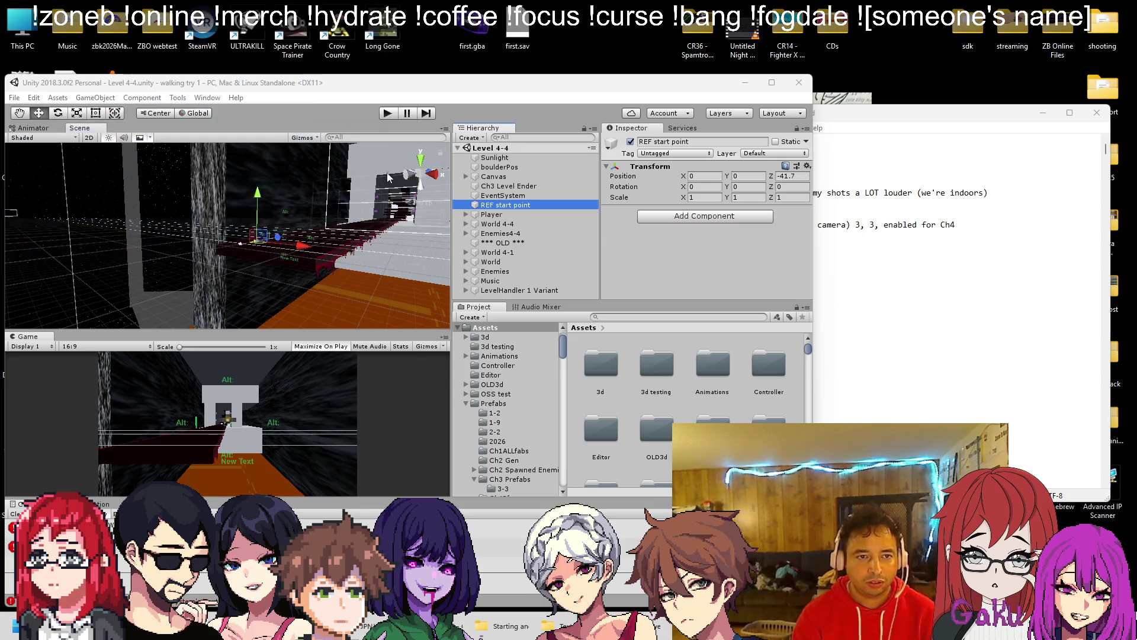
click(389, 113)
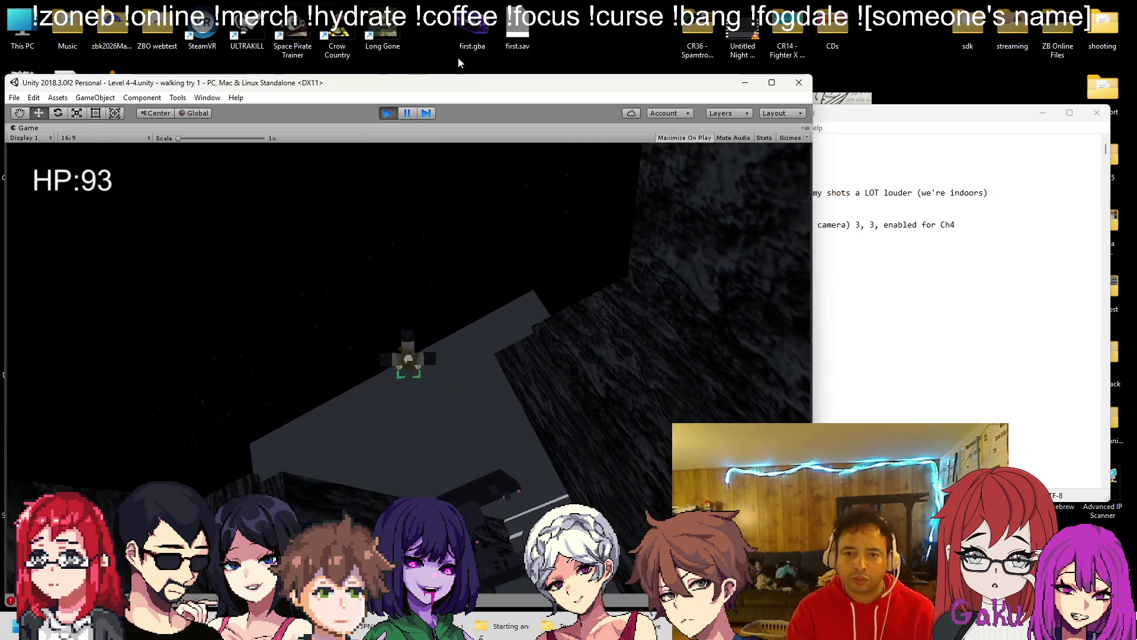
Step: Pause the game and save the line '** still need planes avoiding each other' in the to-do note
click(410, 117)
click(1016, 279)
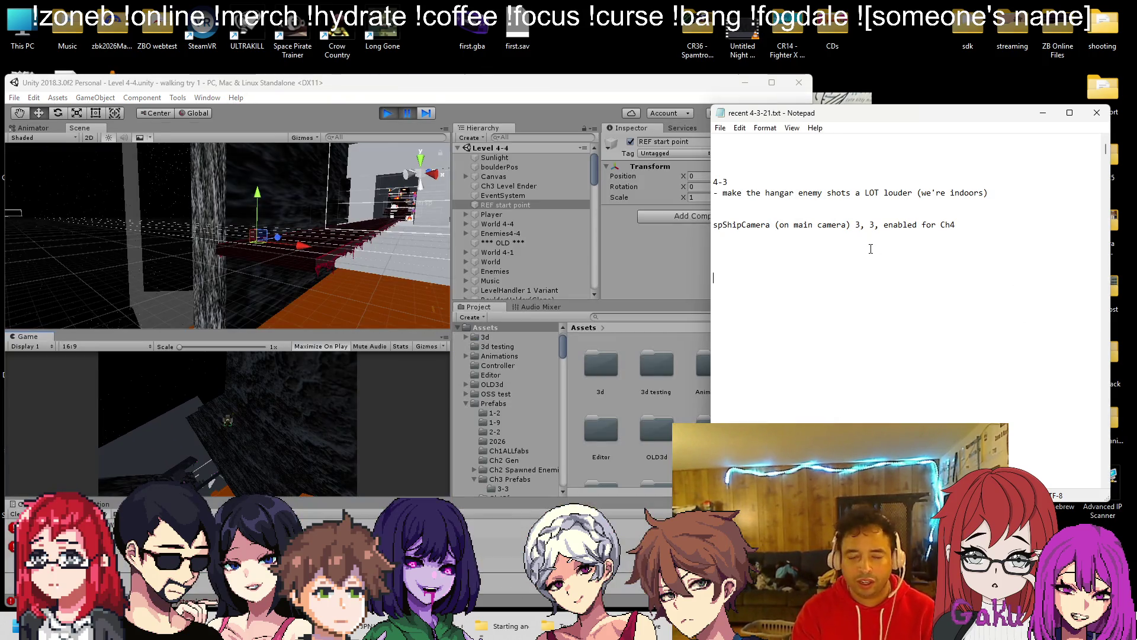
text(** still need planes avoi)
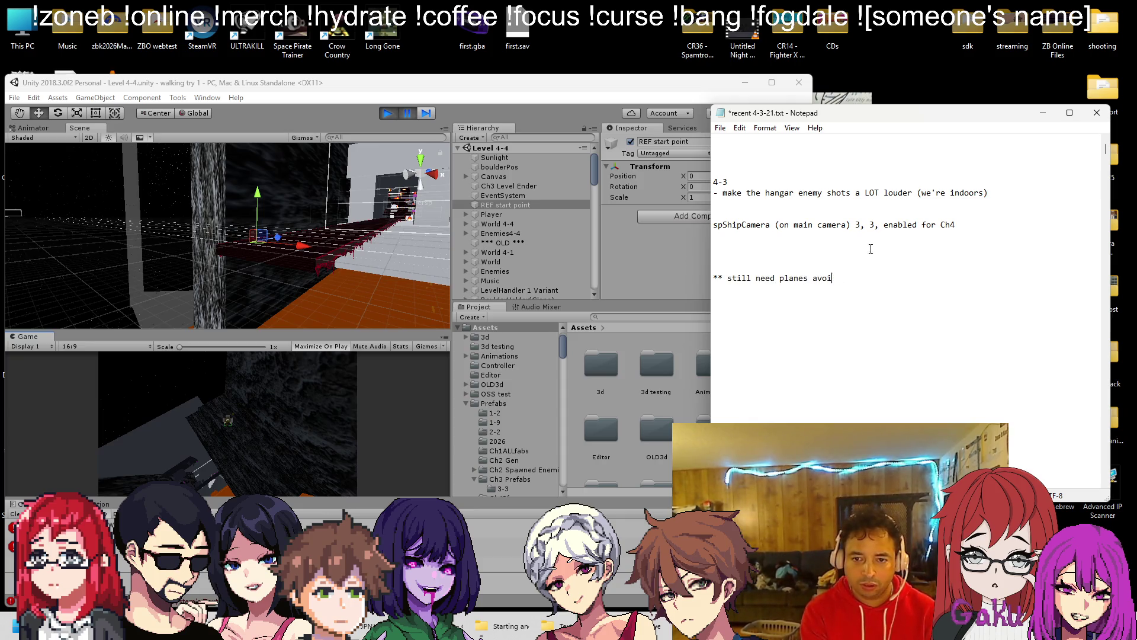
text(ding each other)
key(ctrl+s)
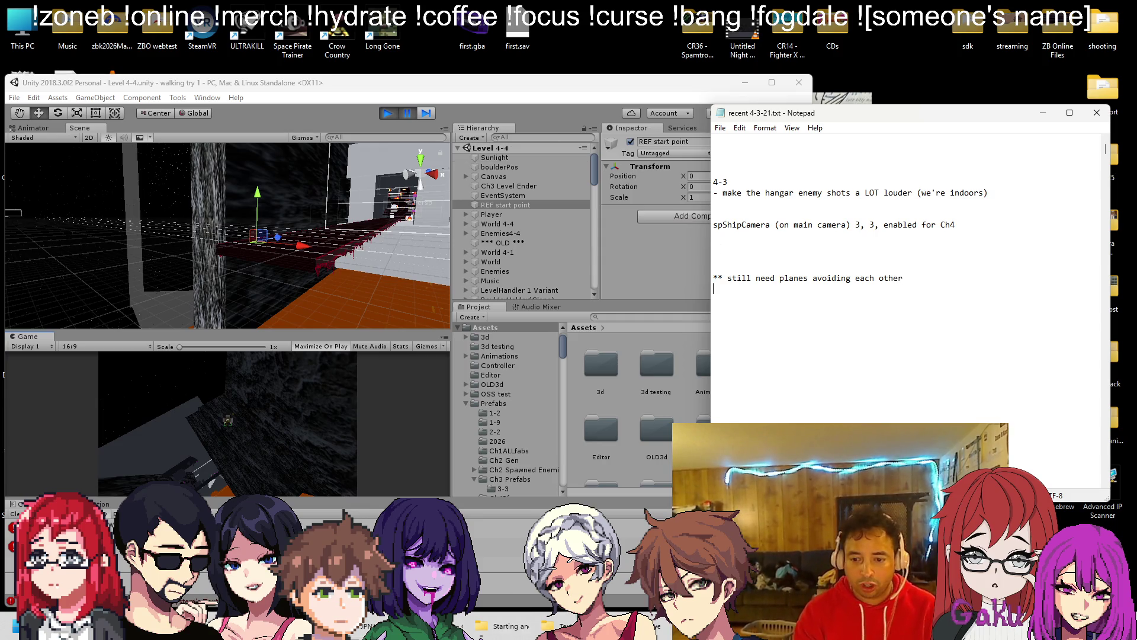
Step: Play the Cyberfantasia track in the music player and return to Unity
key(alt+Tab)
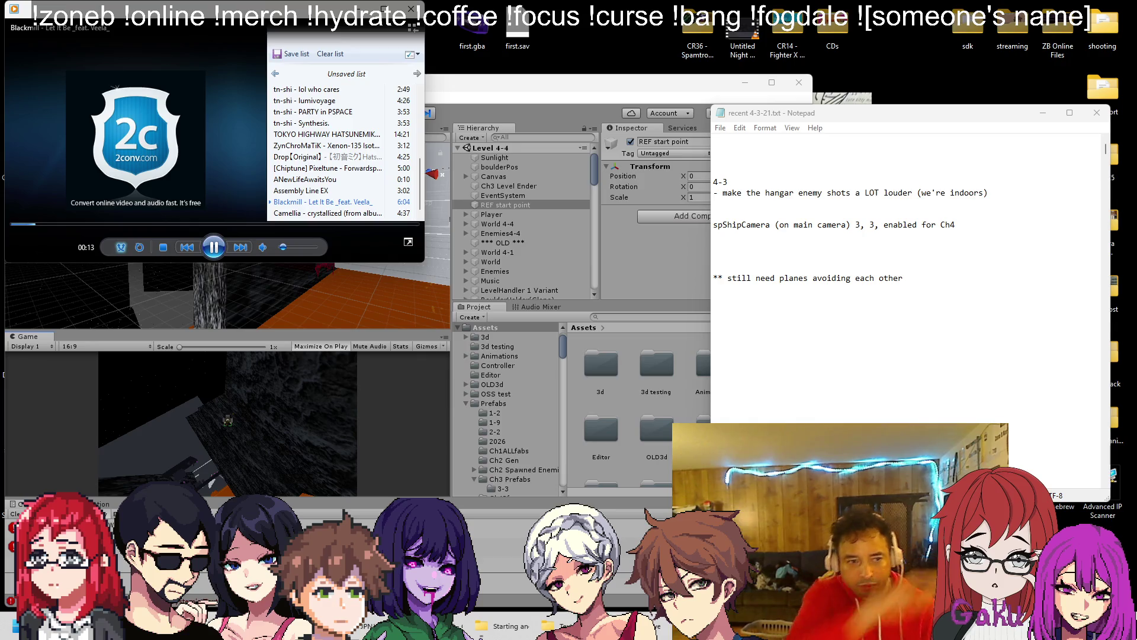
scroll(320, 158, up, 3)
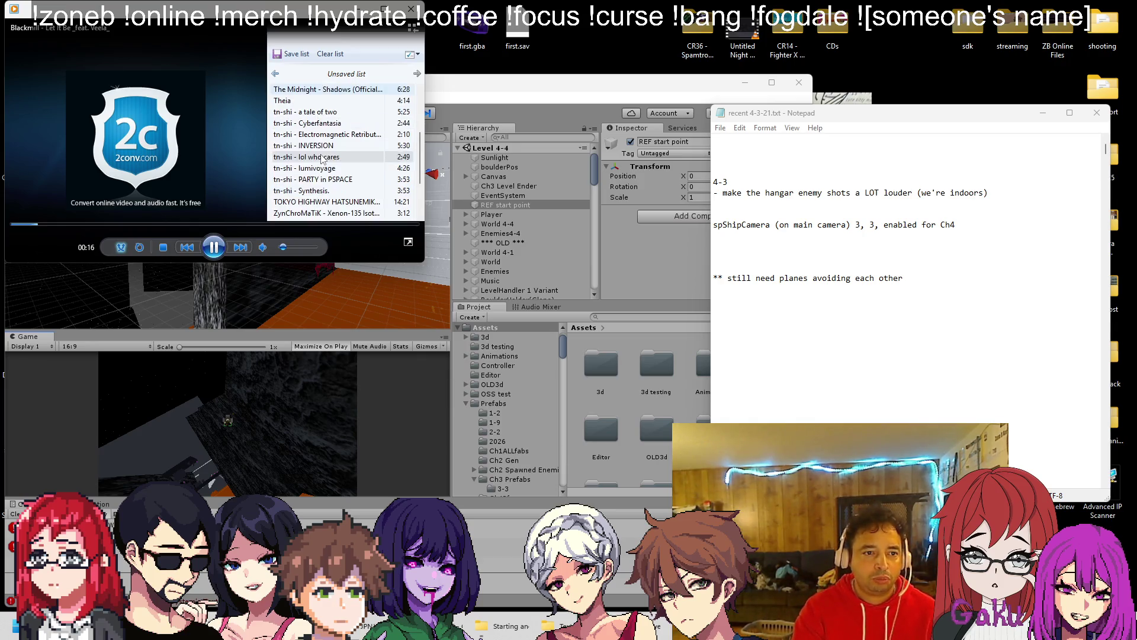
double_click(320, 122)
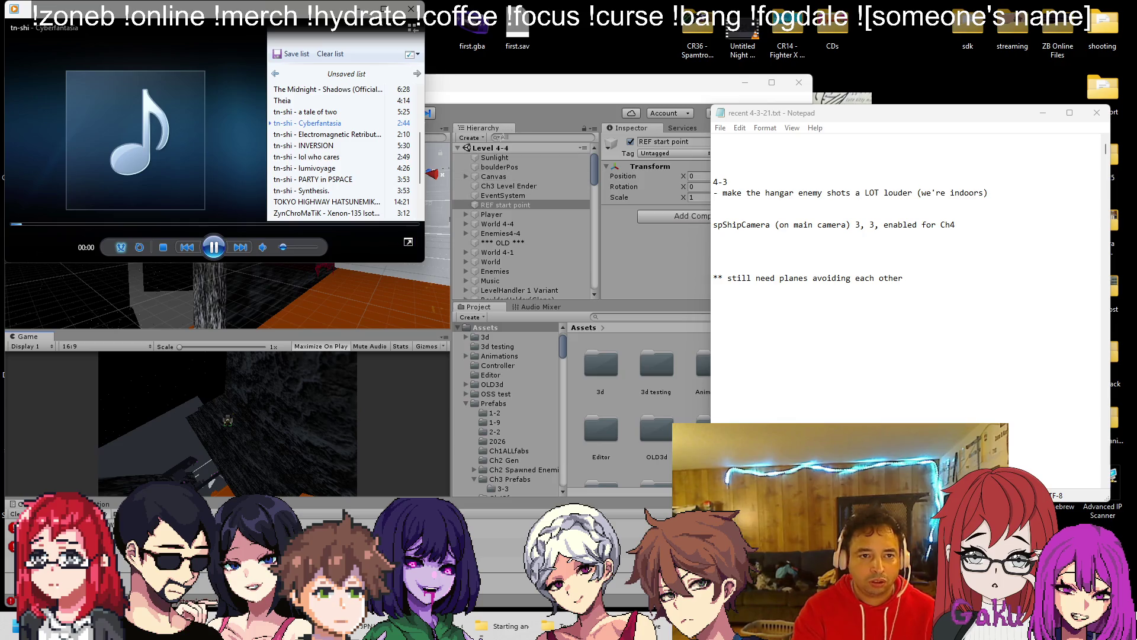
click(533, 137)
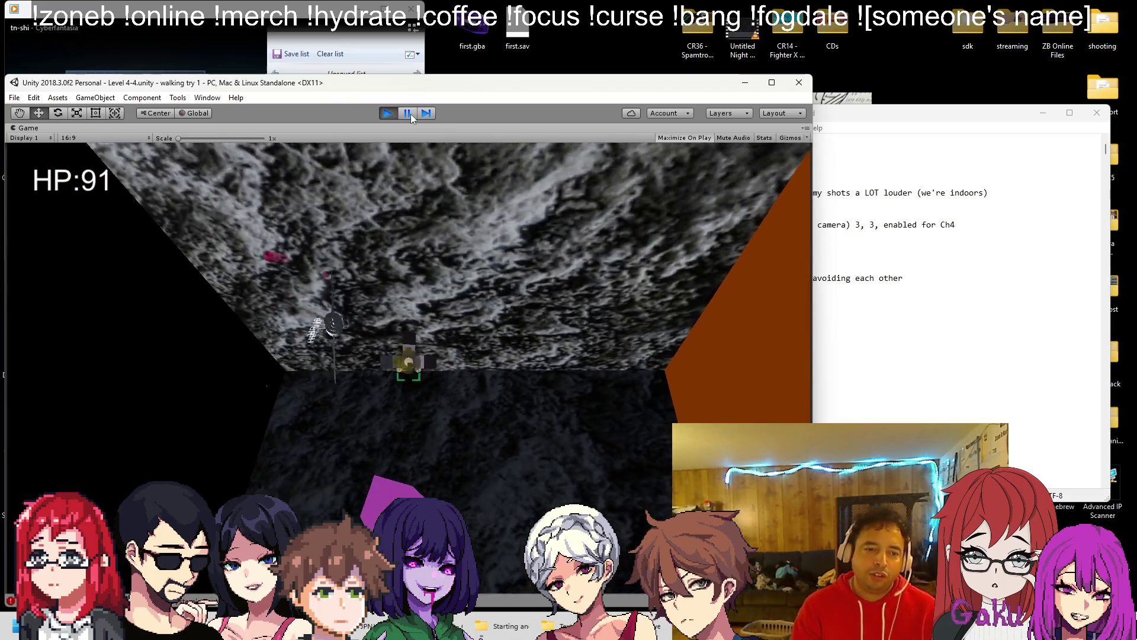
Step: Pause the game and add a saved to-do line 'on boss wave spray pattern' on a new line
click(407, 113)
click(862, 311)
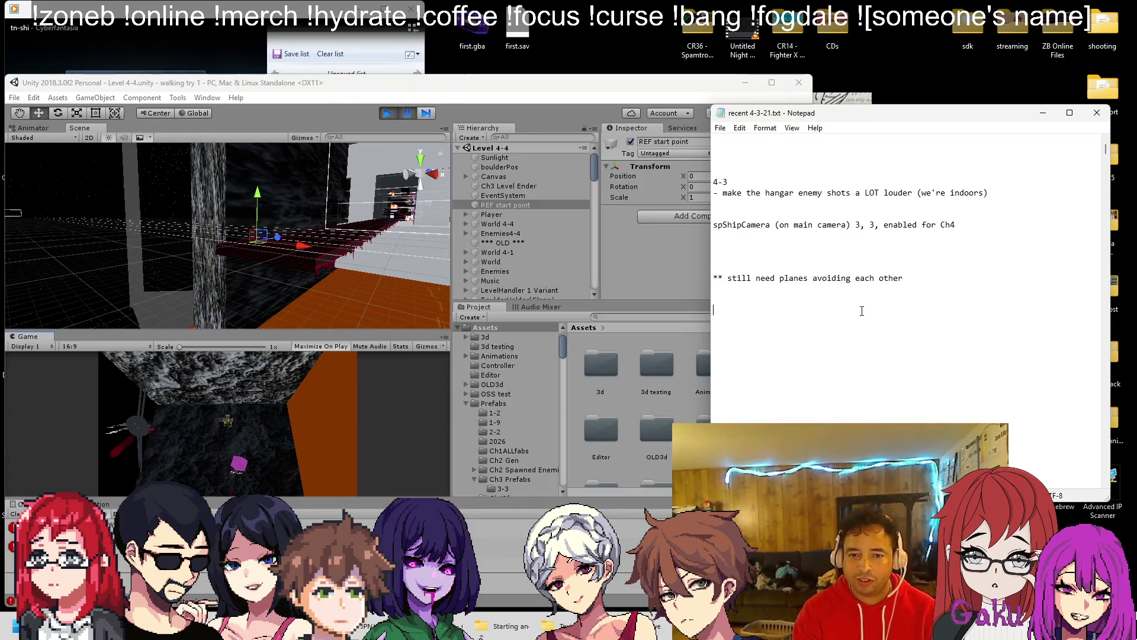
key(Return)
text(**)
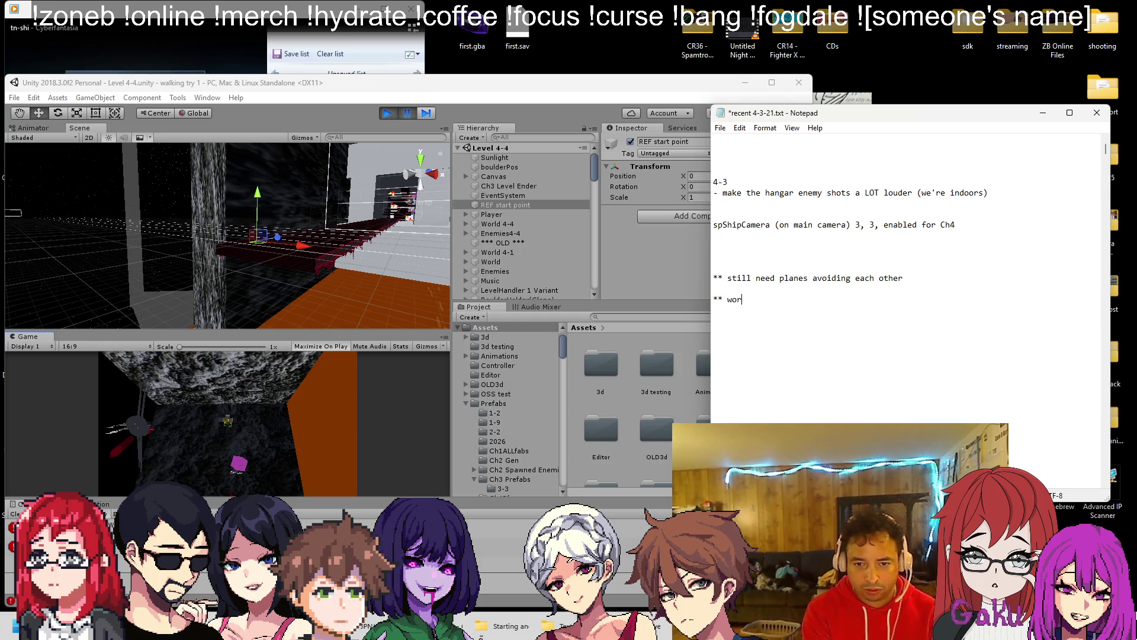
key(BackSpace)
key(BackSpace)
key(BackSpace)
text(on bos)
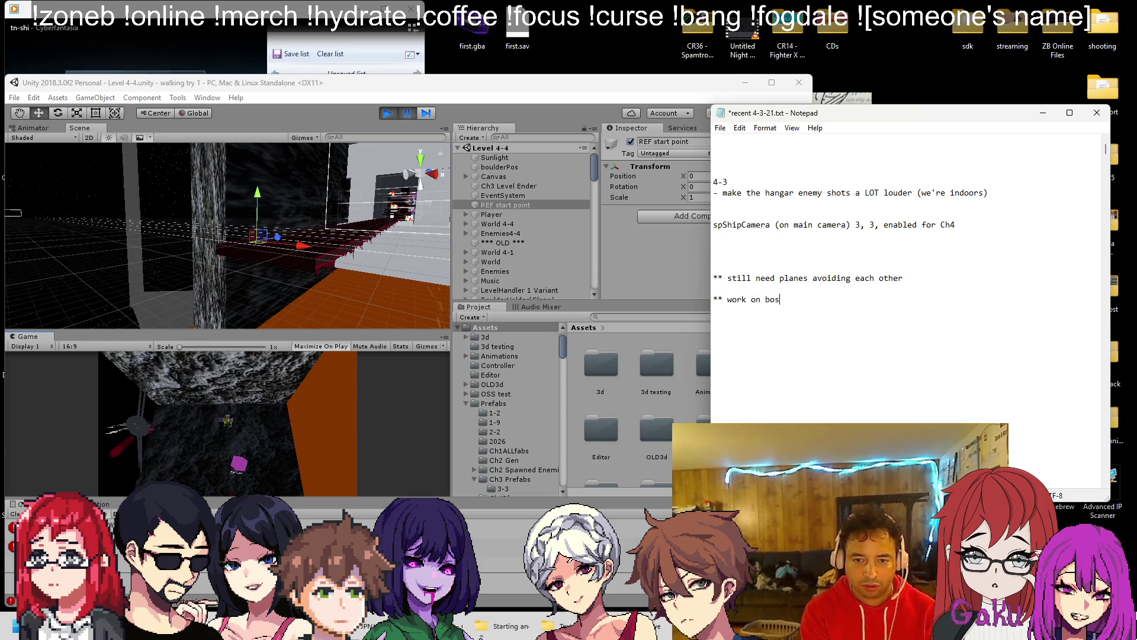
text(s wave spray)
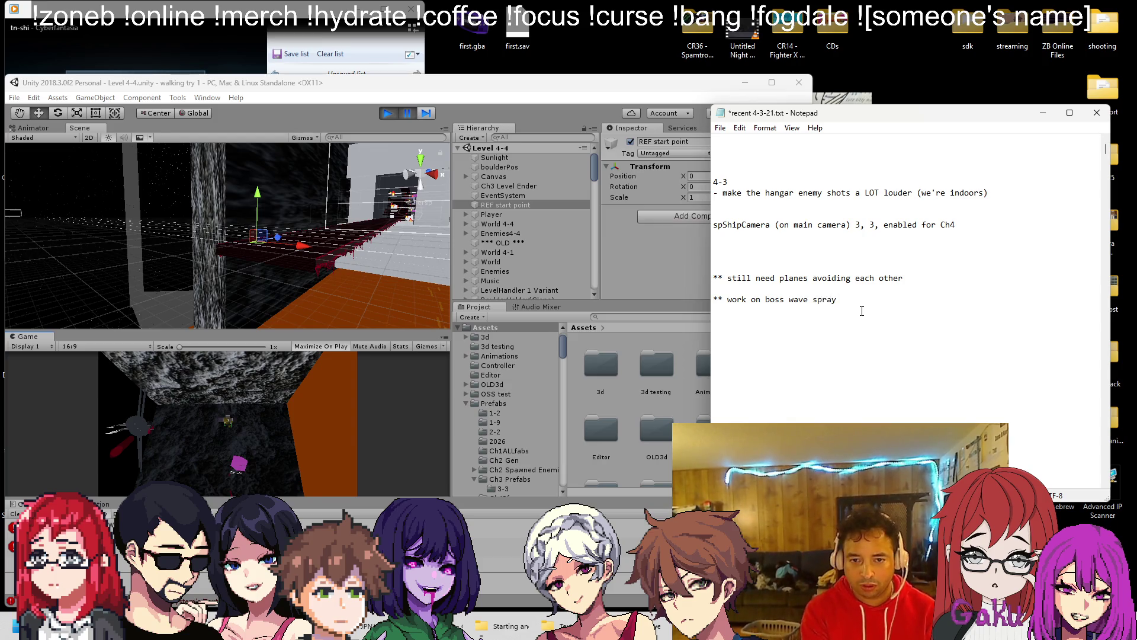
text( pattern)
key(ctrl+s)
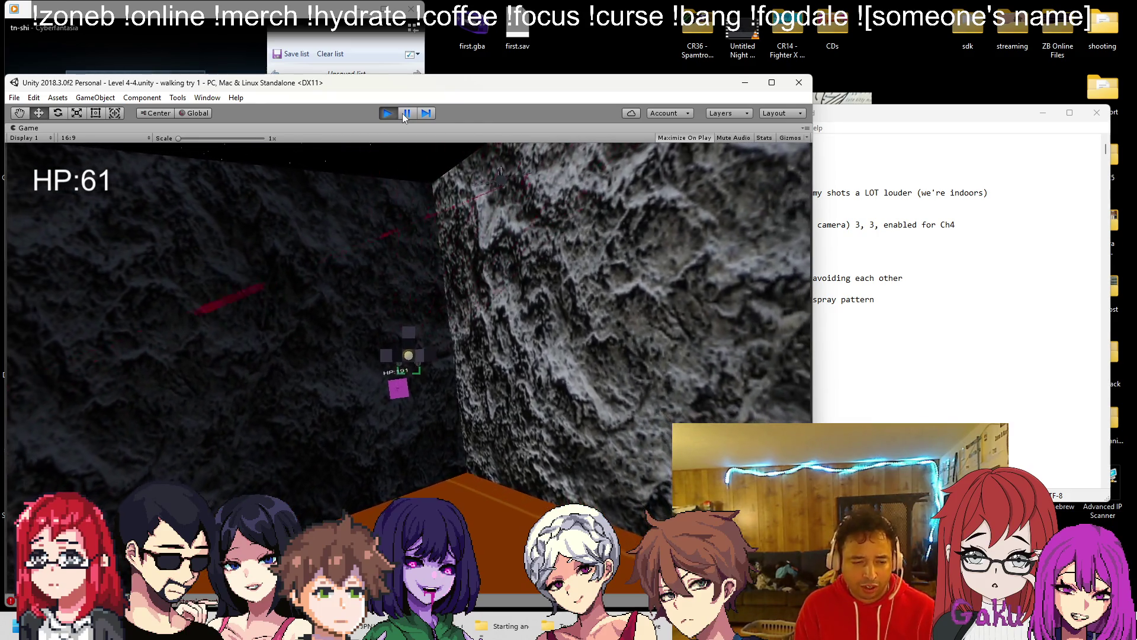
Step: Pause, view BossMovement under Enemies4-4 (phase health 800/300, speed 35), then exit play mode
click(407, 113)
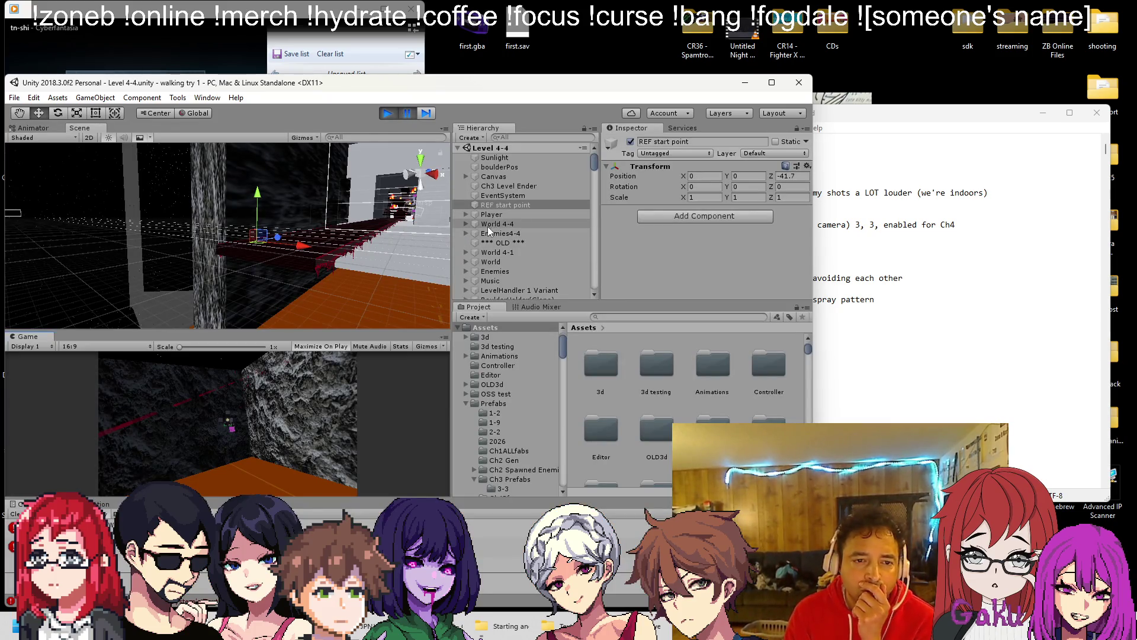
click(471, 233)
click(498, 251)
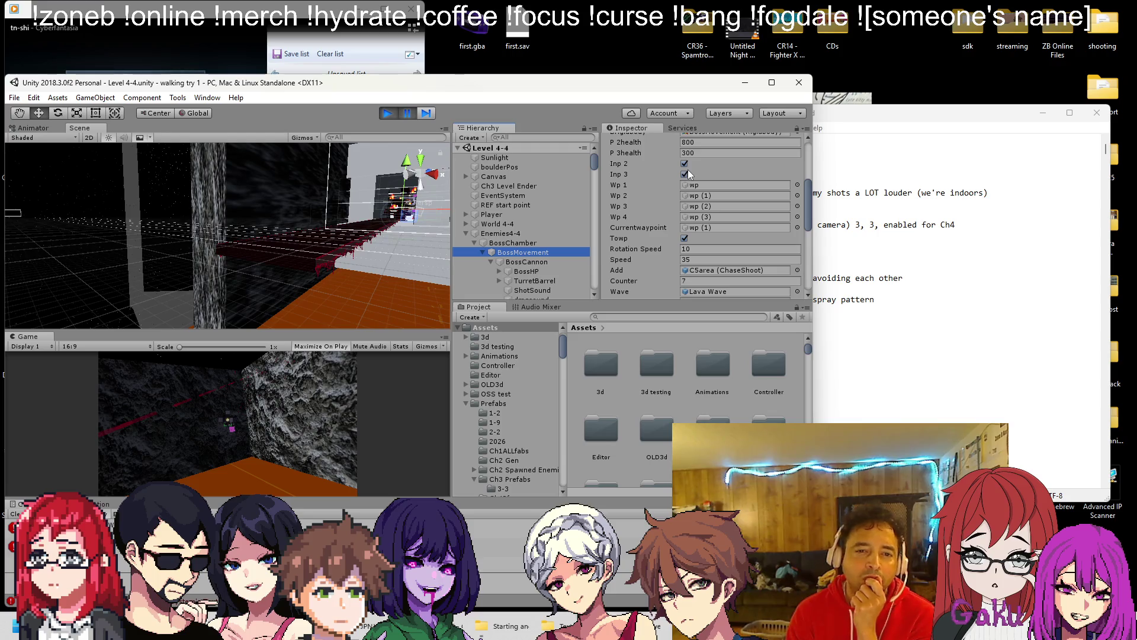
click(387, 113)
key(alt+Tab)
Step: Scroll through Ch4BossLevel4.cs's CheckHealth, PhaseTwo and PhaseThree methods to the phase-three block
scroll(292, 364, down, 5)
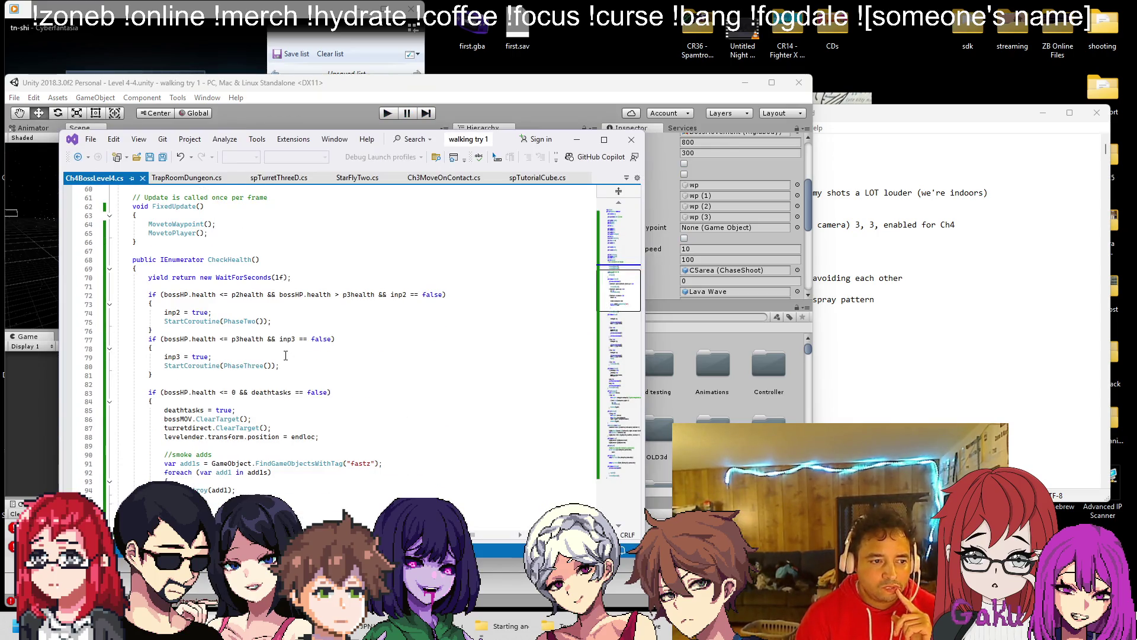
scroll(286, 355, down, 11)
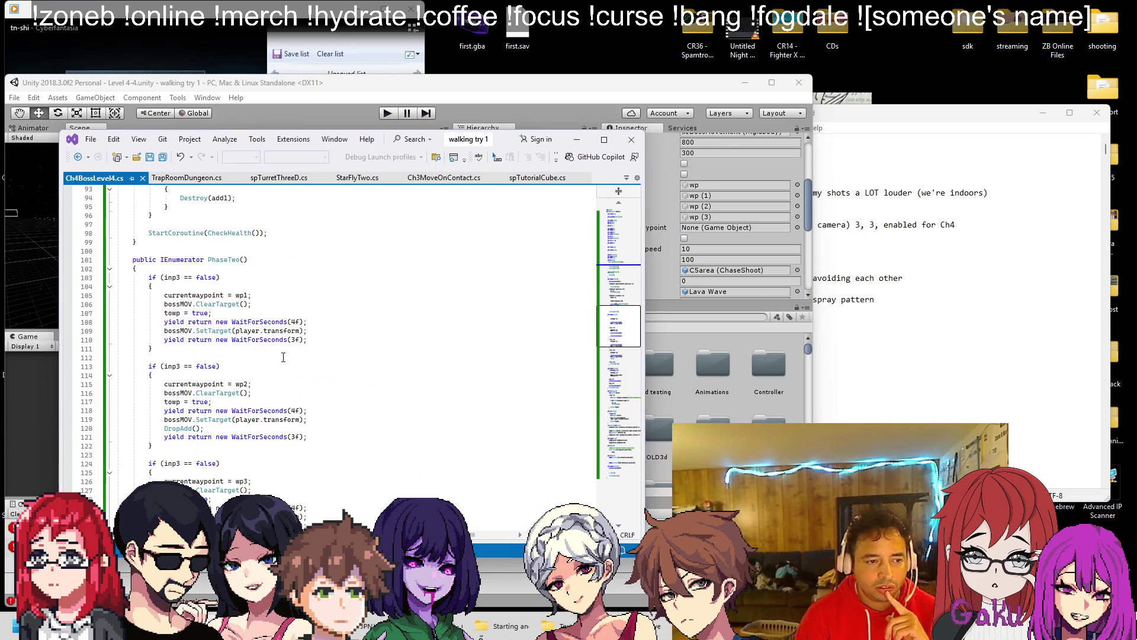
scroll(308, 348, down, 8)
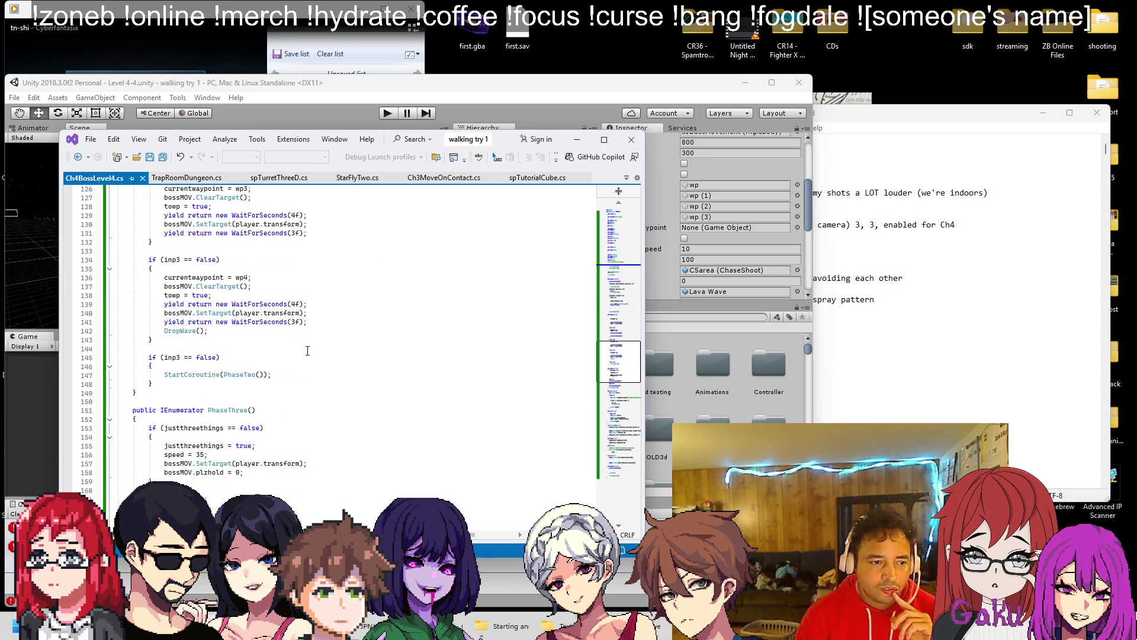
scroll(305, 353, down, 8)
scroll(299, 356, down, 2)
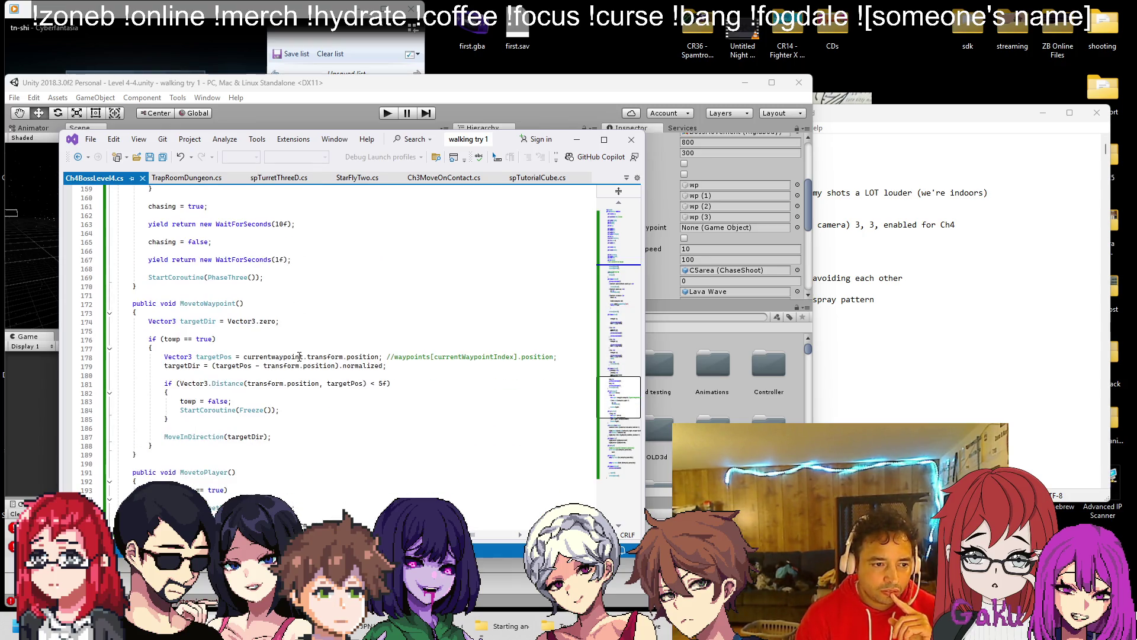
scroll(299, 356, up, 20)
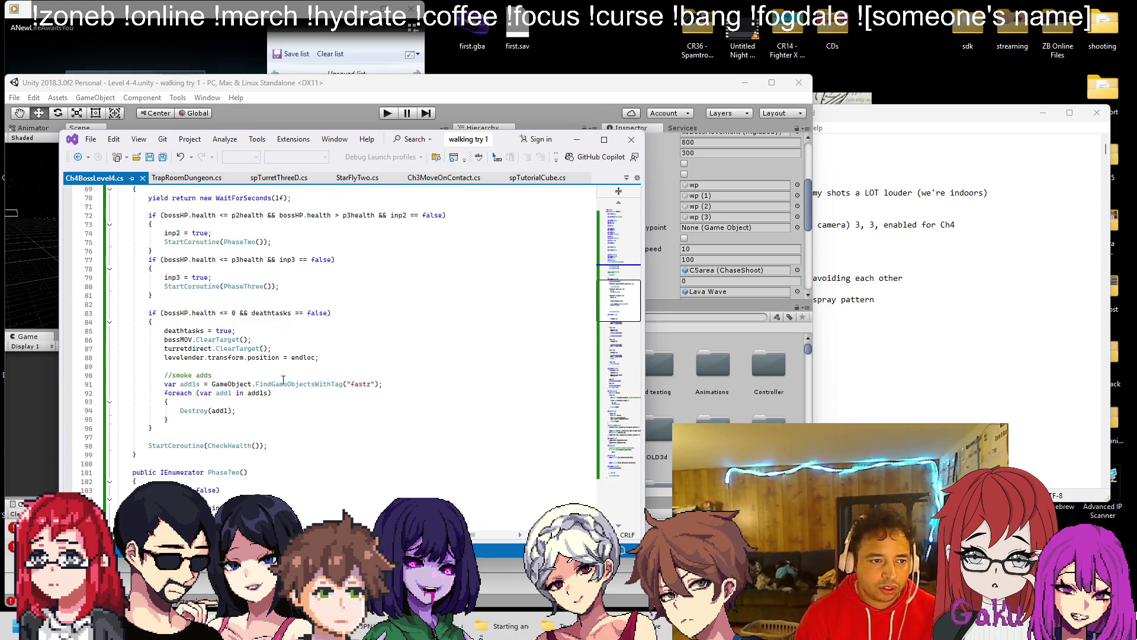
scroll(283, 381, down, 5)
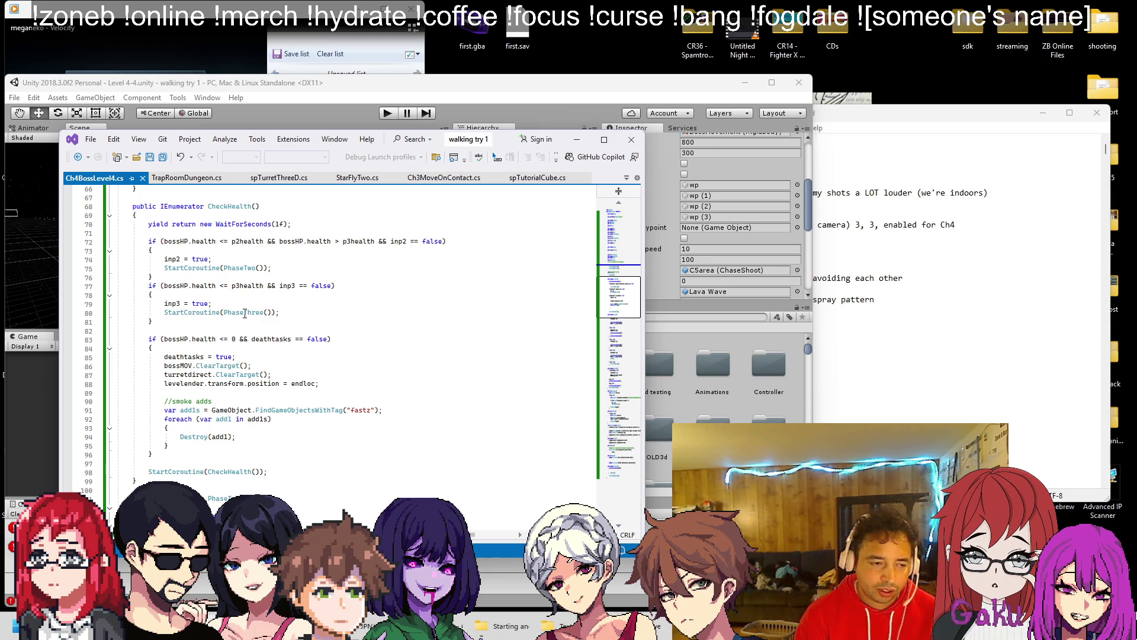
scroll(209, 311, down, 11)
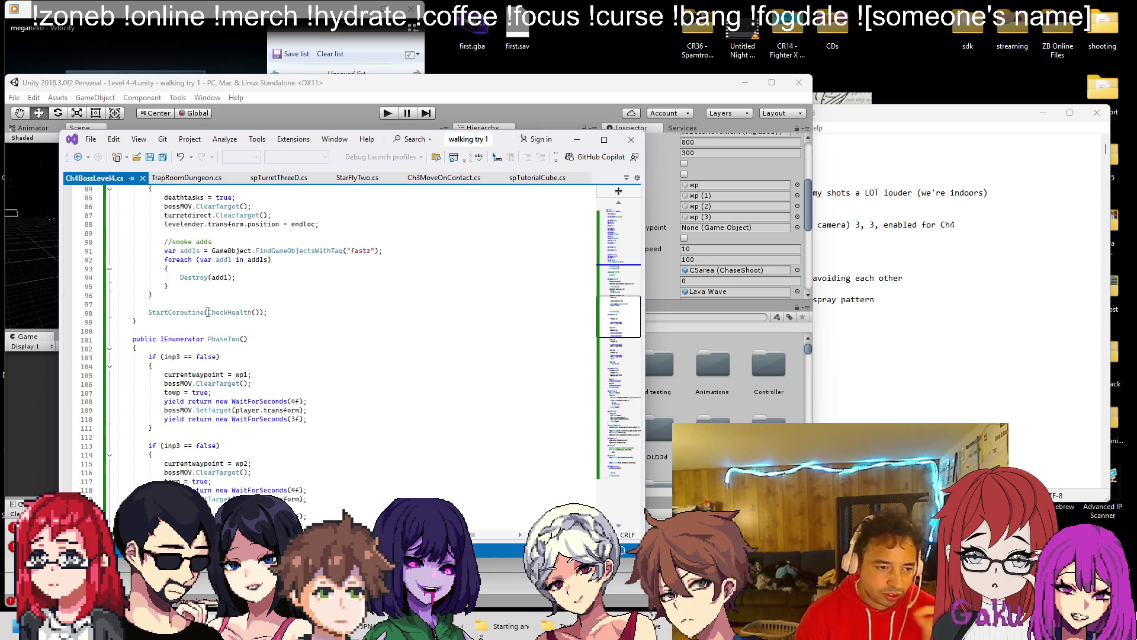
scroll(209, 312, down, 3)
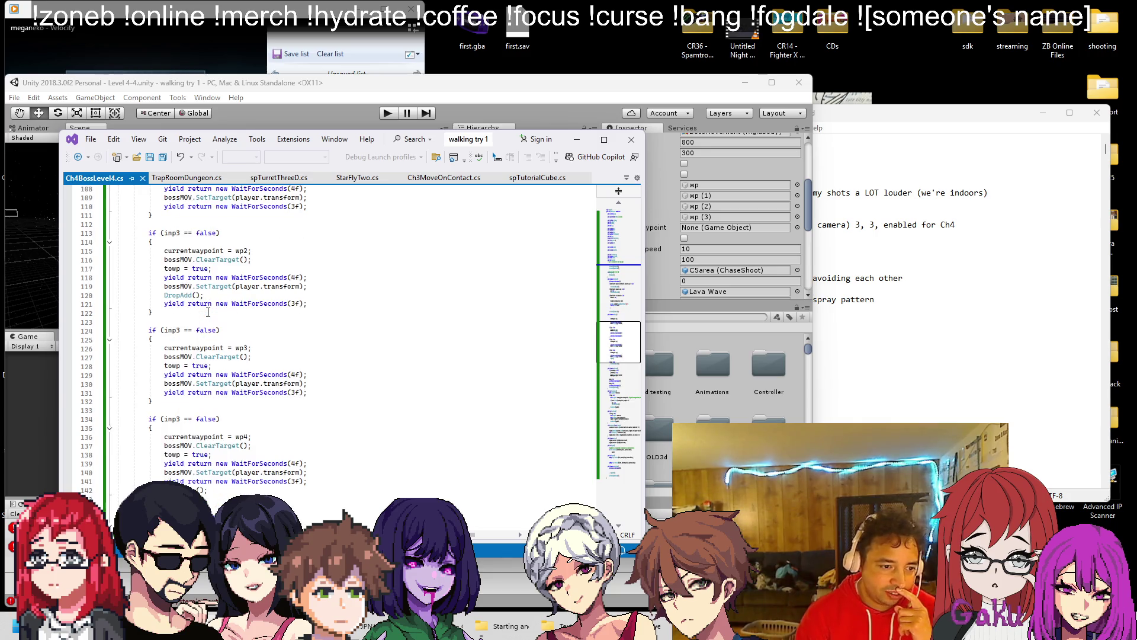
scroll(209, 318, down, 11)
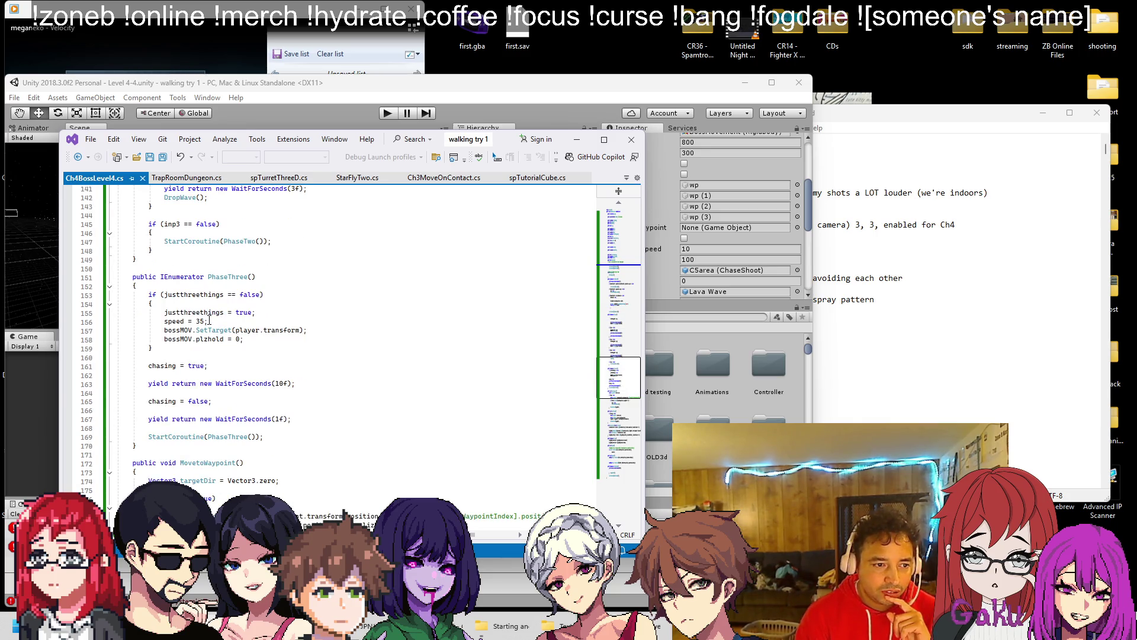
scroll(209, 321, up, 20)
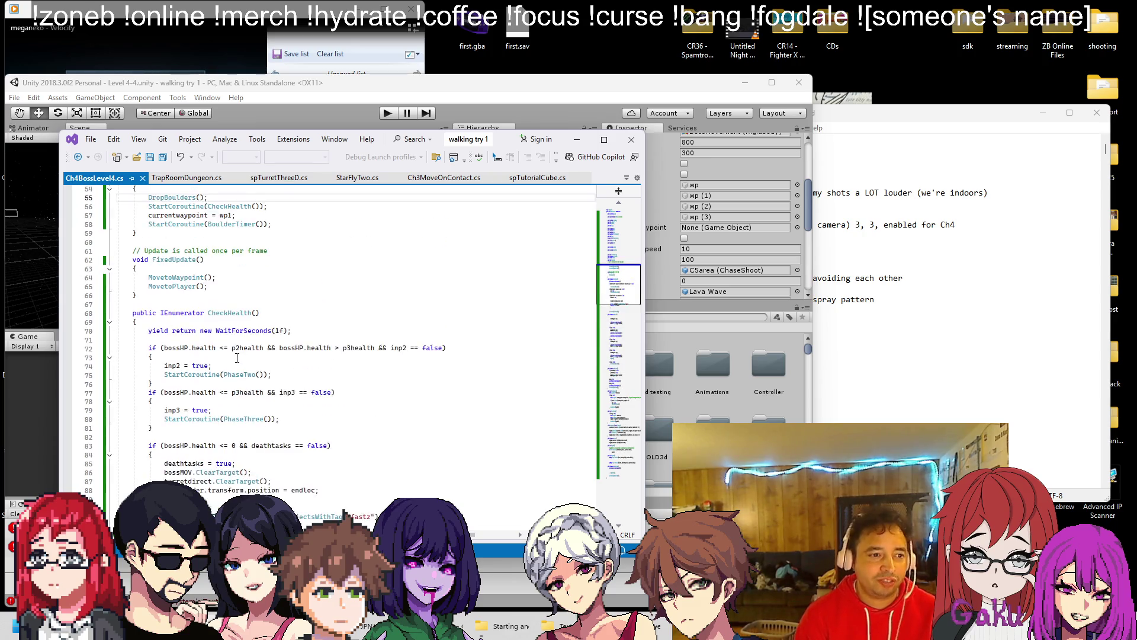
click(208, 348)
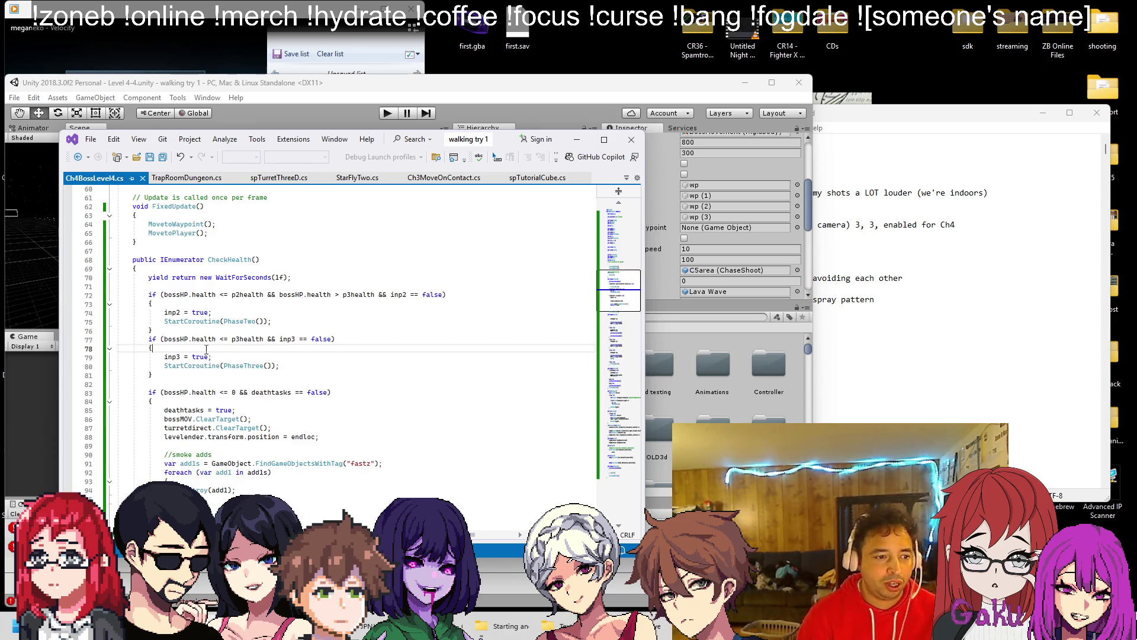
Step: Add 'inp2 = false;' before 'inp3 = true' in CheckHealth's phase-three branch and save
key(Return)
text(inp)
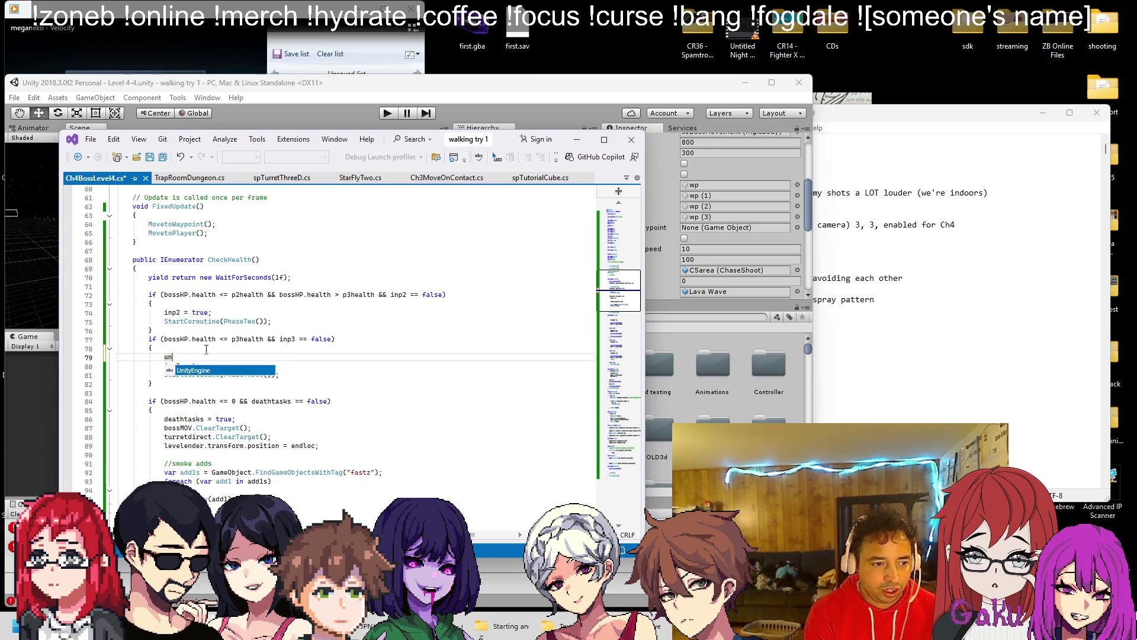
text(2)
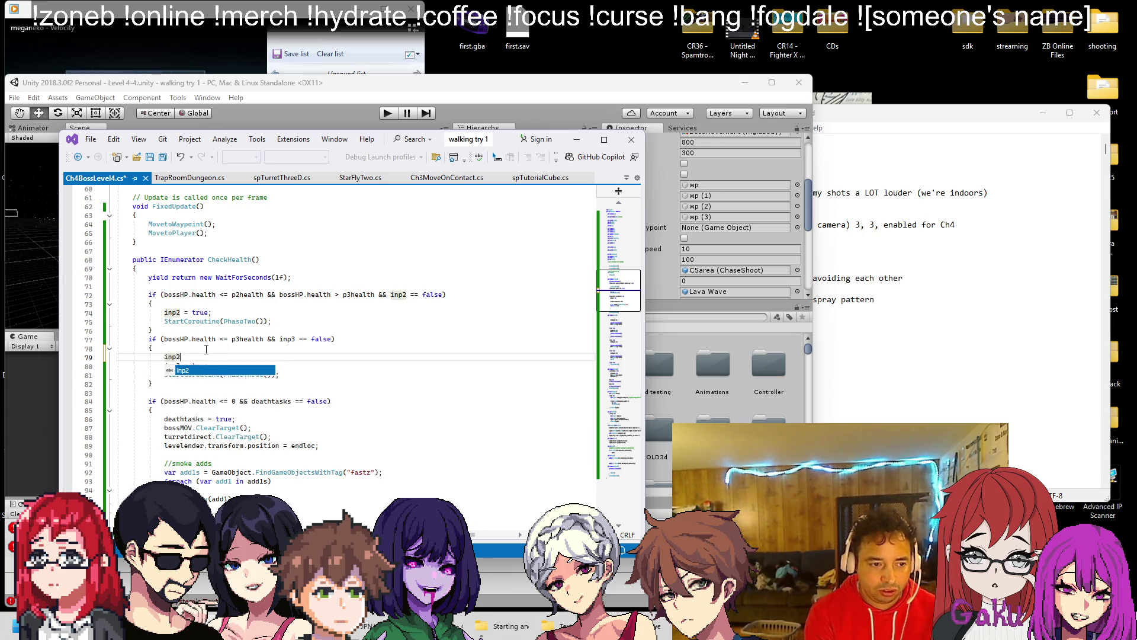
text( = false;)
key(ctrl+s)
key(Up)
key(Up)
key(Up)
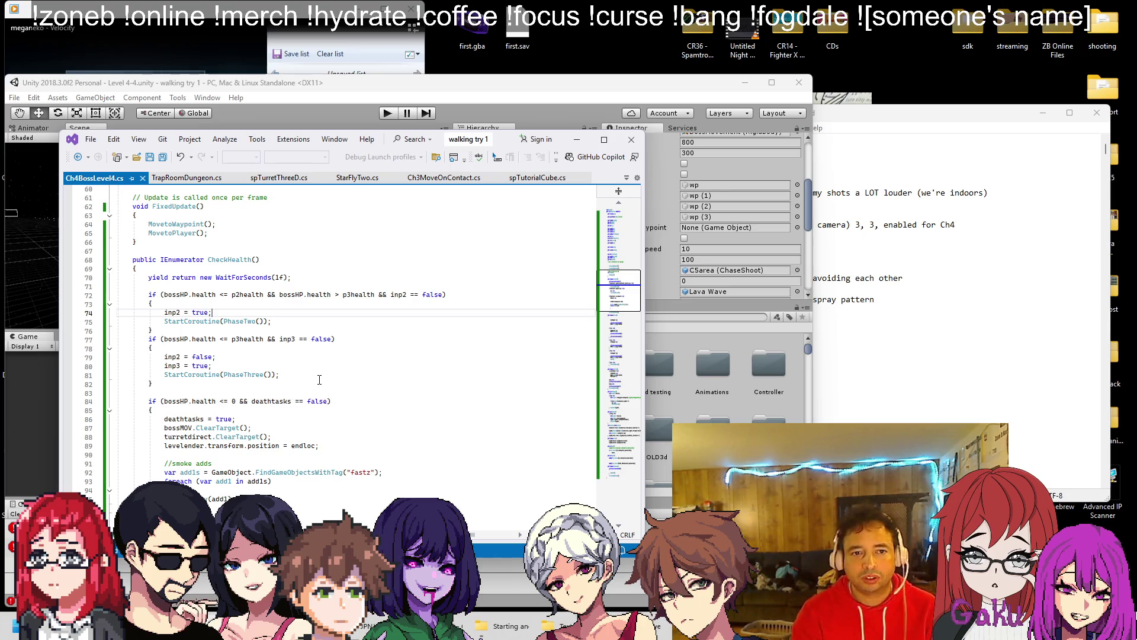
click(720, 159)
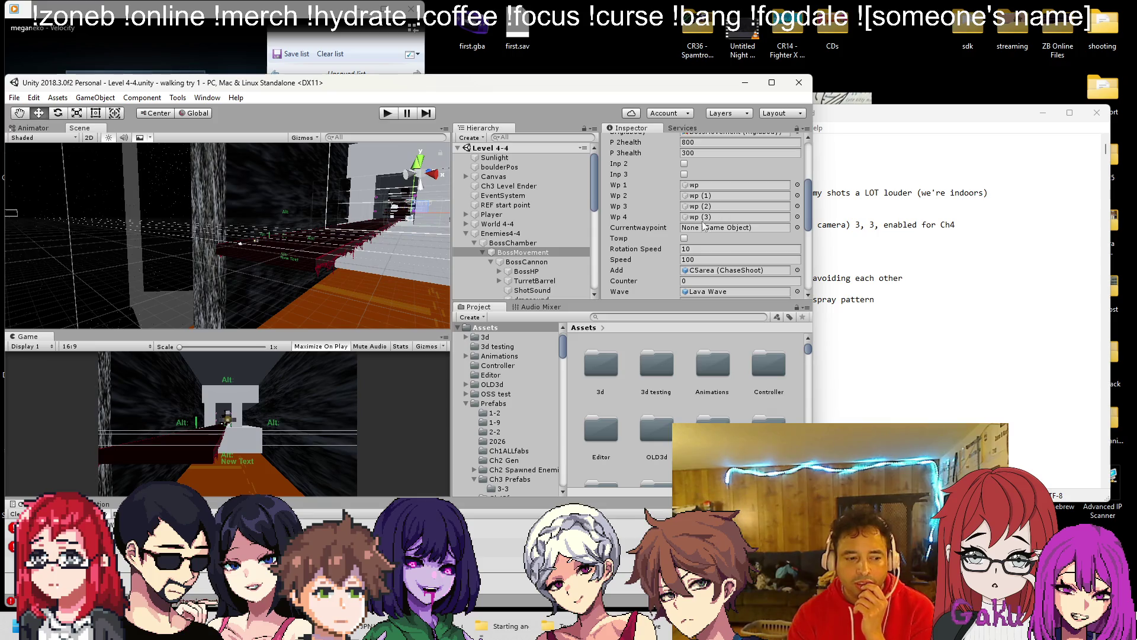
Step: Tick Sweeping on BossCannon's Tdirect turret in the Inspector, then reselect BossCannon
click(577, 261)
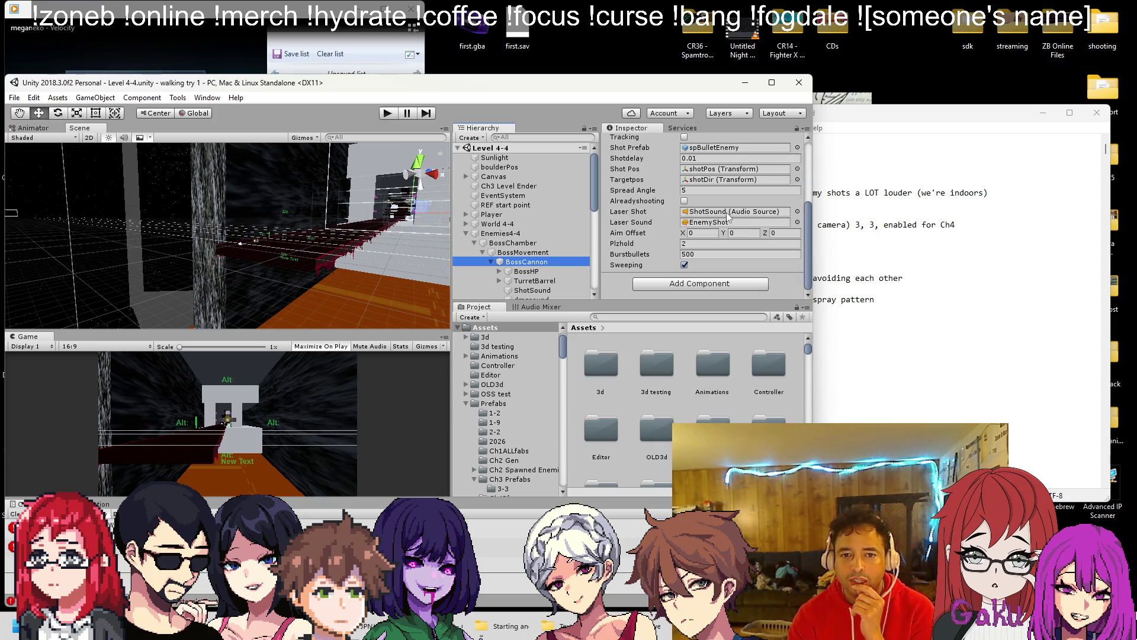
scroll(727, 221, up, 3)
scroll(720, 221, down, 3)
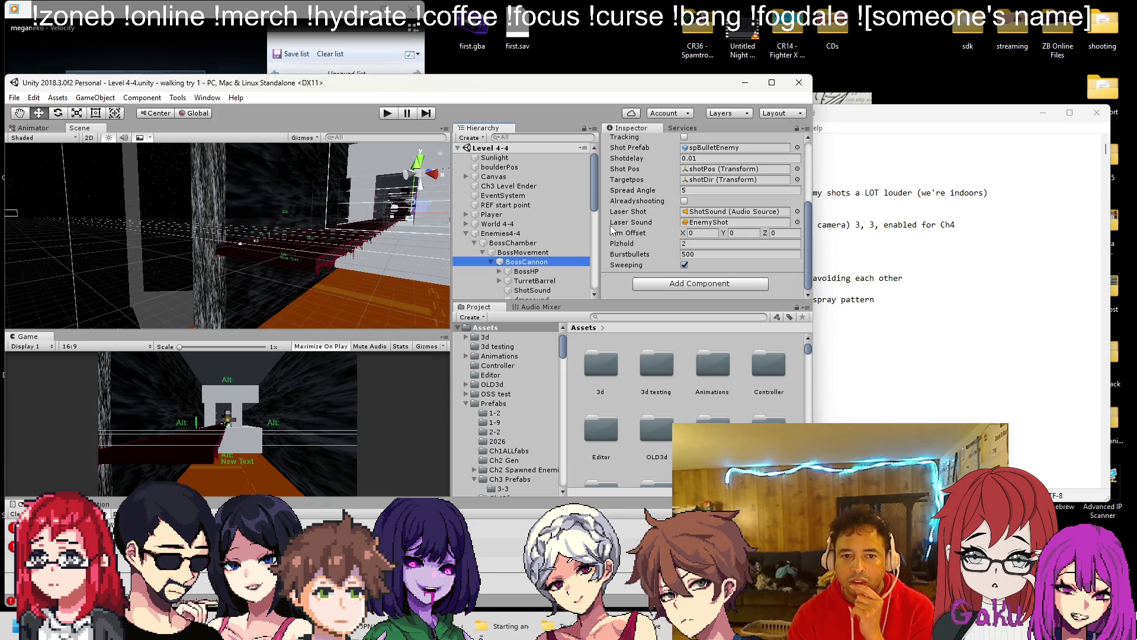
scroll(534, 276, down, 6)
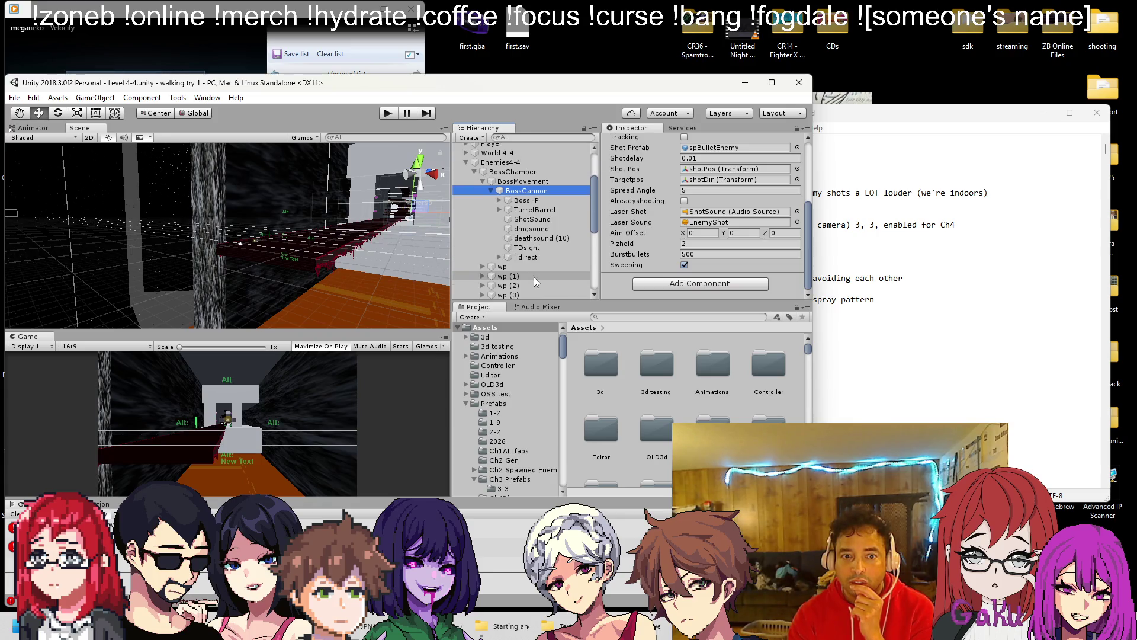
click(534, 257)
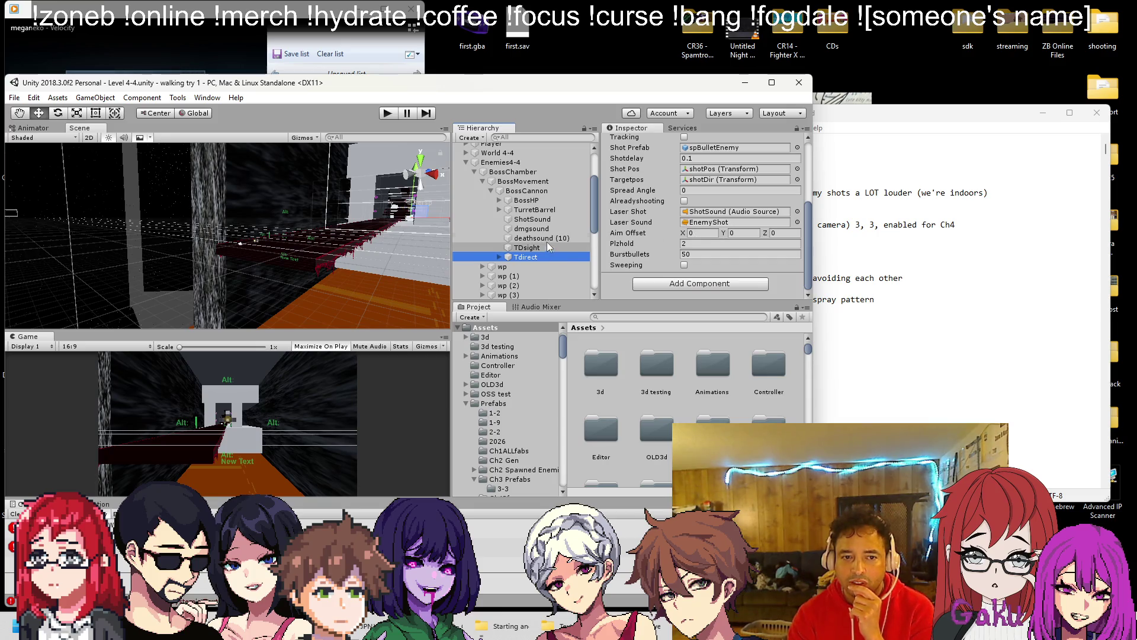
click(686, 266)
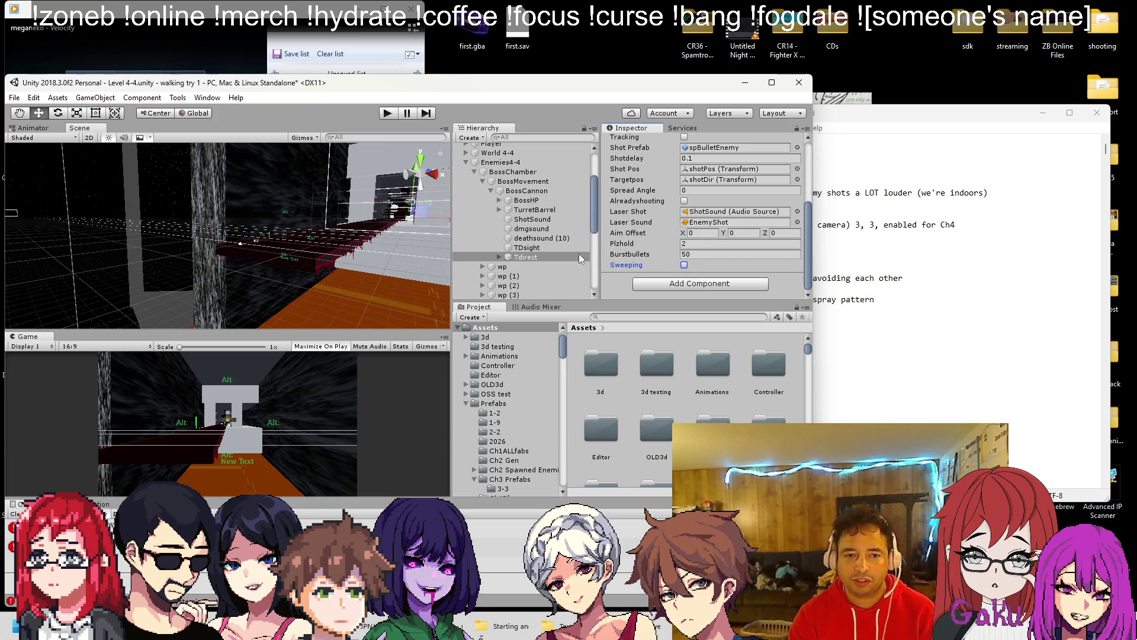
click(527, 190)
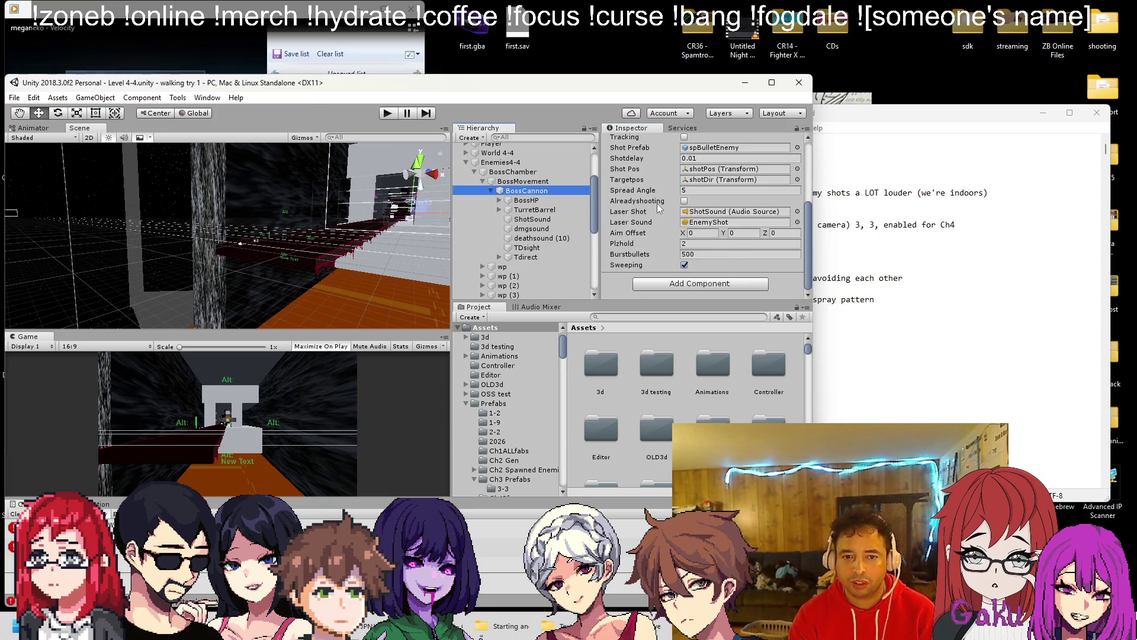
key(alt+Tab)
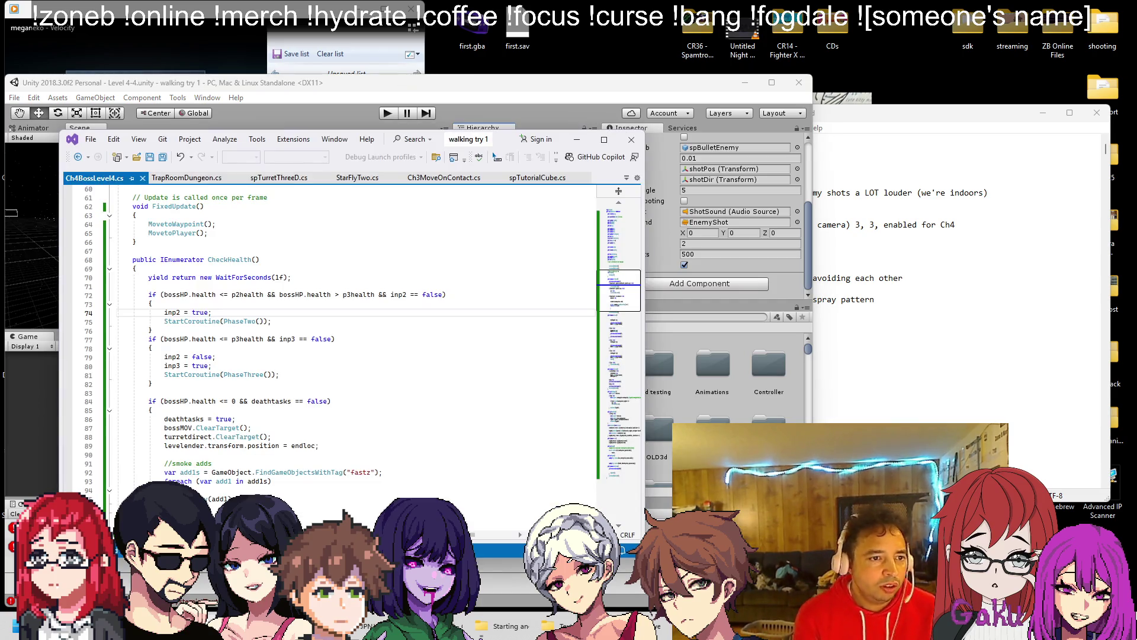
Step: Open spTurretThreeD.cs and search 'sweeping' to find where sweeping starts SweepX
click(279, 177)
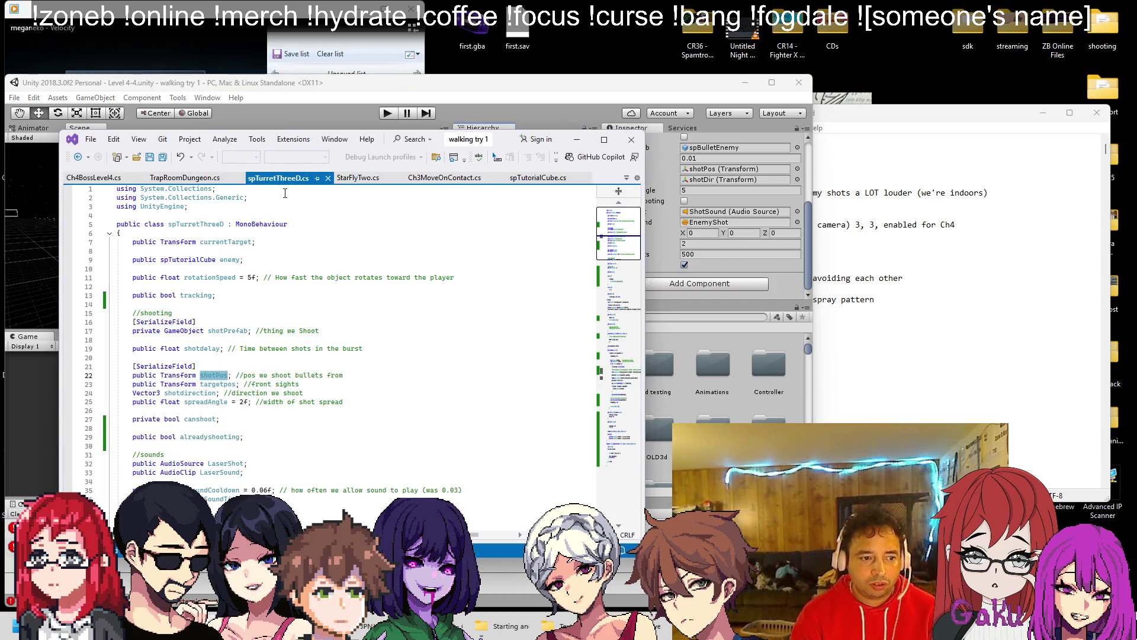
key(ctrl+f)
text(sweeping)
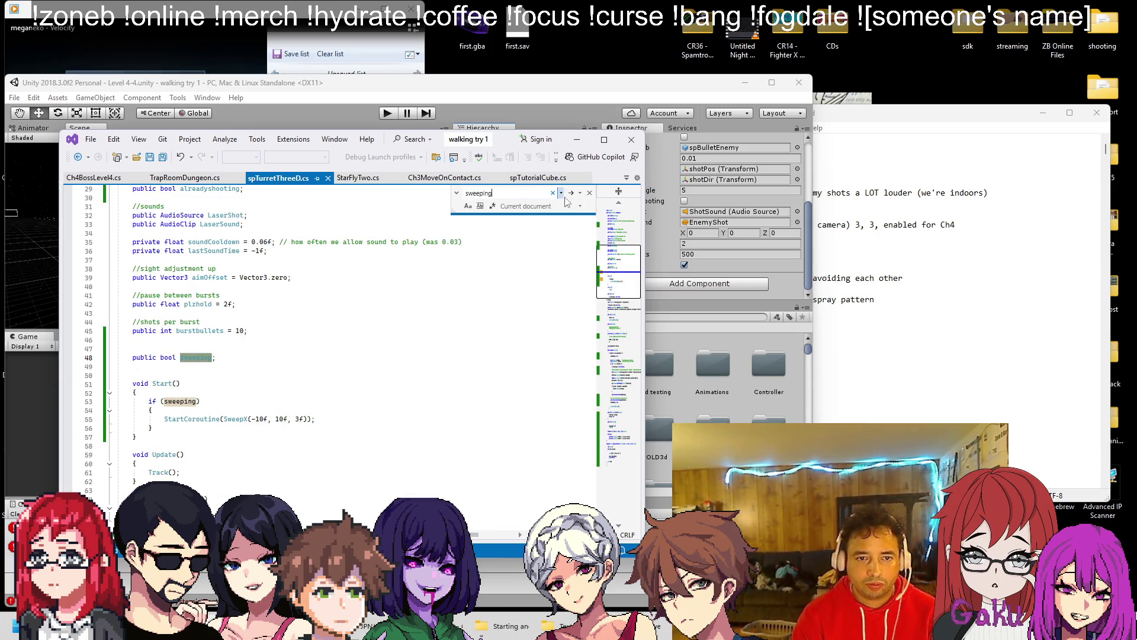
click(571, 194)
scroll(296, 282, down, 3)
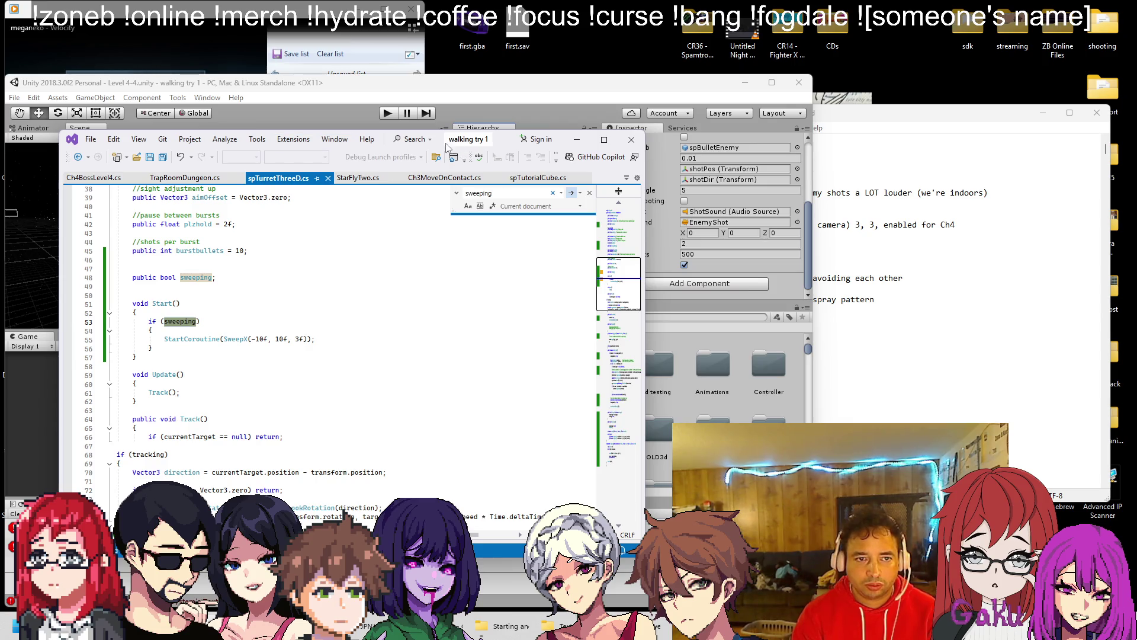
drag(506, 144, 536, 144)
scroll(309, 287, down, 2)
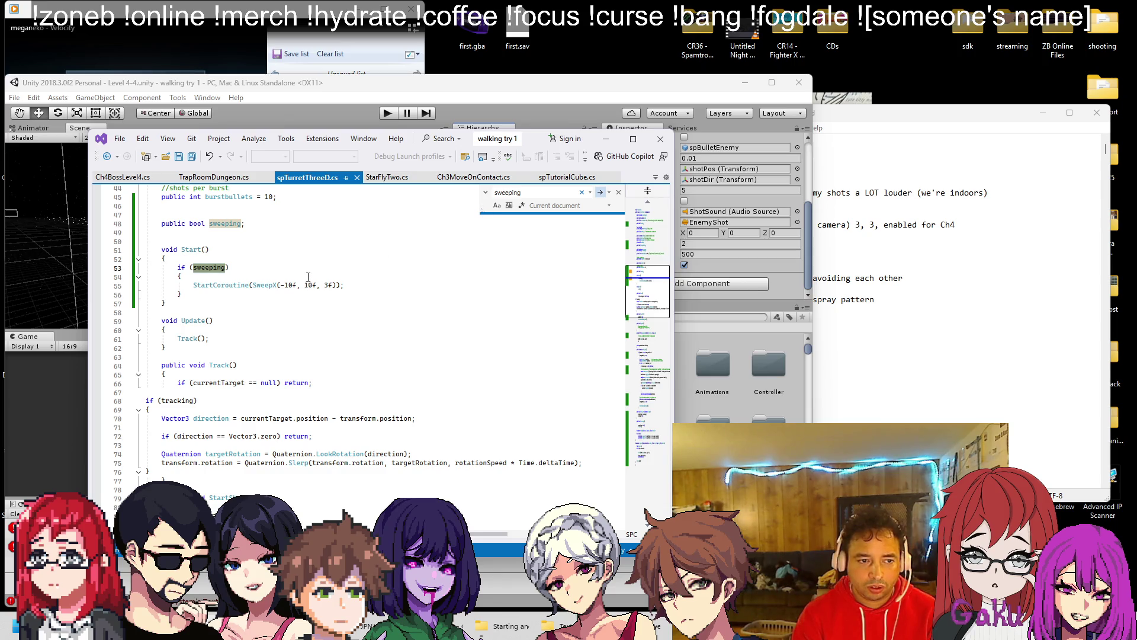
Step: Change the SweepX call to SweepX(-20f, 20f, 20f) and save the script
click(291, 285)
key(BackSpace)
text(2)
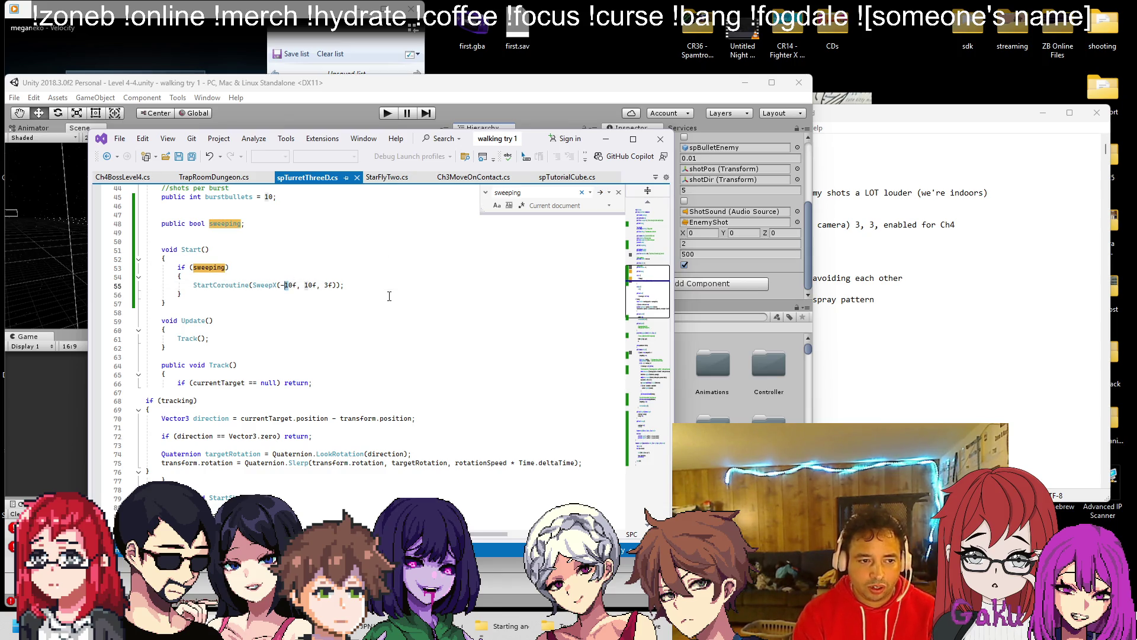
key(Right)
key(Right)
key(Right)
key(Delete)
text(2)
key(Right)
key(Right)
key(Right)
key(shift+Right)
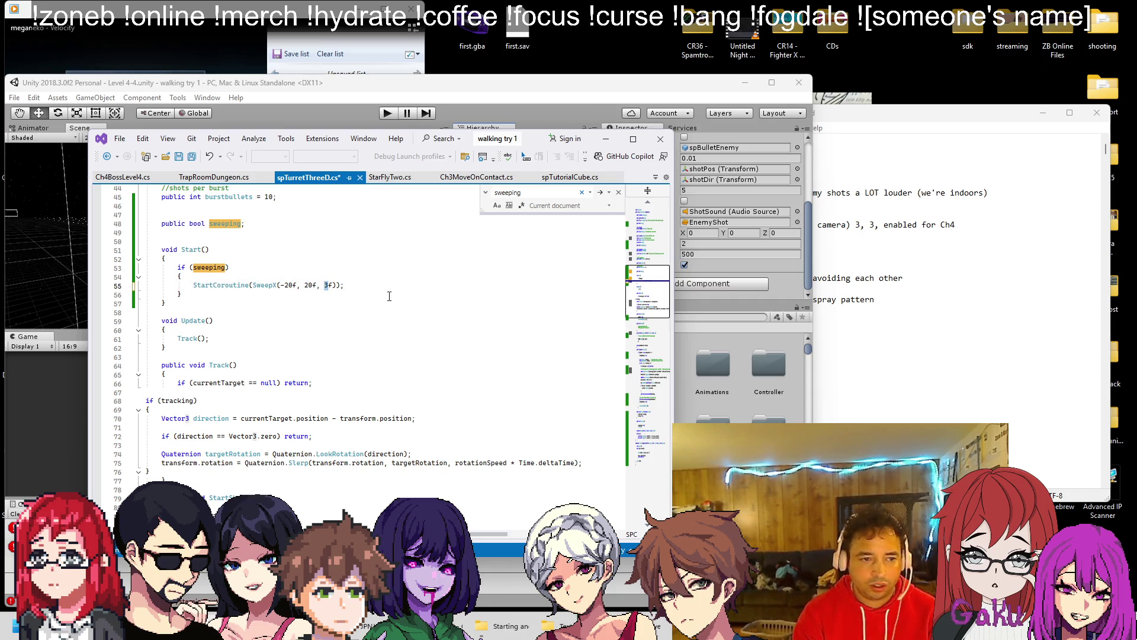
text(20)
key(ctrl+s)
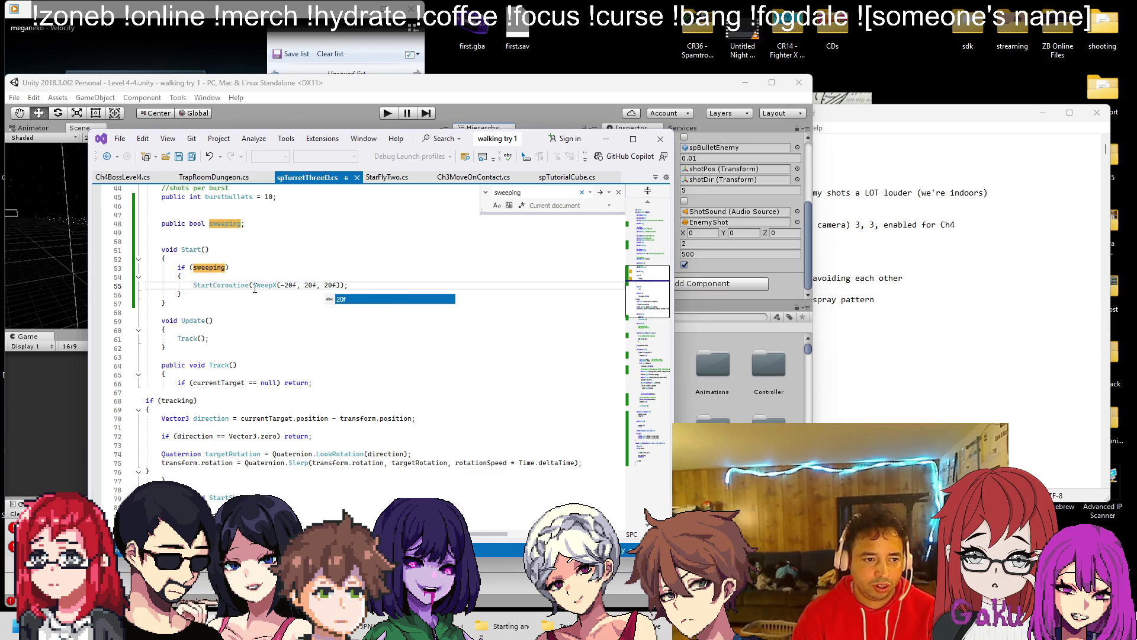
Step: Search for 'sweepX' to locate the SweepX coroutine definition
click(602, 193)
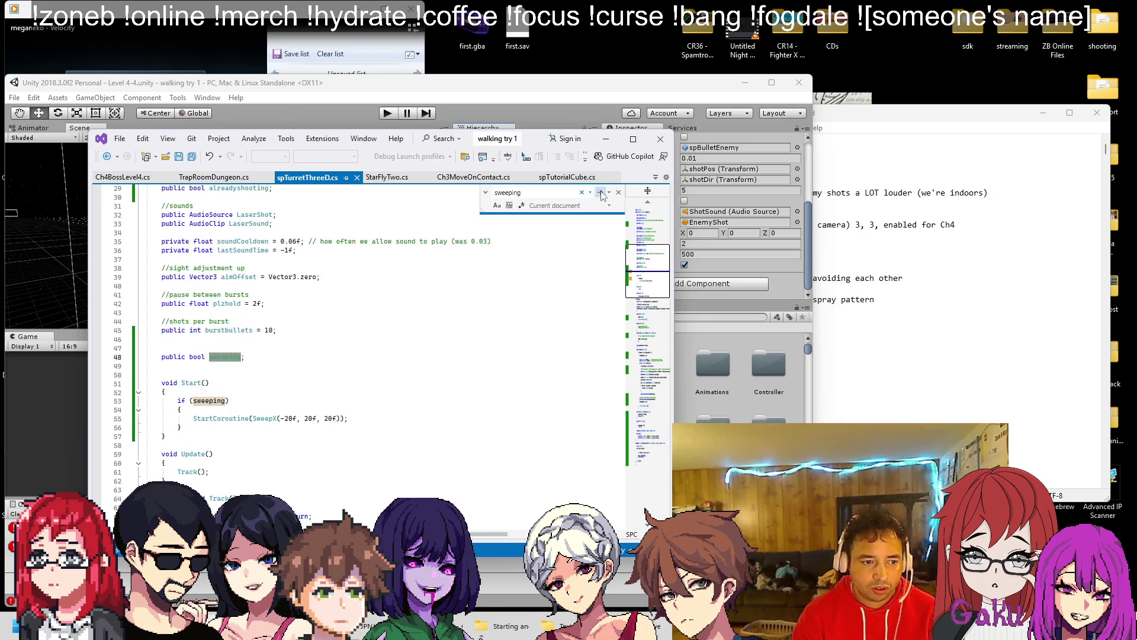
click(602, 193)
key(ctrl+f)
text(swee)
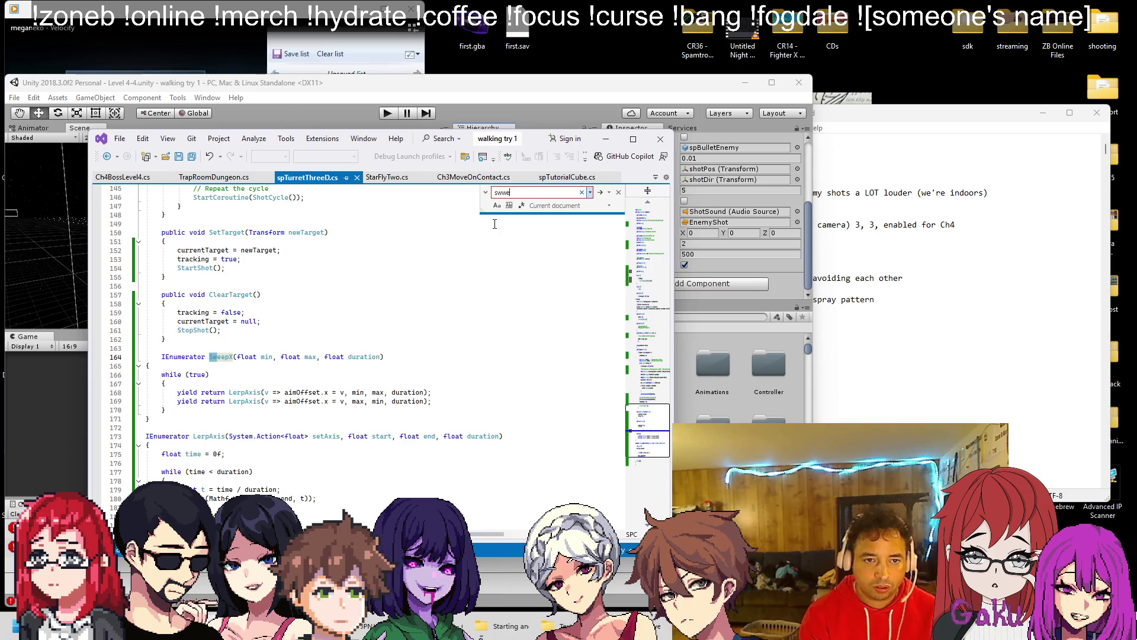
text(pX)
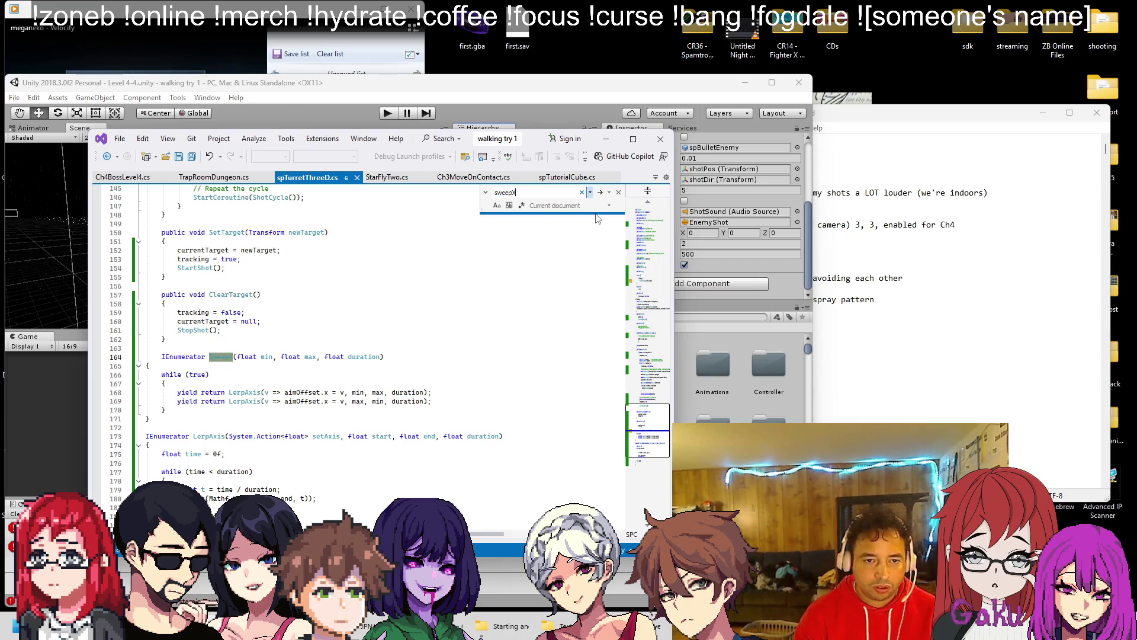
click(601, 194)
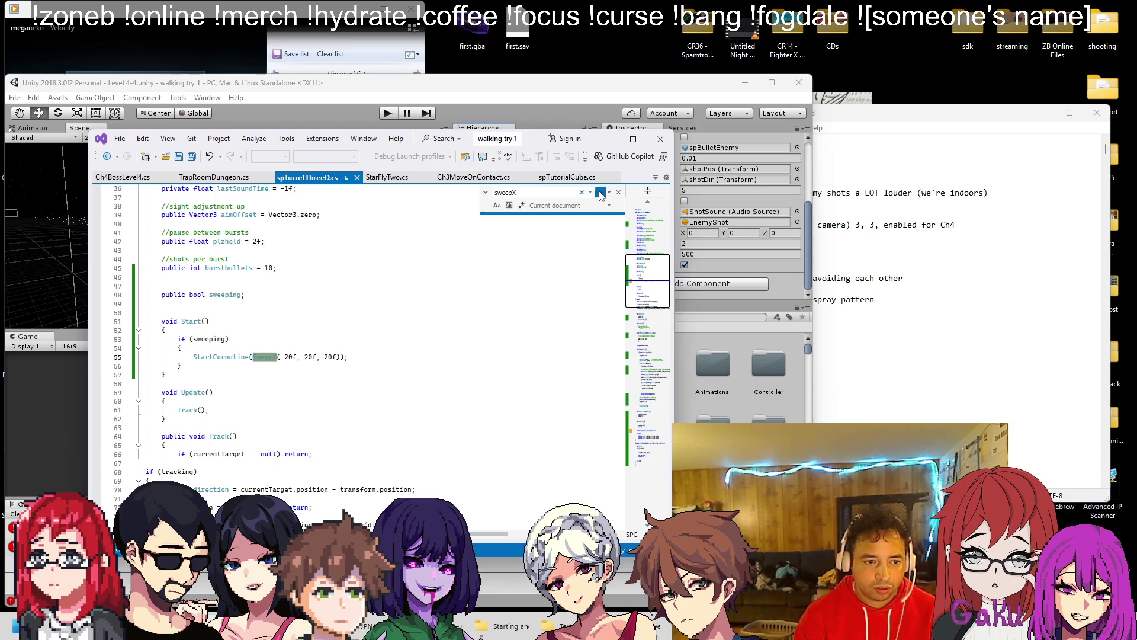
click(600, 194)
click(684, 354)
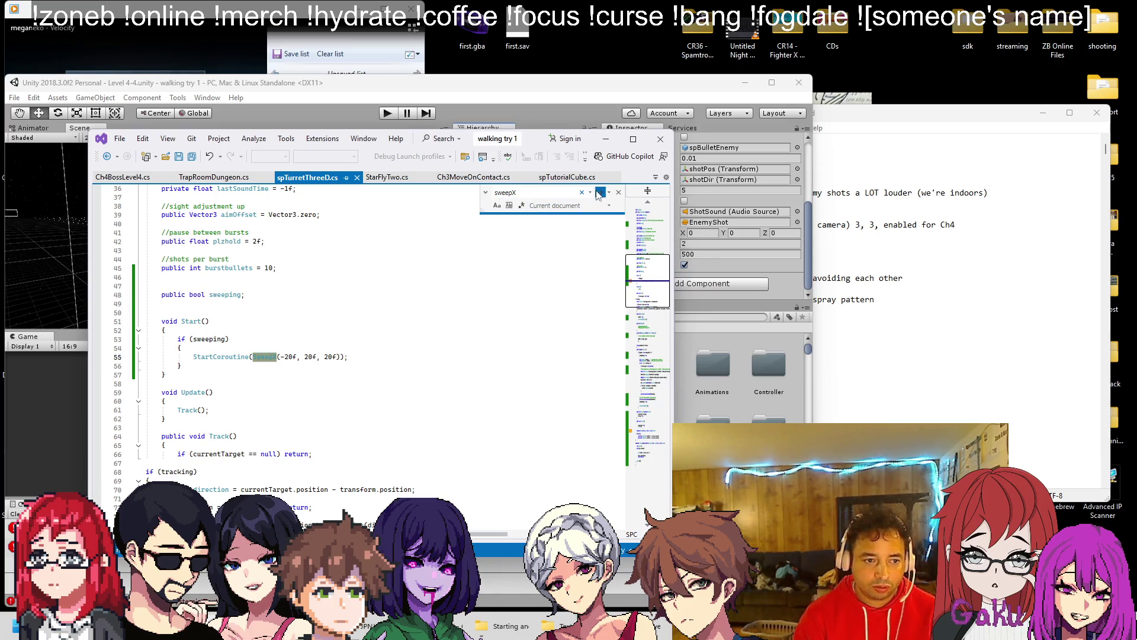
click(600, 193)
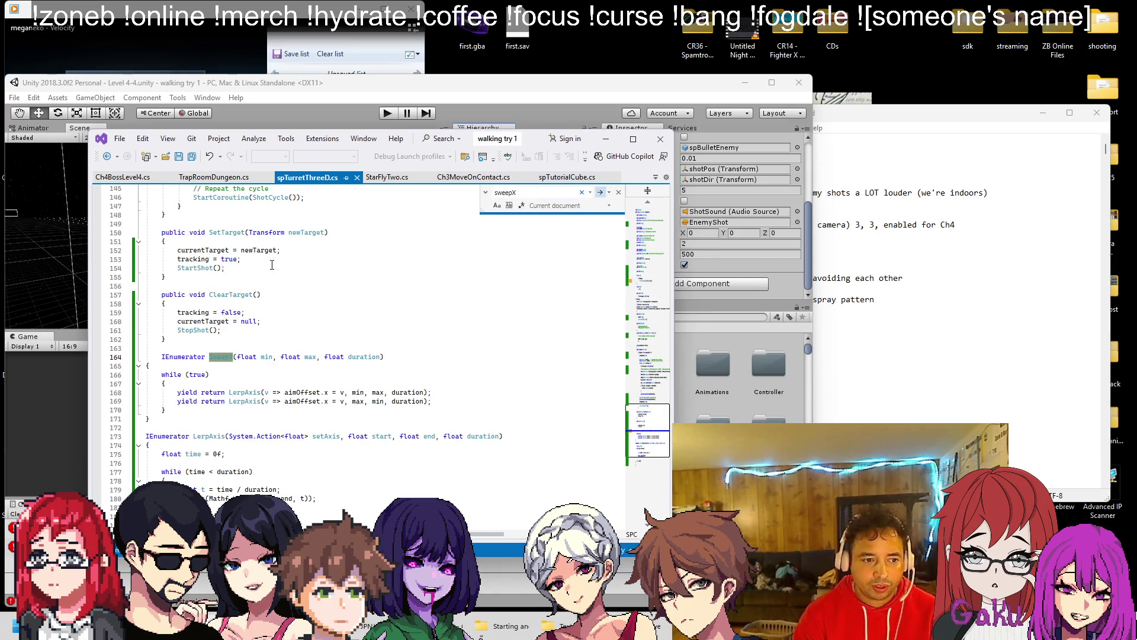
Step: Indent the SweepX while loop and its braces one level and save spTurretThreeD.cs
click(237, 371)
key(shift+Up)
key(Tab)
key(Down)
key(Tab)
key(Down)
key(Tab)
key(Down)
key(Tab)
key(Down)
key(Tab)
key(Down)
key(Tab)
key(ctrl+s)
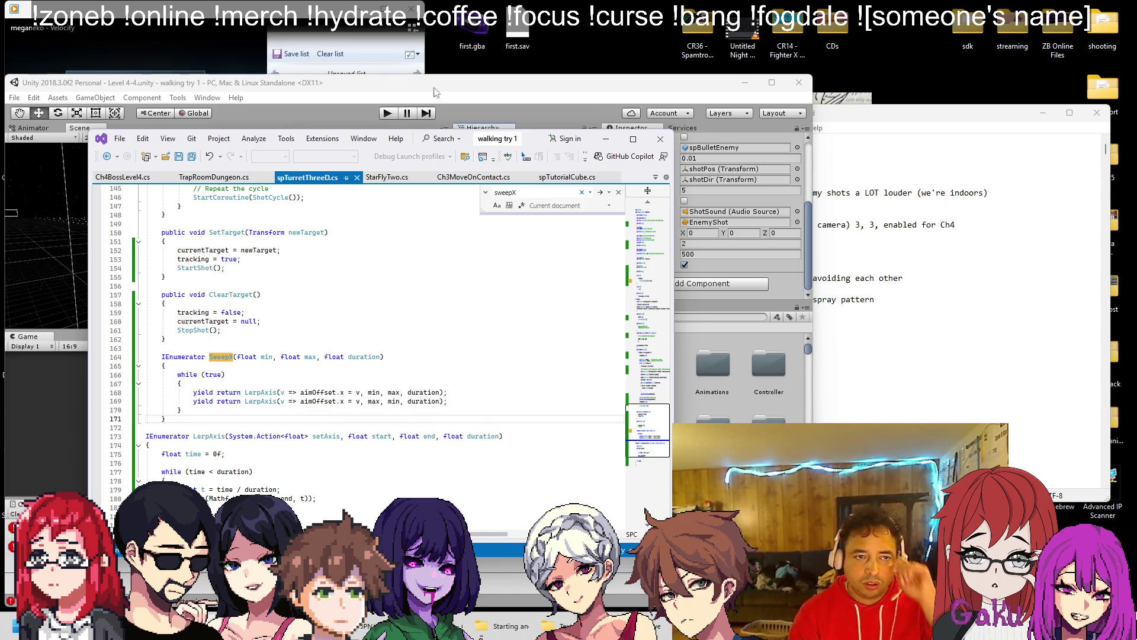
click(429, 79)
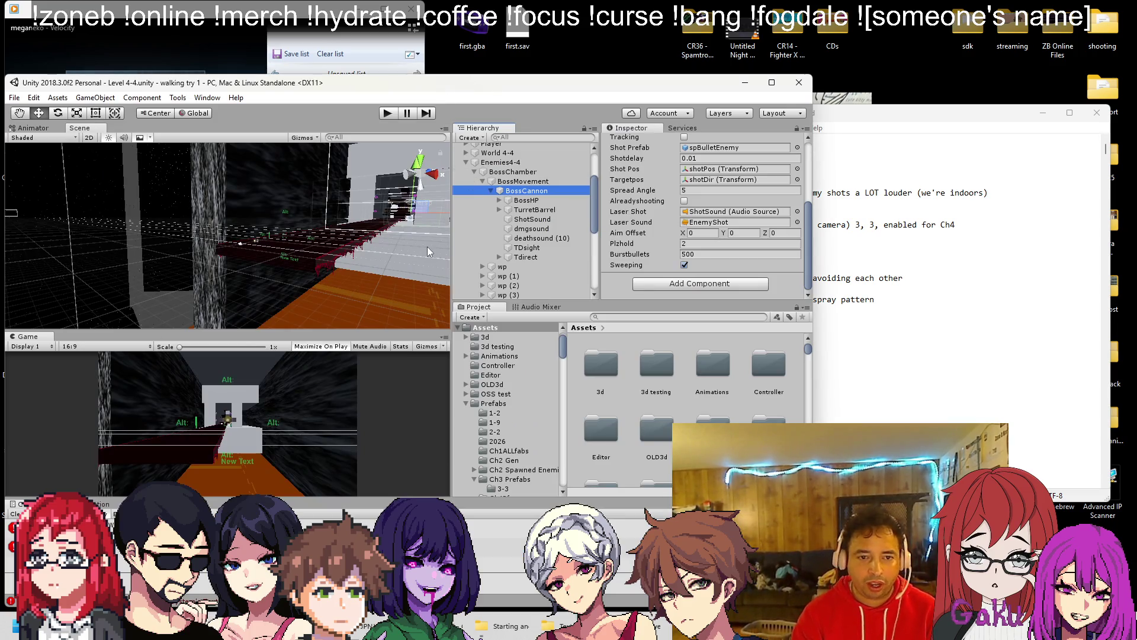
Step: Open the Ch4Pf prefabs folder and the C5area (ChaseShoot) prefab for editing
click(943, 285)
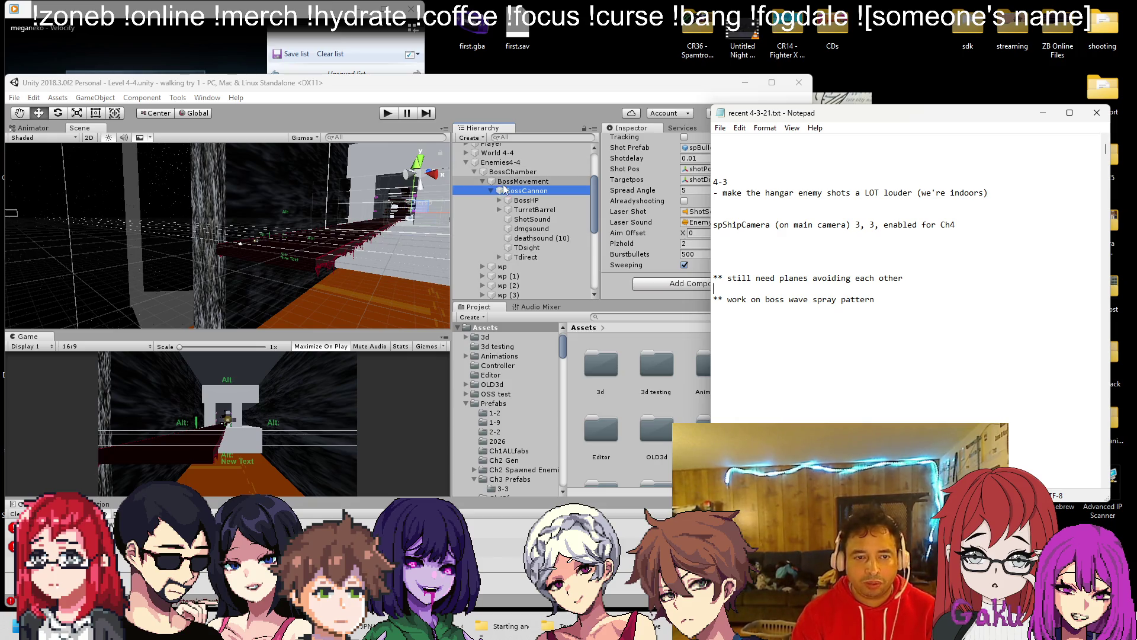
click(589, 404)
click(494, 403)
scroll(652, 405, down, 3)
double_click(713, 398)
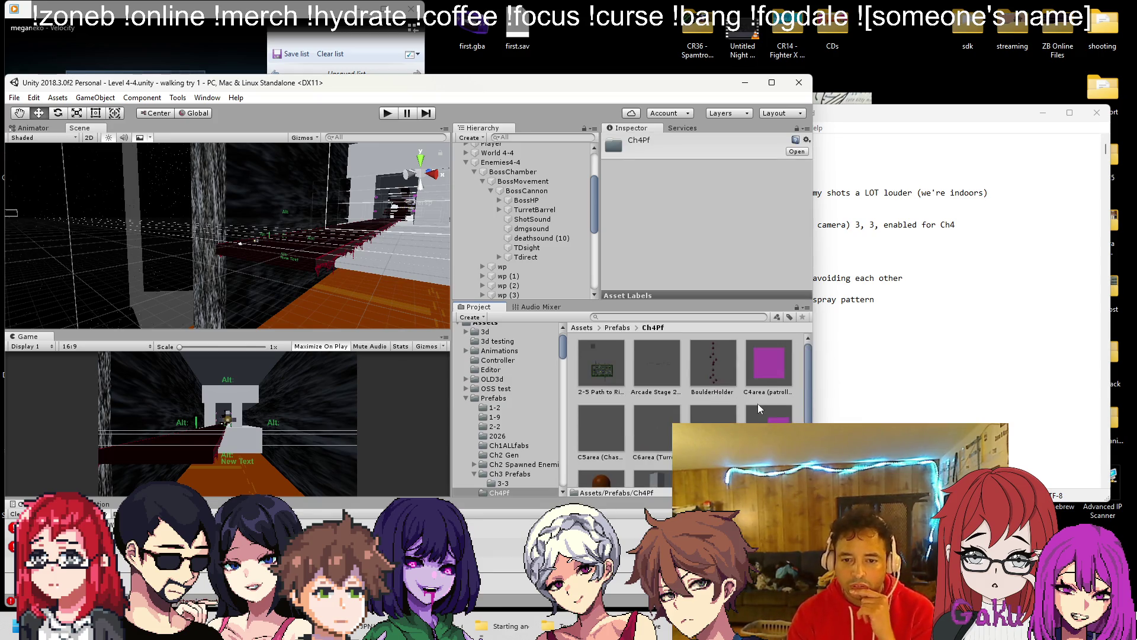
double_click(769, 369)
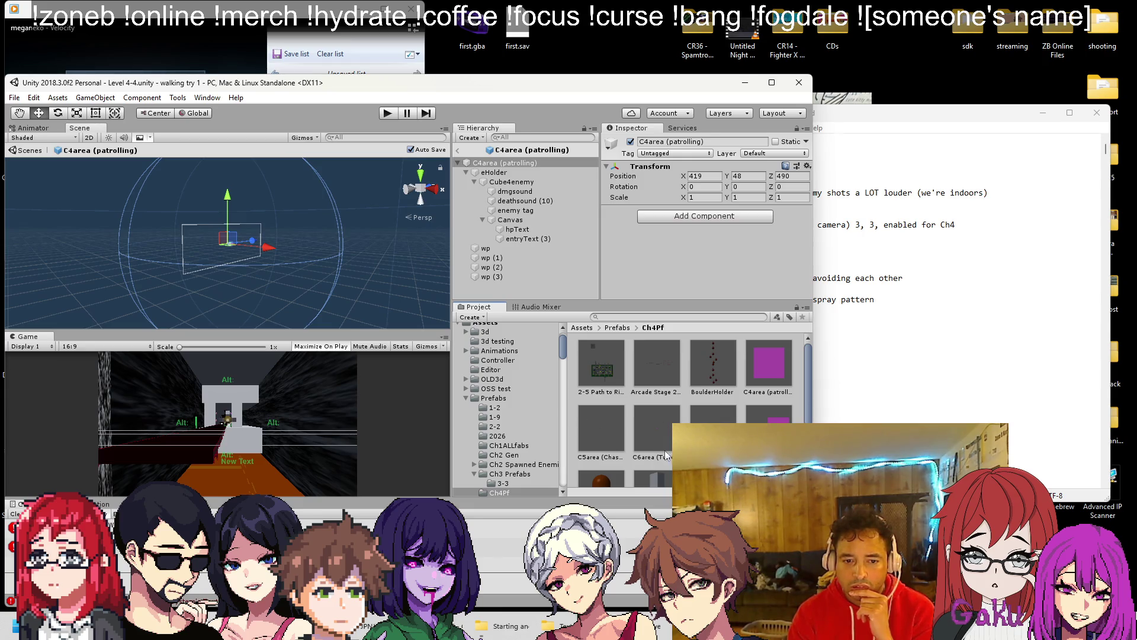
double_click(603, 429)
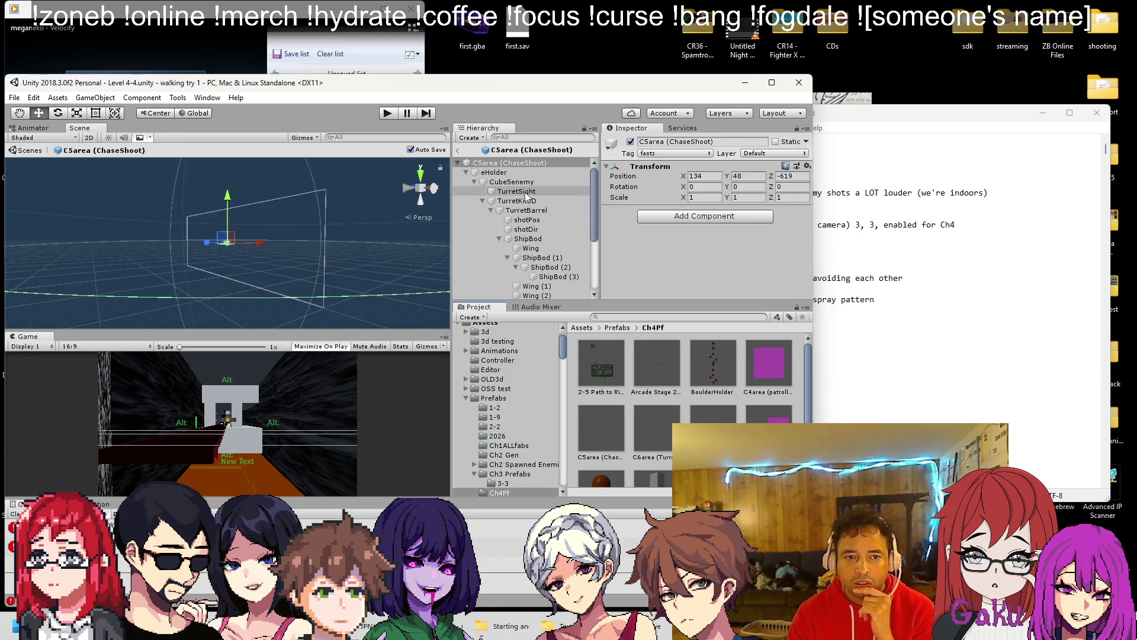
Step: Set eHolder's Avoid Strength to 100 and Obstacle Avoid Distance to 50, then start a playtest
click(504, 172)
scroll(705, 231, down, 3)
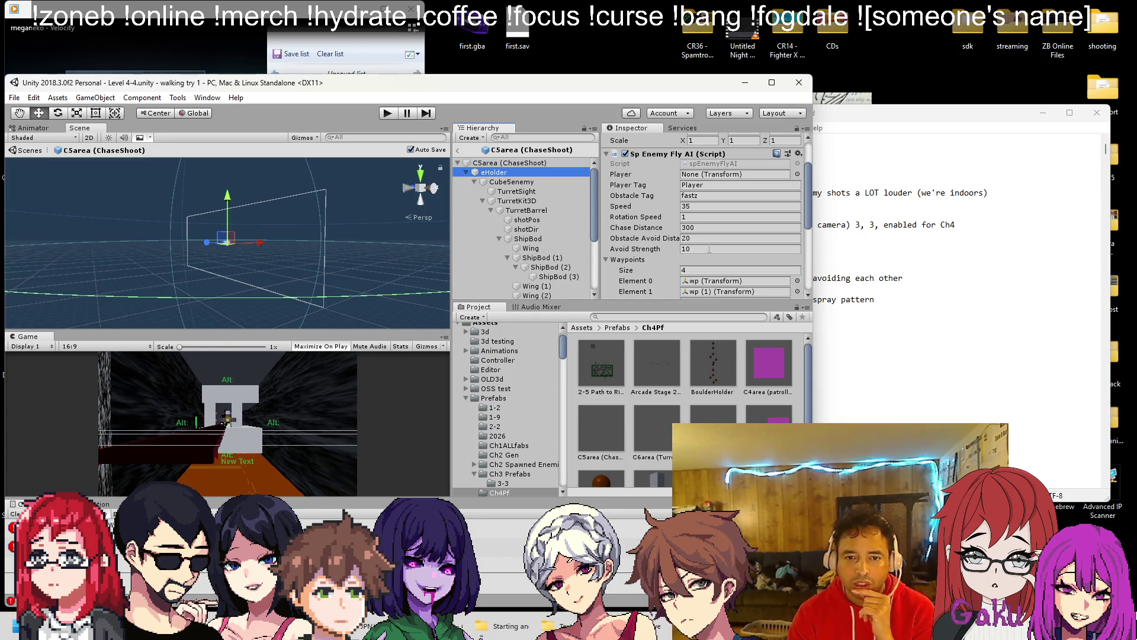
click(709, 249)
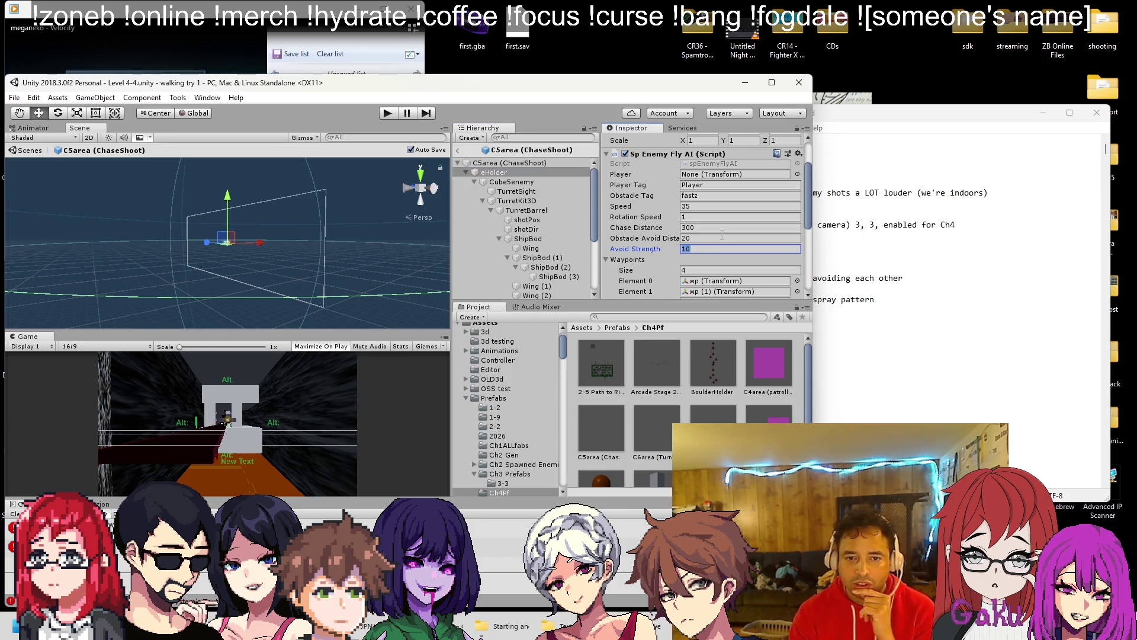
text(100)
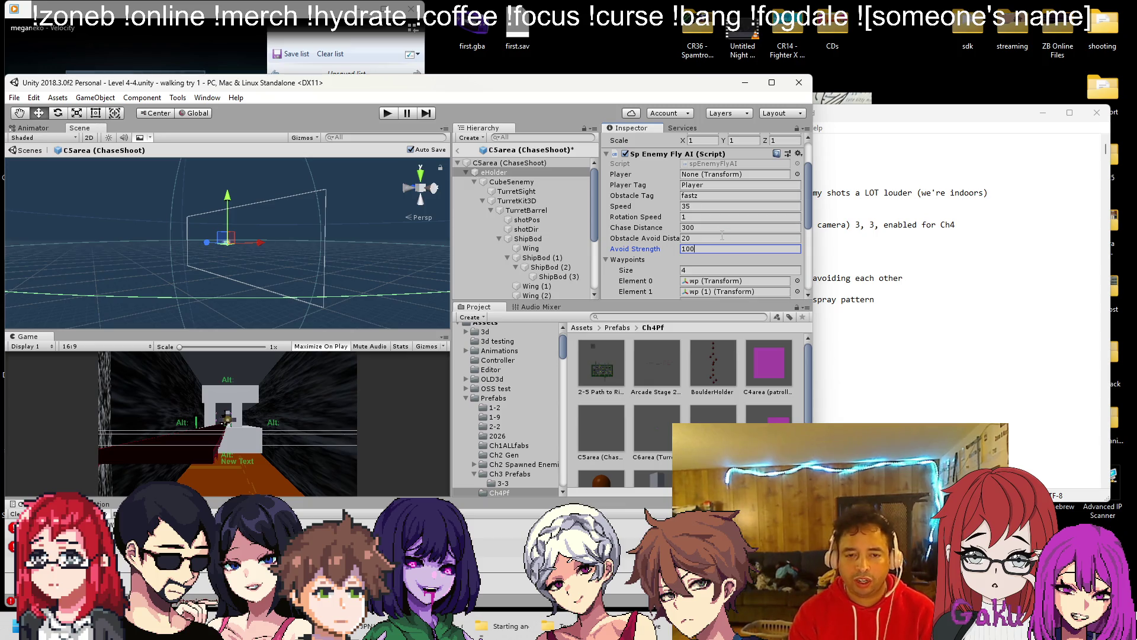
click(715, 238)
text(0)
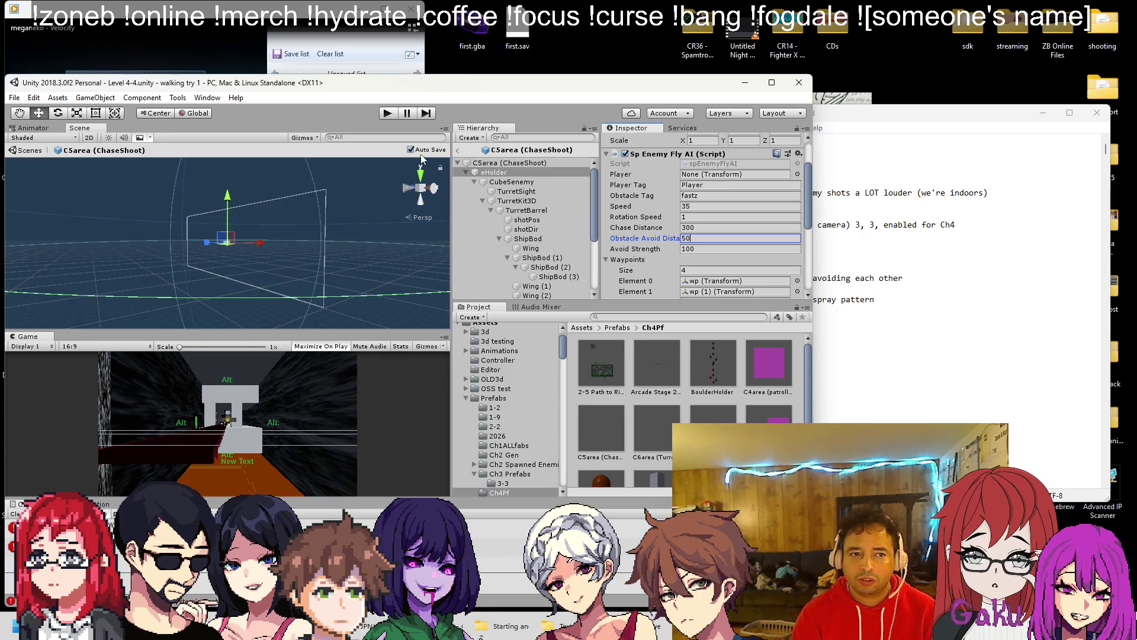
click(391, 115)
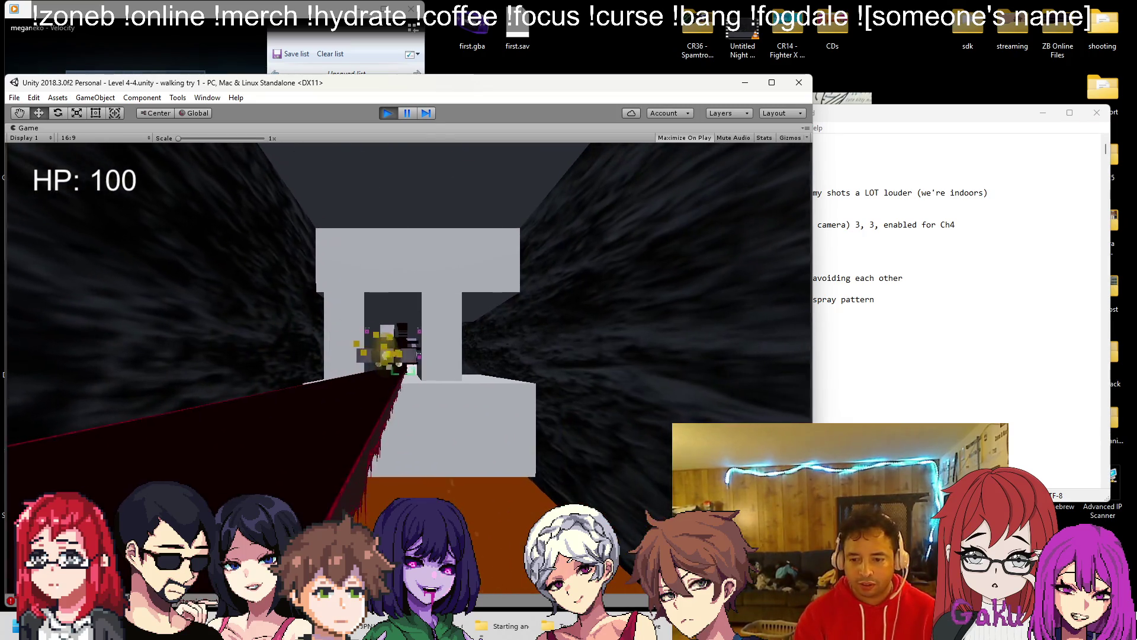
Step: Continue playtesting Level 4-4 down the corridor toward the boss cannon turret
key(alt+Tab)
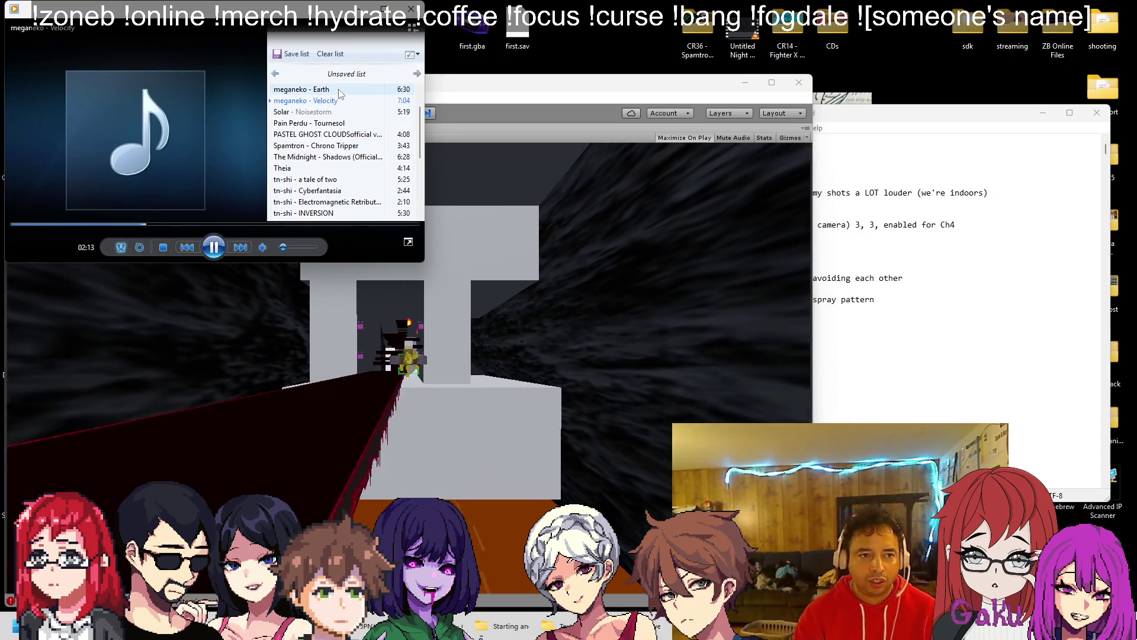
scroll(342, 113, down, 2)
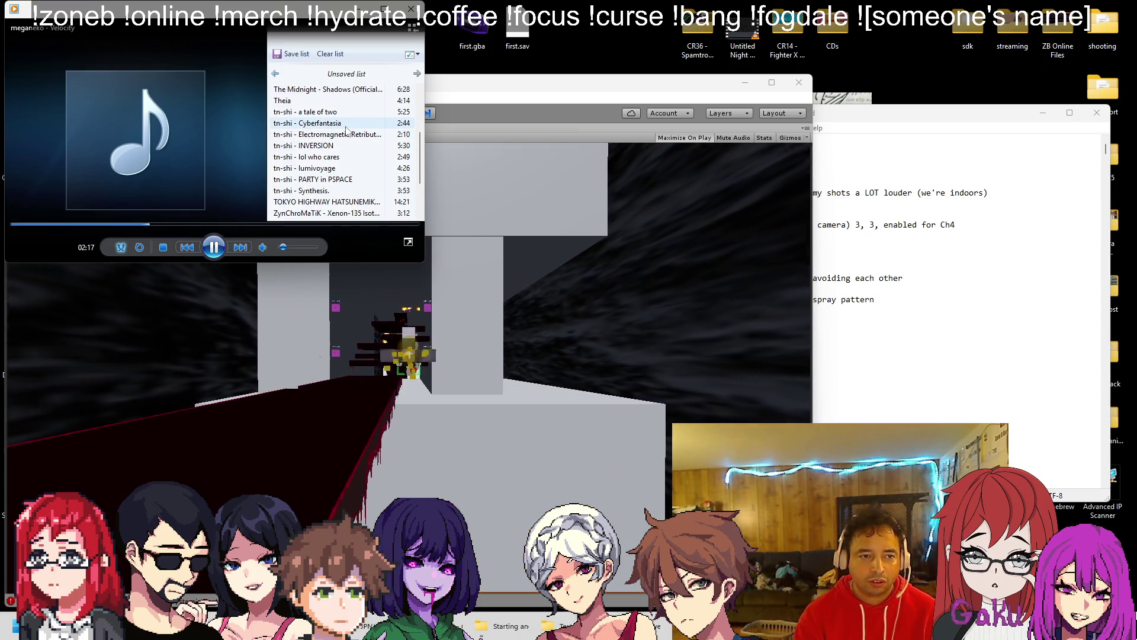
scroll(348, 137, down, 2)
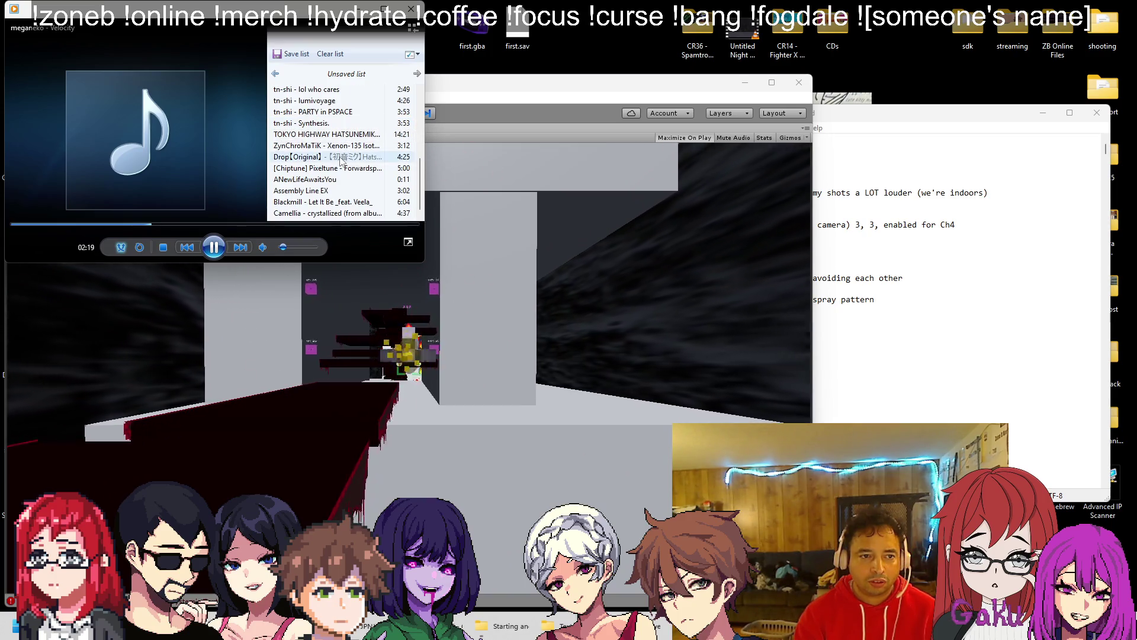
scroll(344, 166, up, 5)
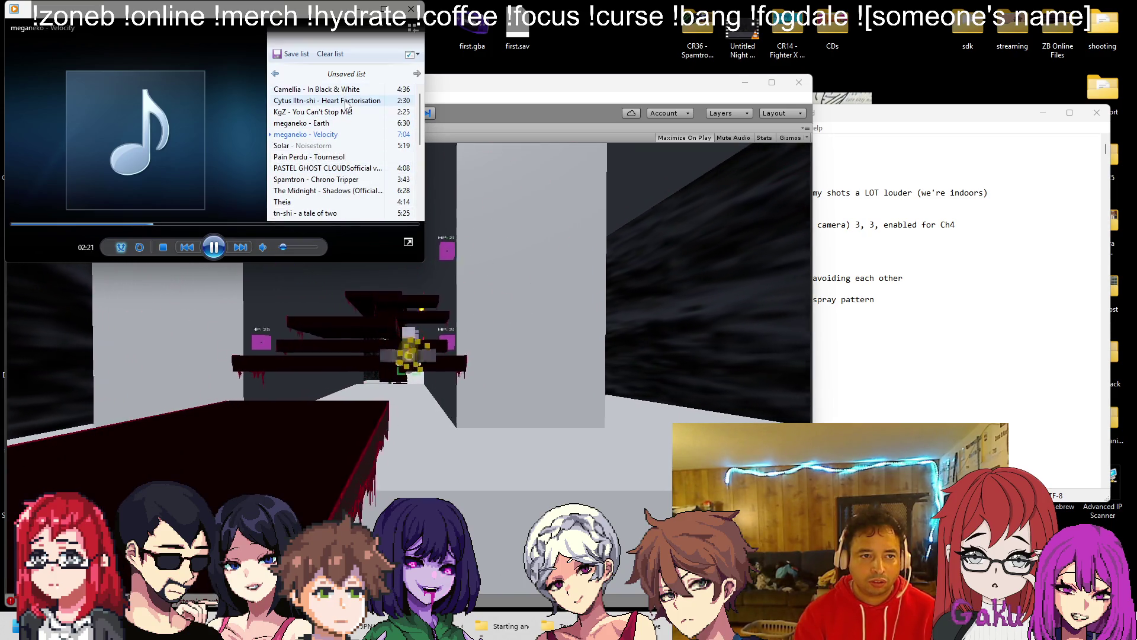
click(372, 351)
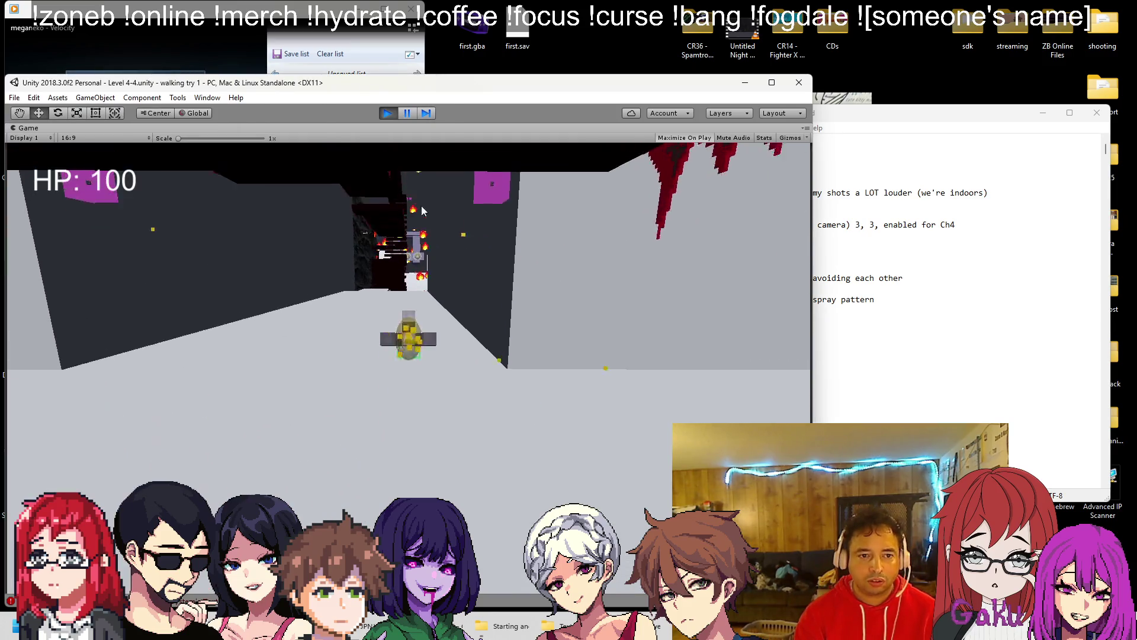
Step: Play tn-shi - PARTY in PSPACE and move it higher in the playlist, then resume the game
click(355, 64)
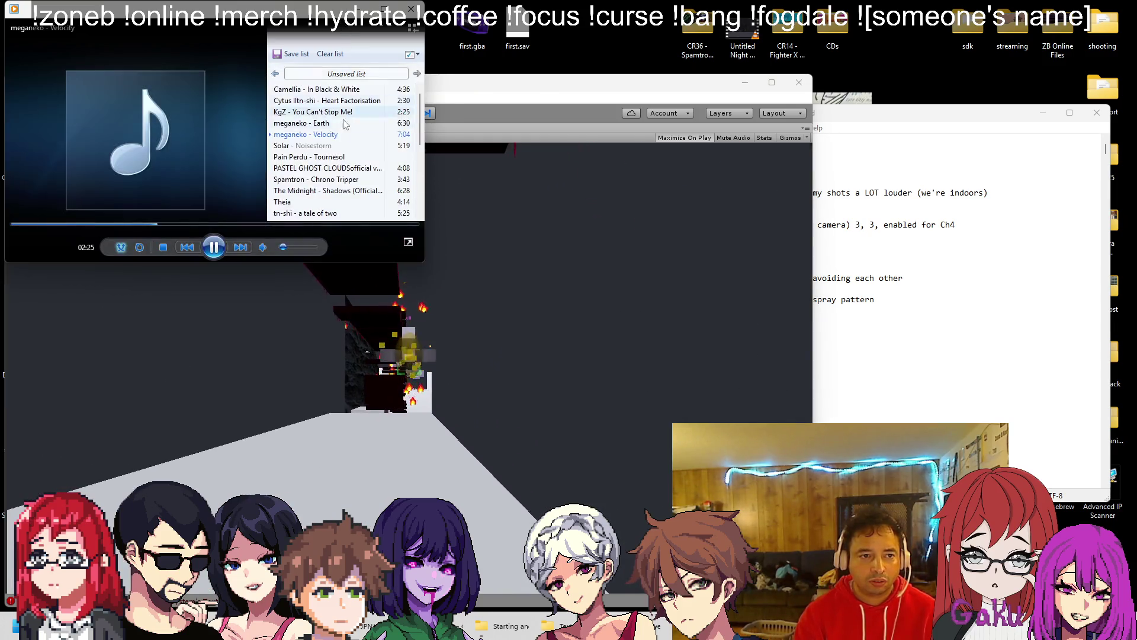
key(ctrl+b)
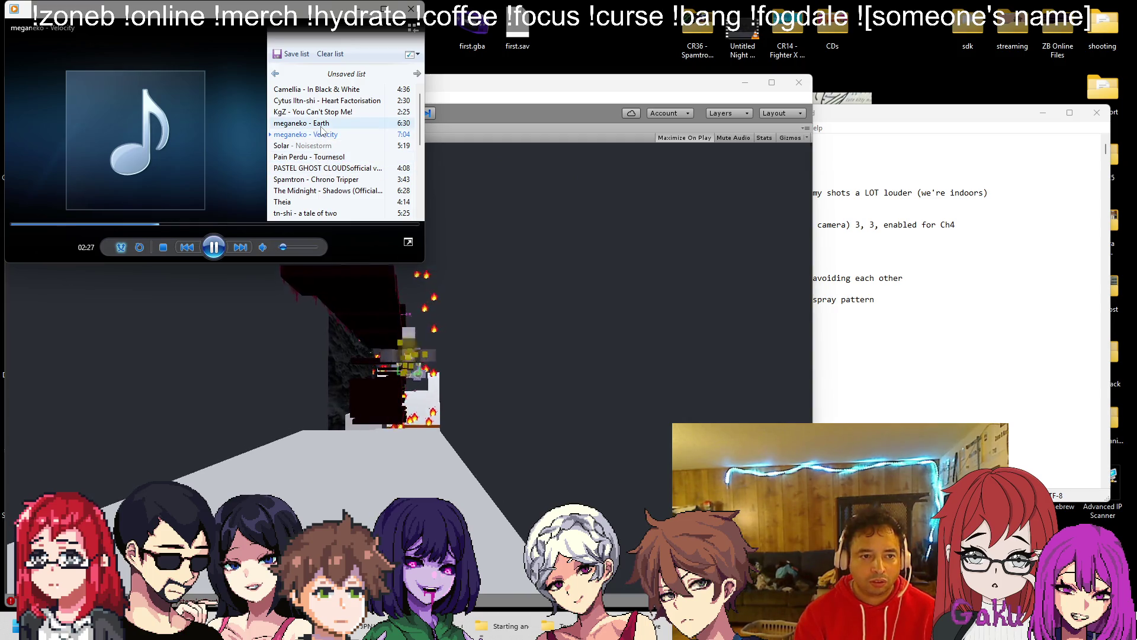
scroll(336, 161, down, 5)
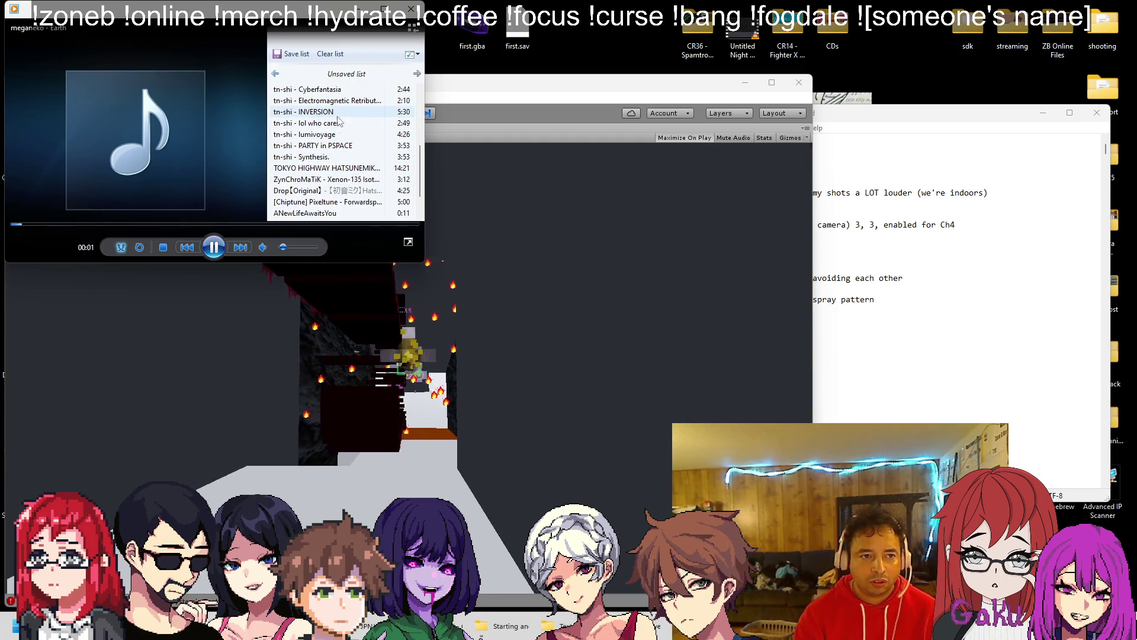
double_click(332, 146)
mouse_move(331, 146)
mouse_down()
mouse_move(343, 96)
mouse_move(344, 106)
mouse_up()
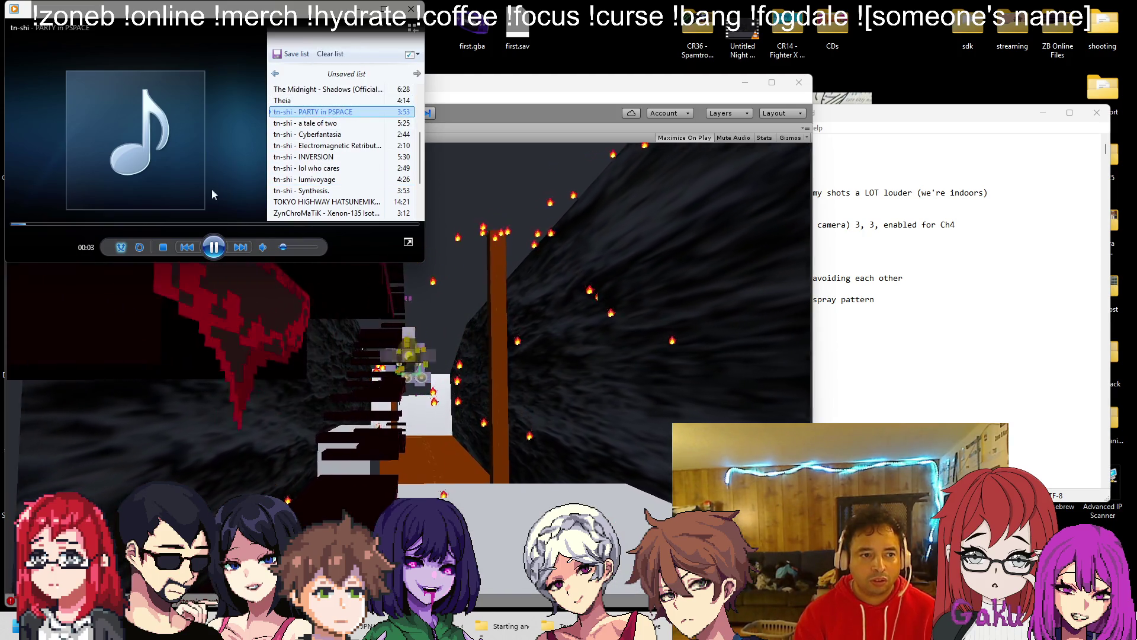
click(492, 368)
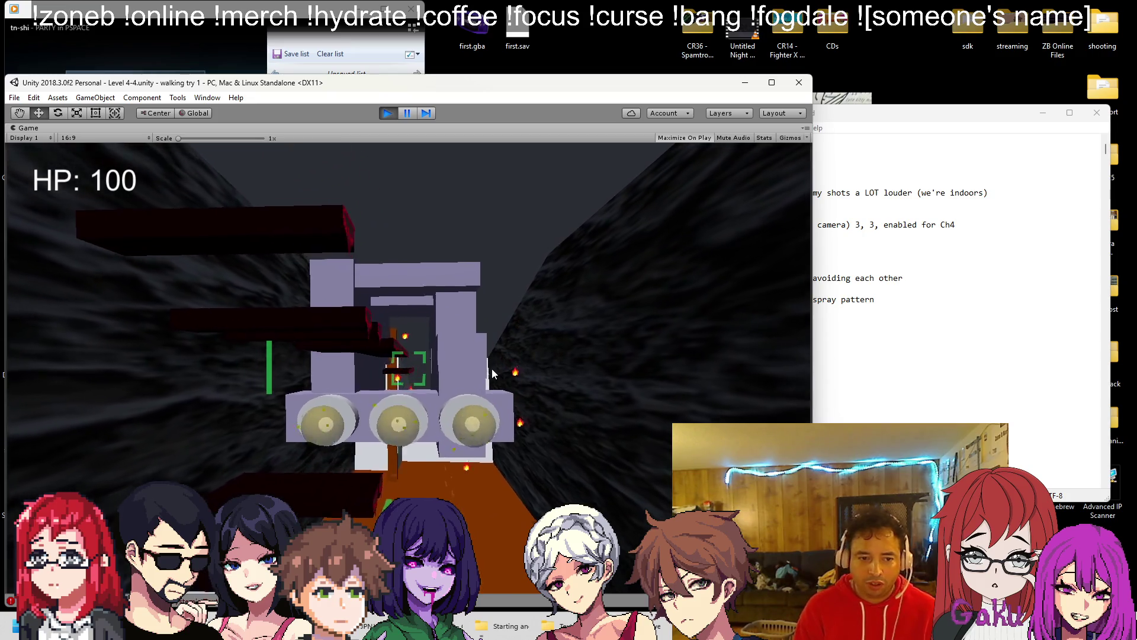
click(865, 313)
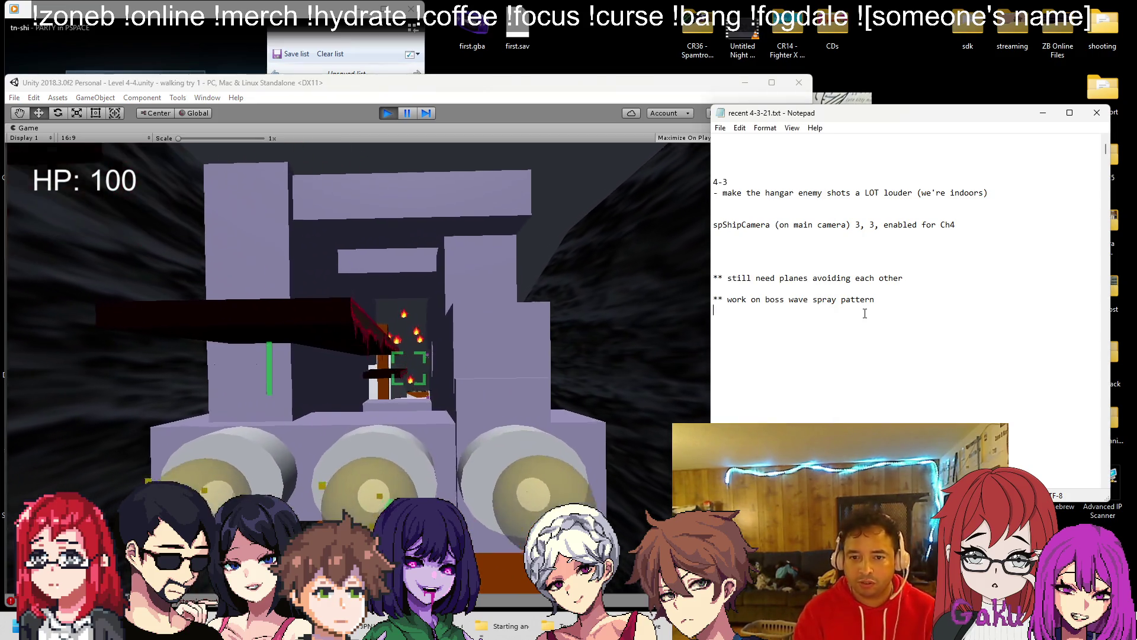
Step: Add the Notepad to-do line '** force the base path', then return to the running game
key(Return)
text(** force the pa)
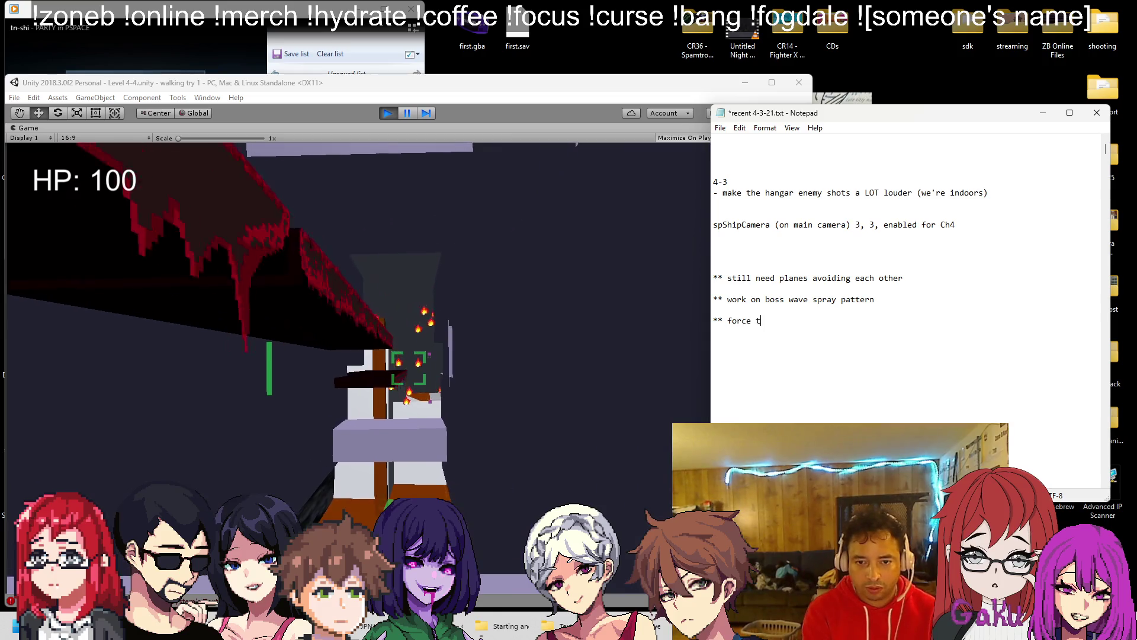
key(BackSpace)
key(BackSpace)
text(base path)
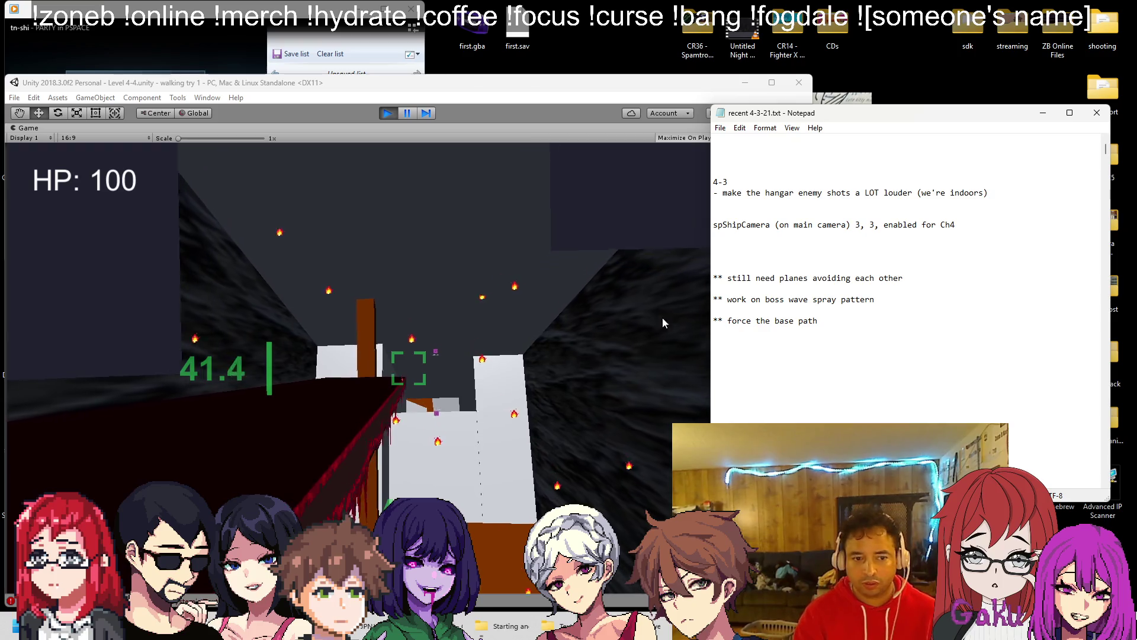
click(551, 346)
Step: Walk the player forward along the wall edge up to the white blocks
key(w)
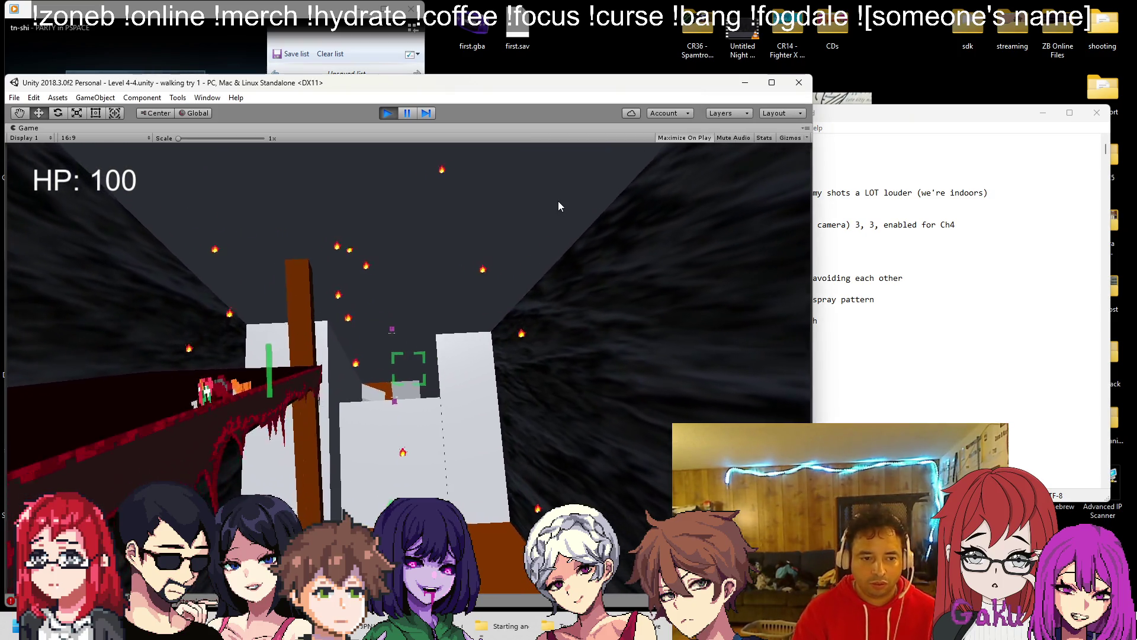
key(w)
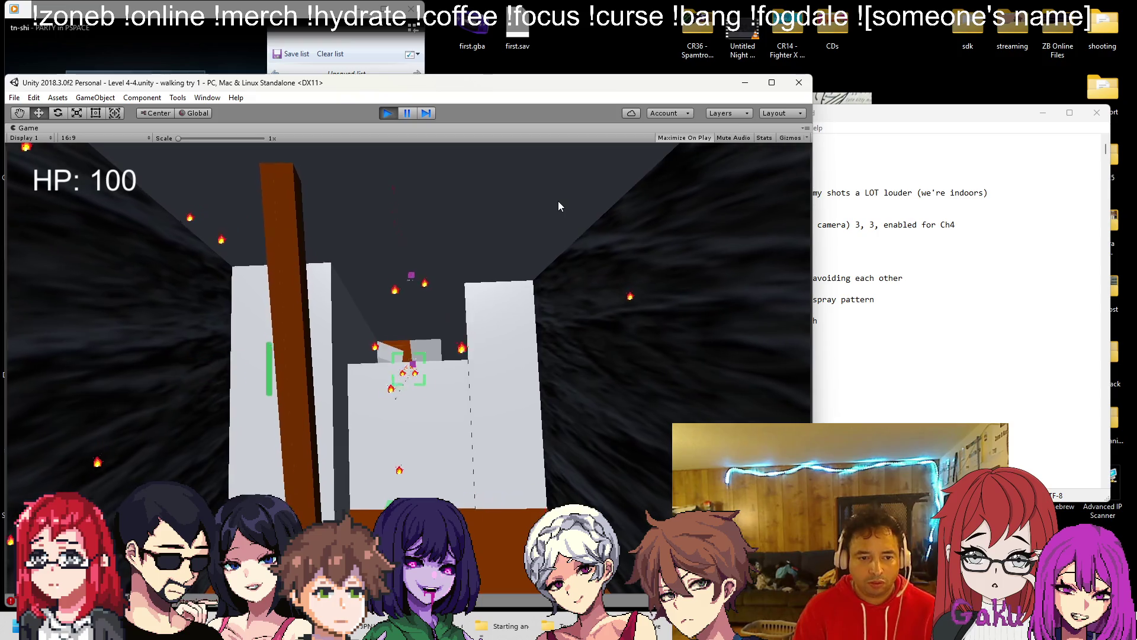
key(w)
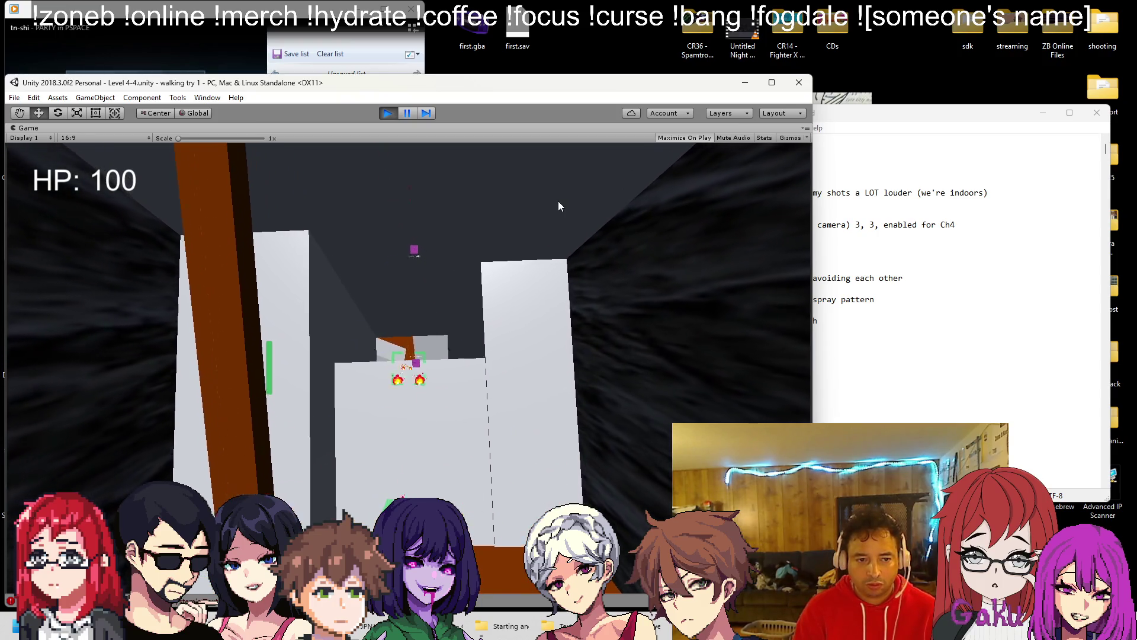
key(w)
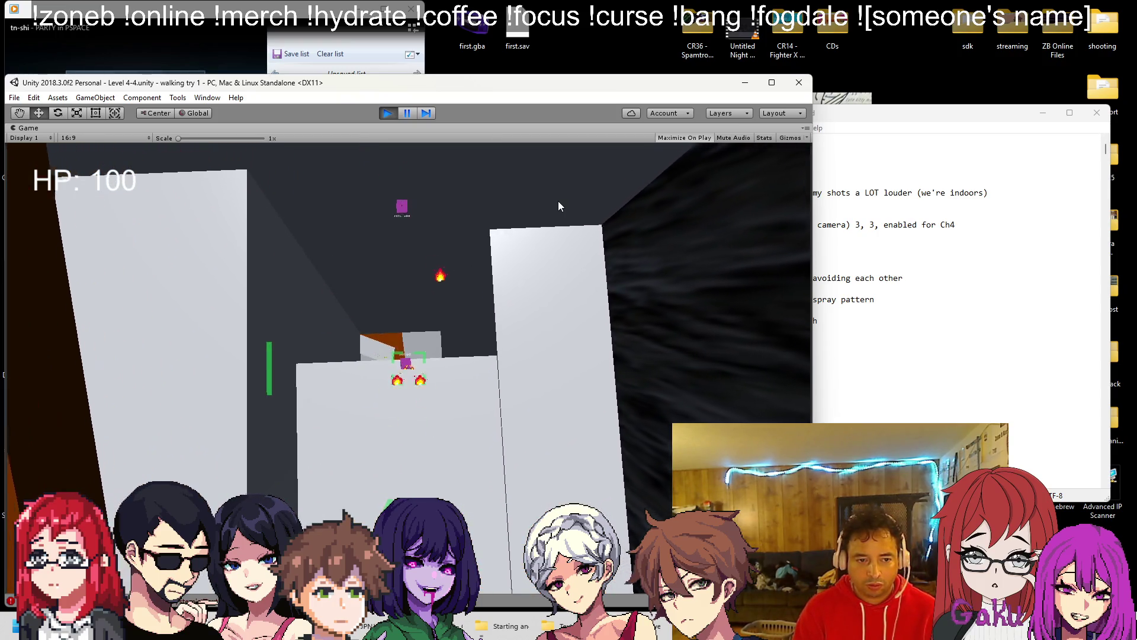
key(w)
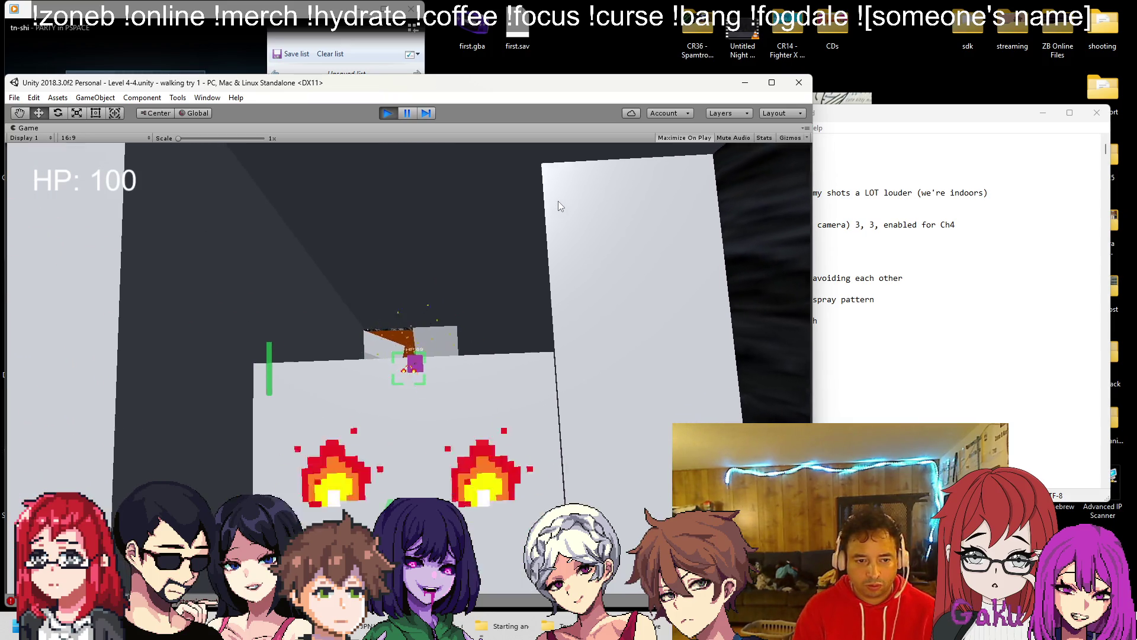
key(w)
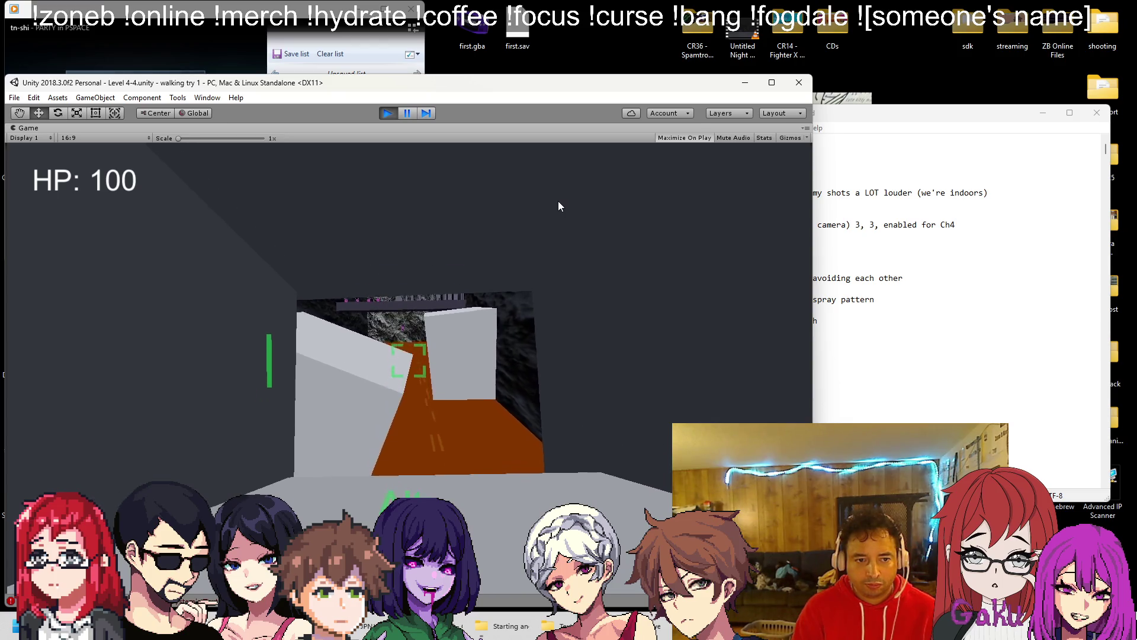
Step: Add '** turn off start boulders' to the Notepad to-do list and return to the game
click(914, 341)
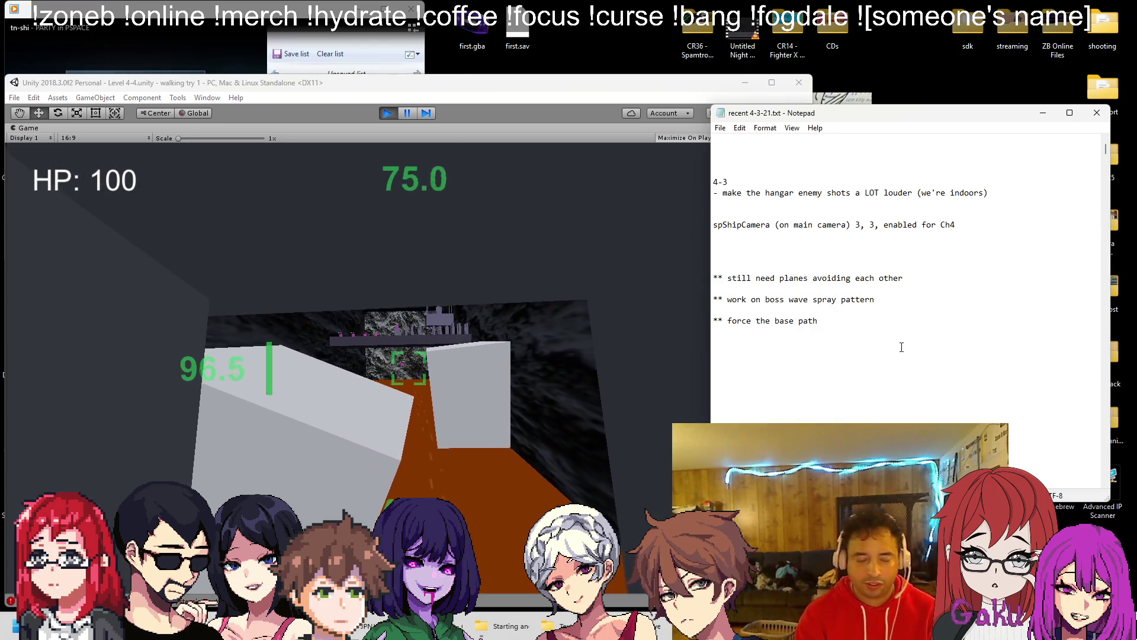
text(** turn off star)
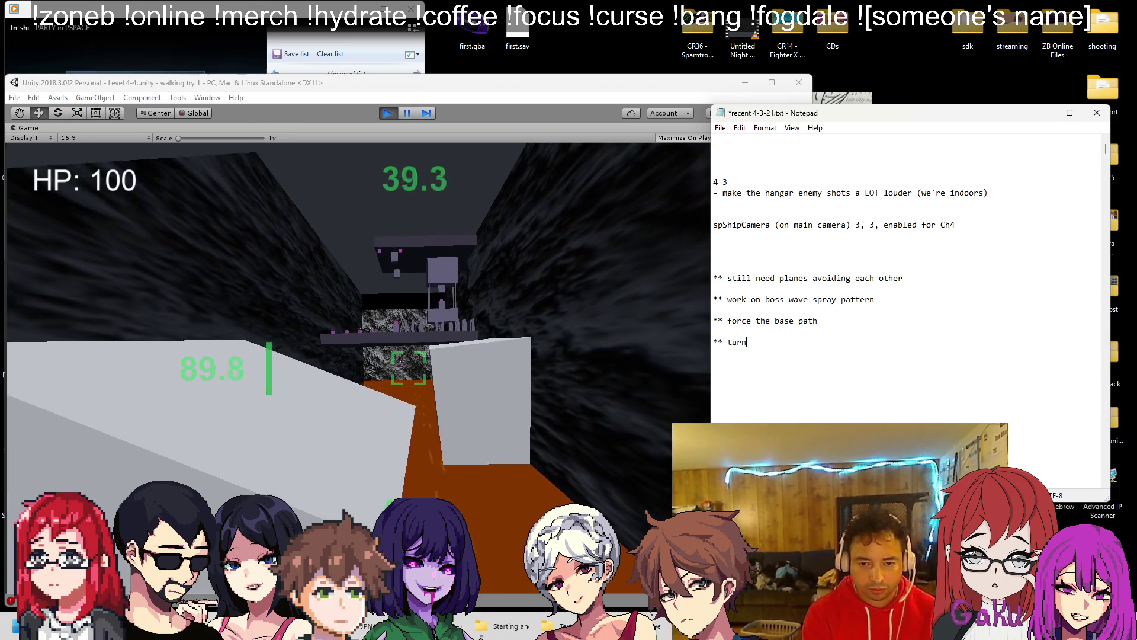
text(t boulders)
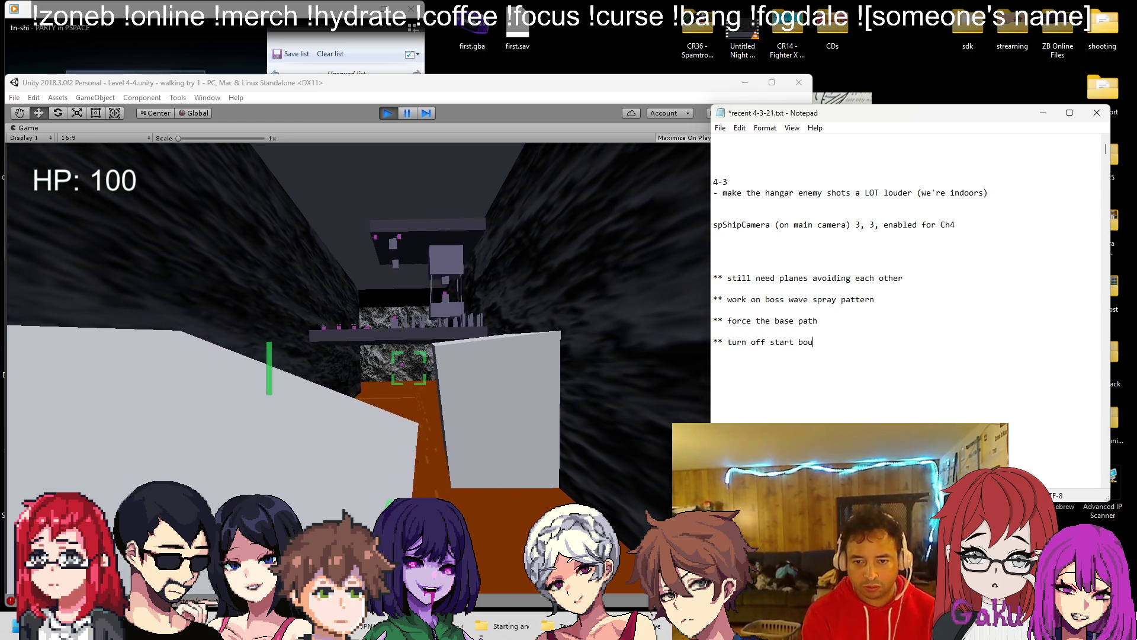
click(555, 256)
Step: Fly down the corridor to the far structure and kill the enemies there
key(w)
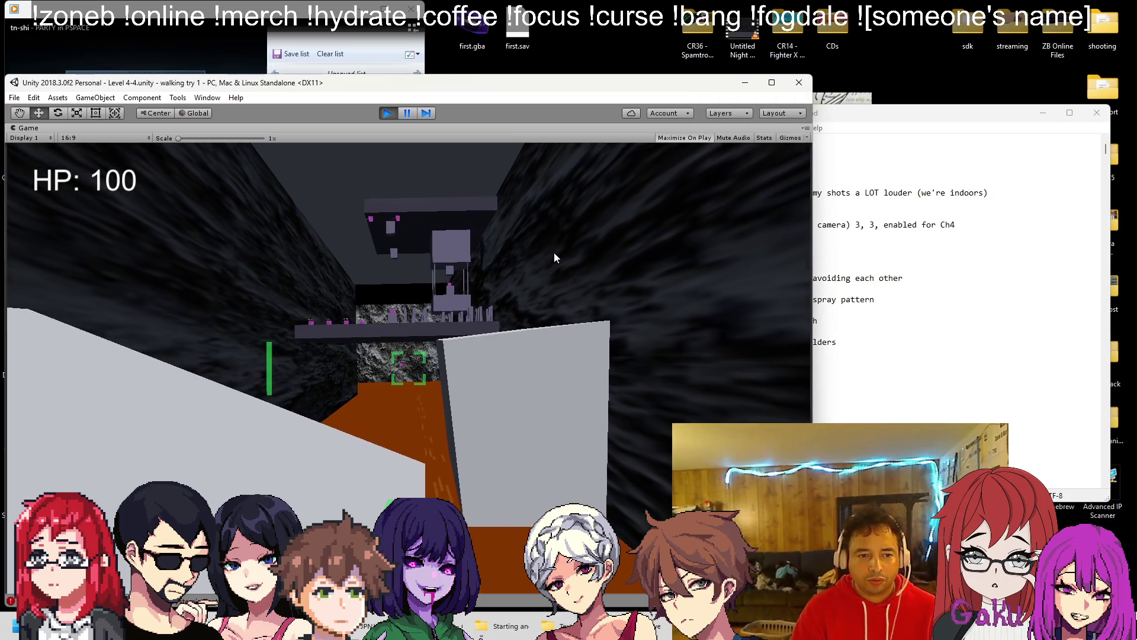
key(w)
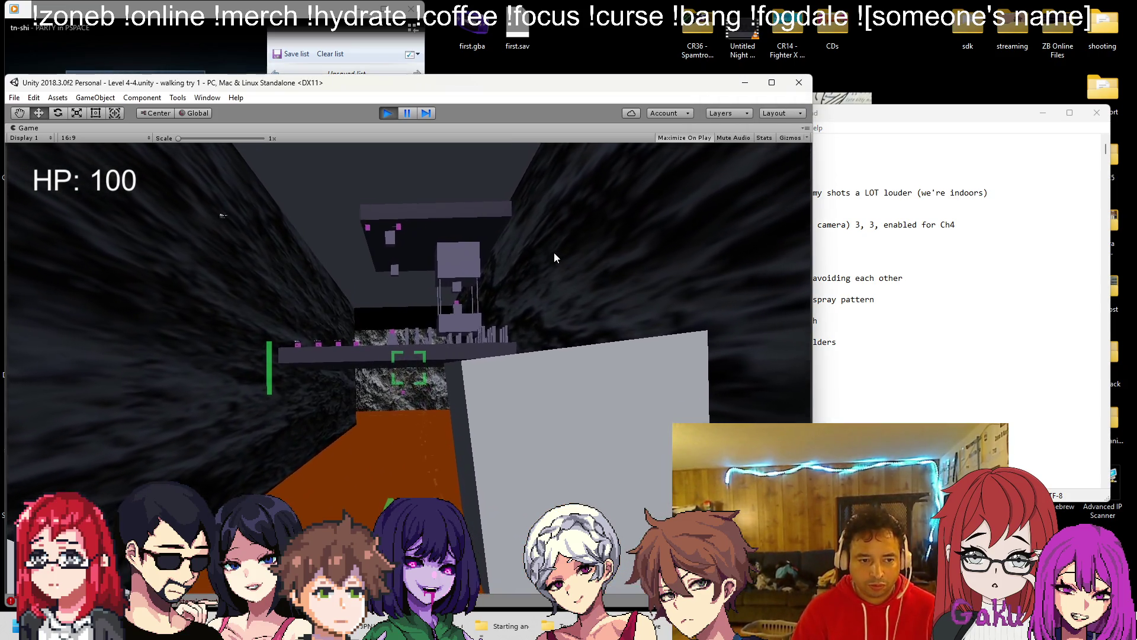
key(w)
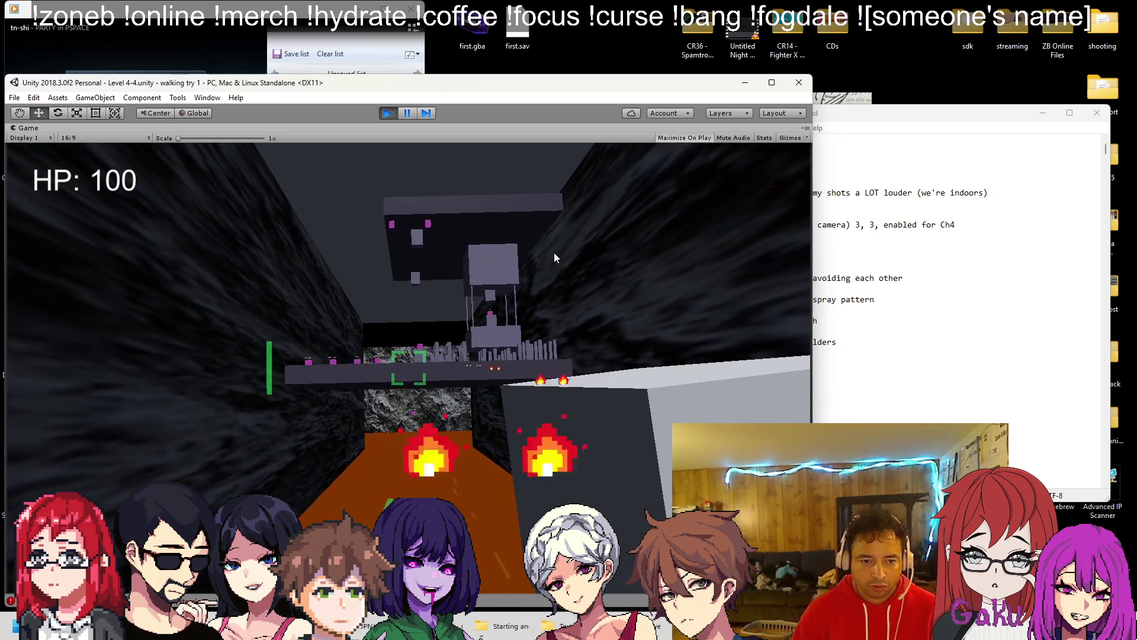
key(w)
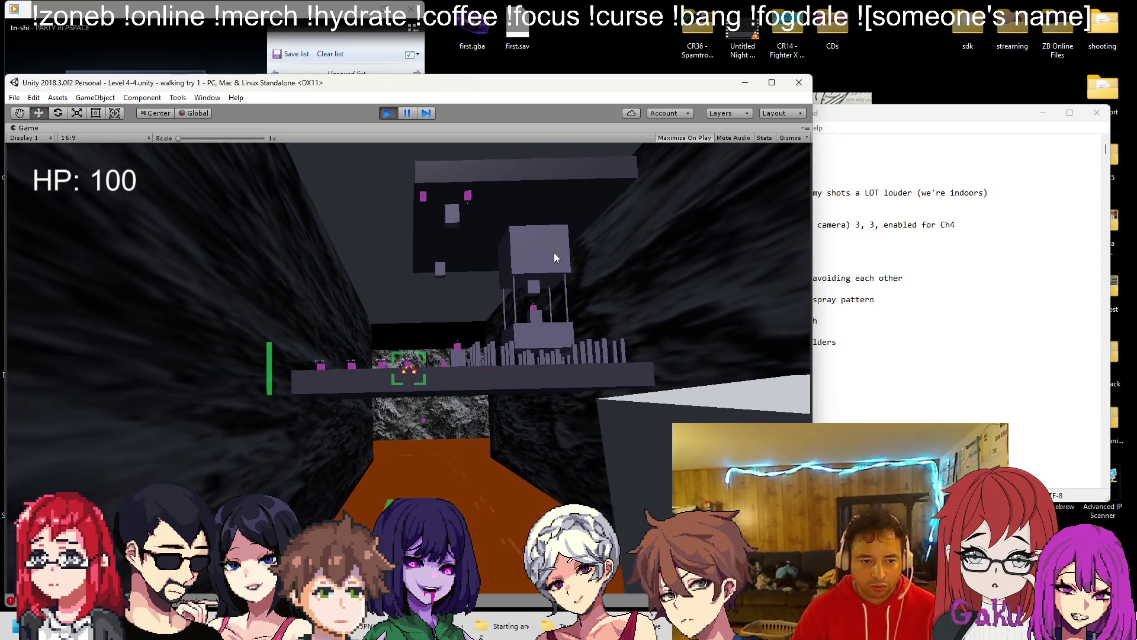
key(w)
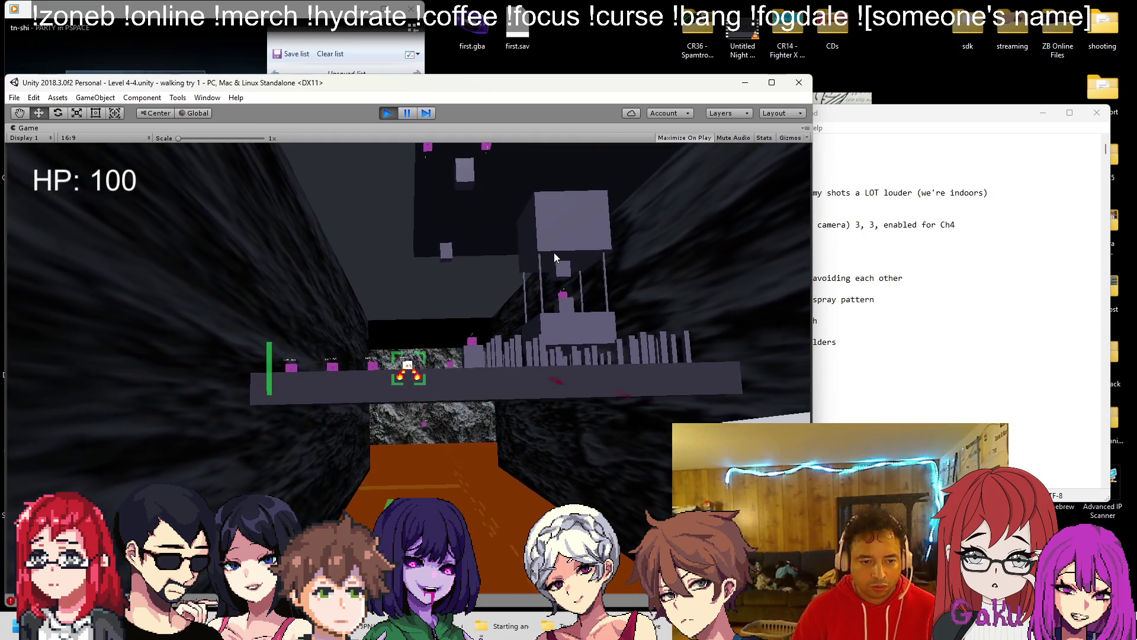
key(w)
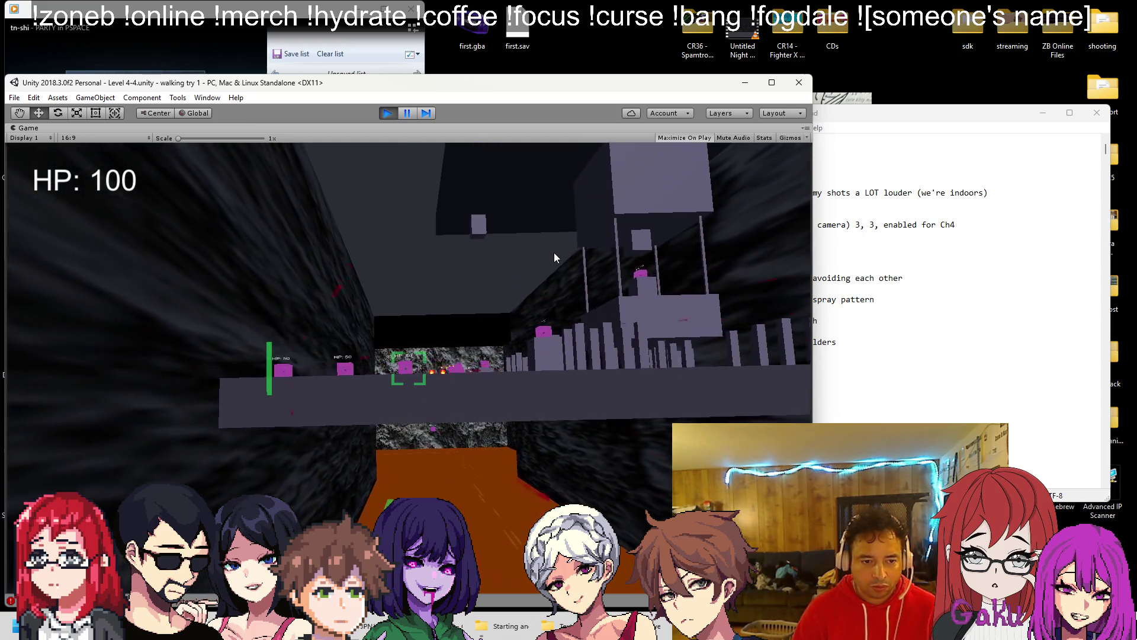
key(w)
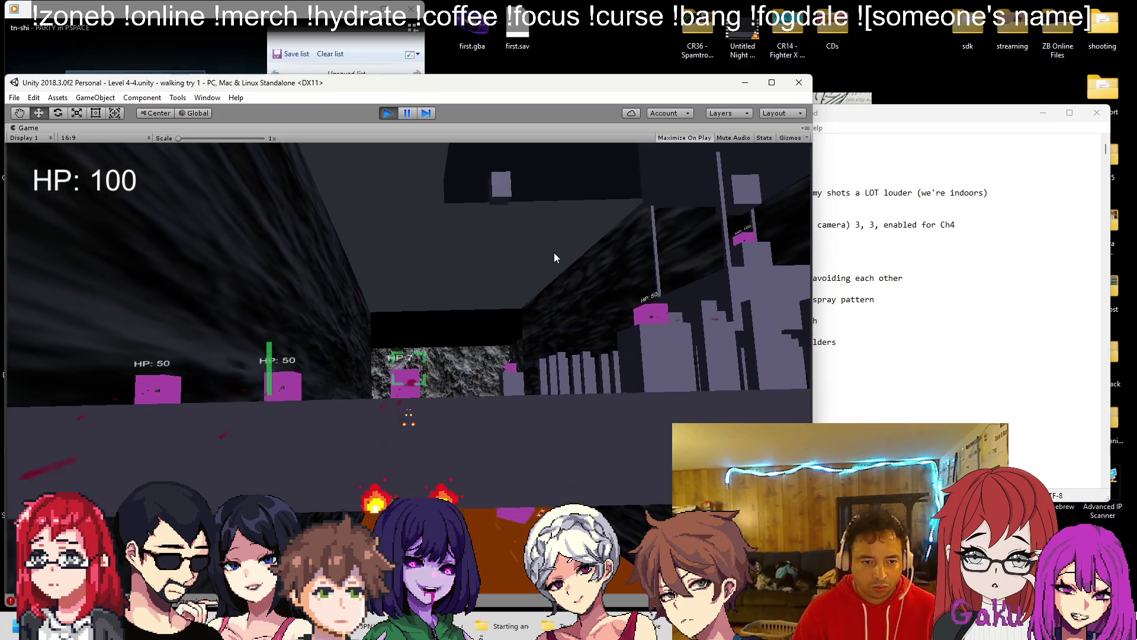
key(w)
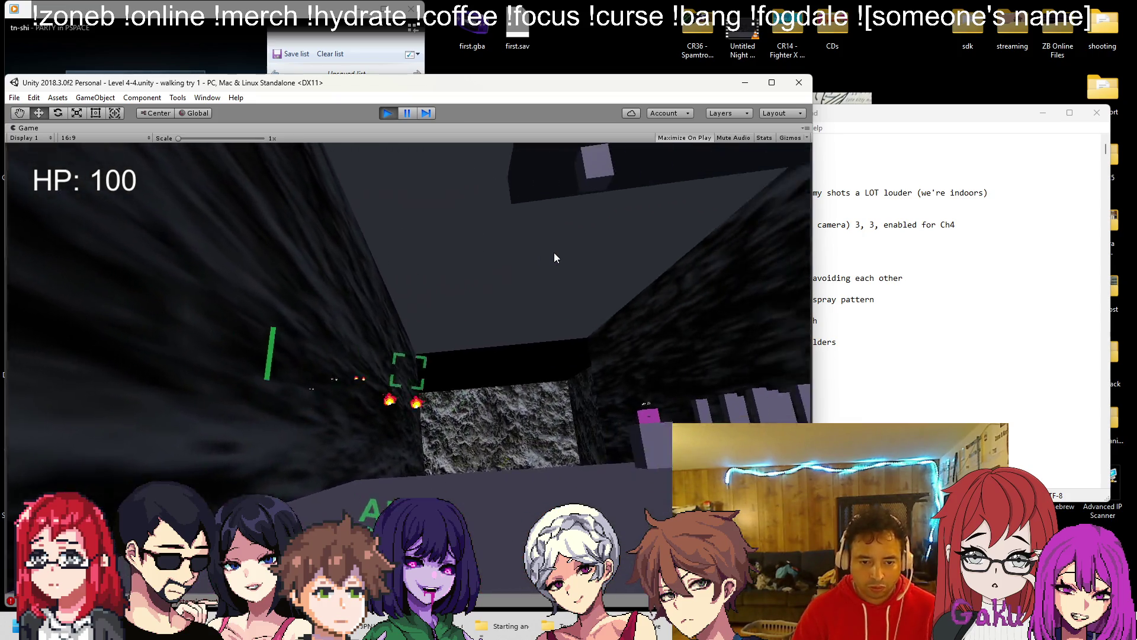
key(w)
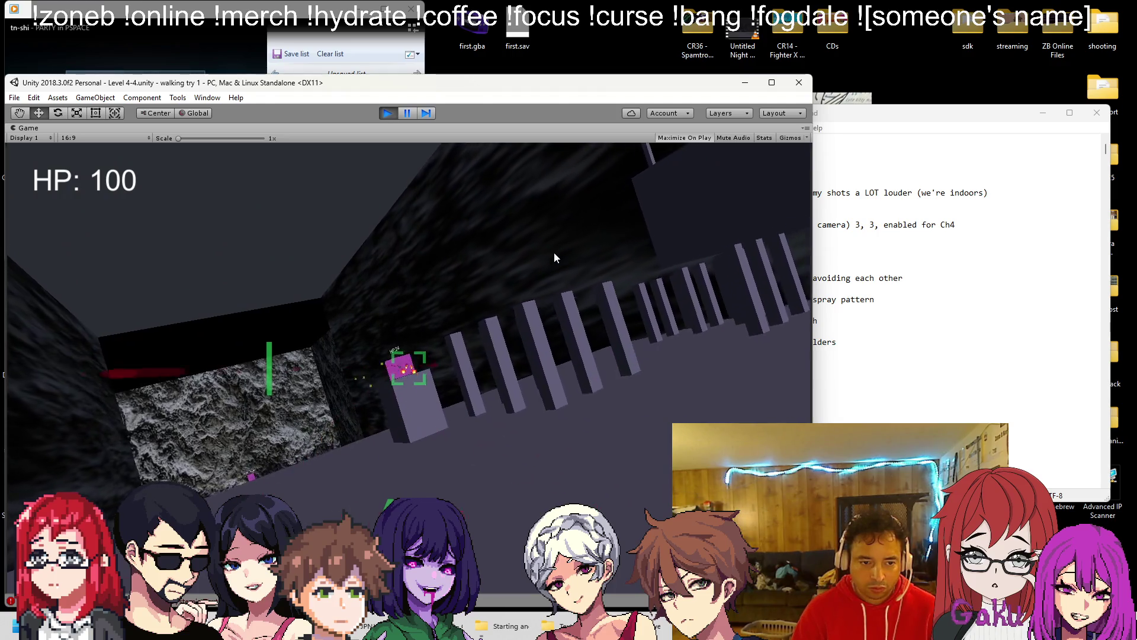
key(w)
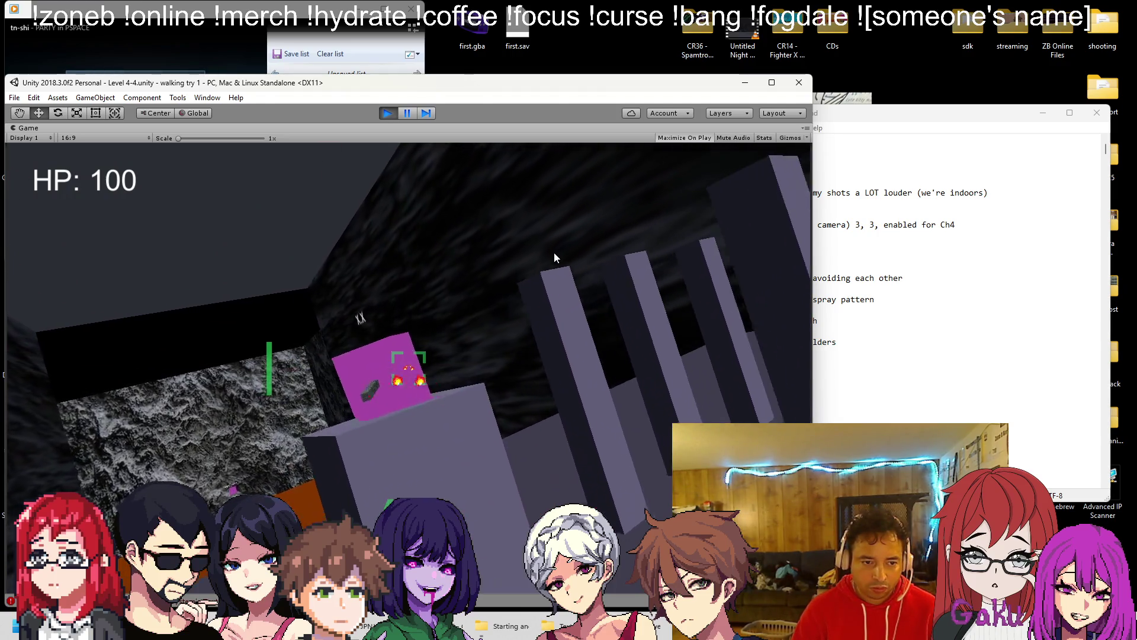
Step: Cross the orange floor past the fireballs and circle the boss while firing, bringing it to 903
key(w)
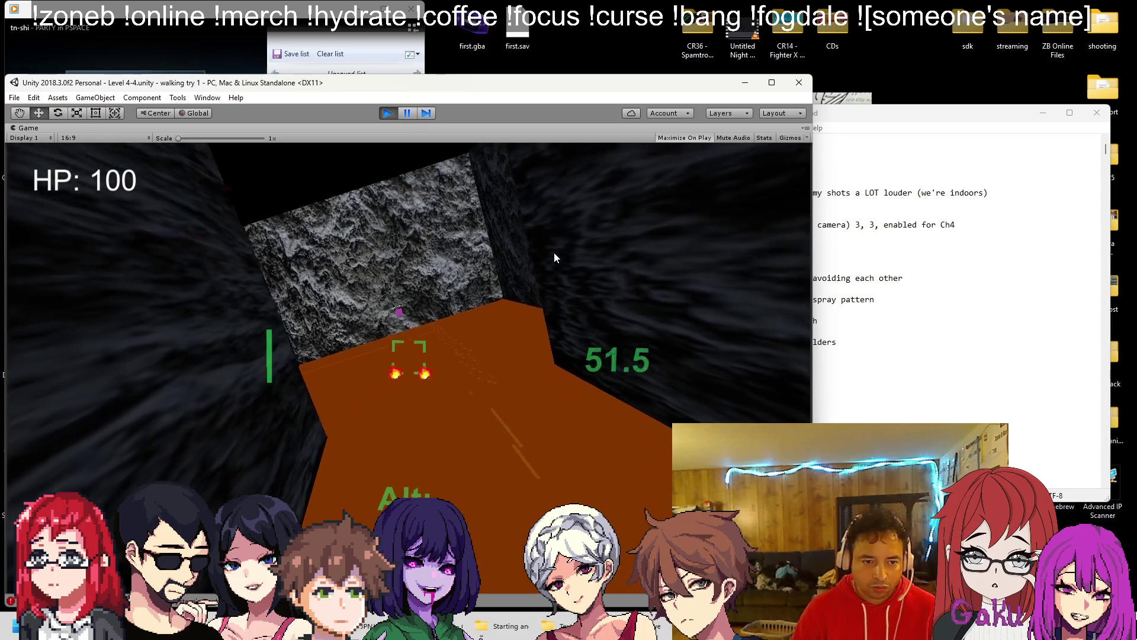
key(w)
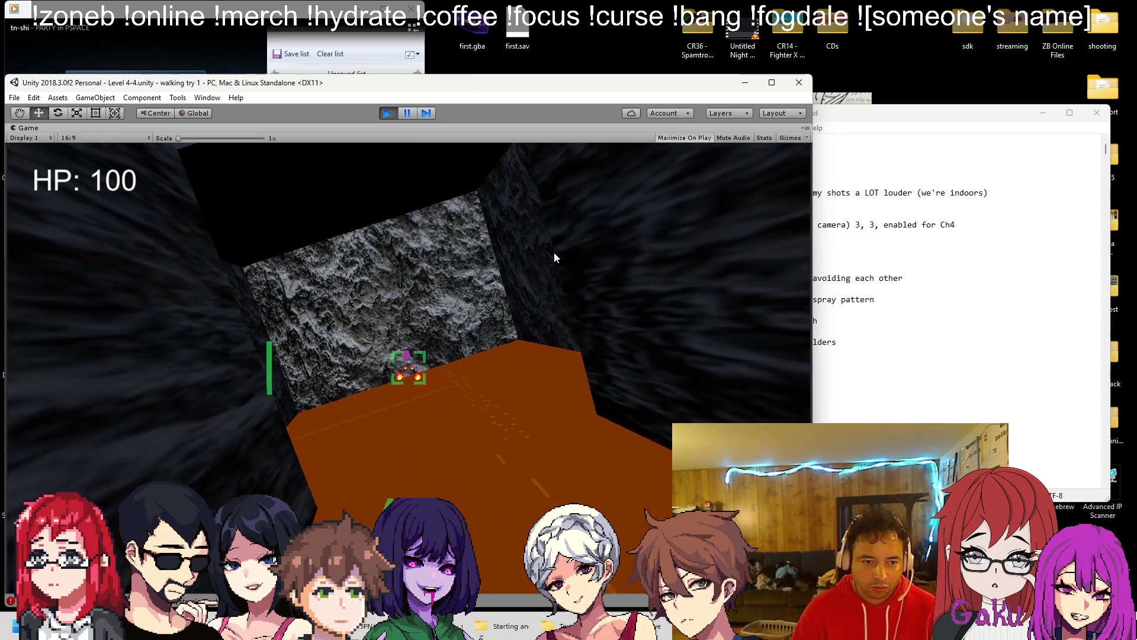
key(w)
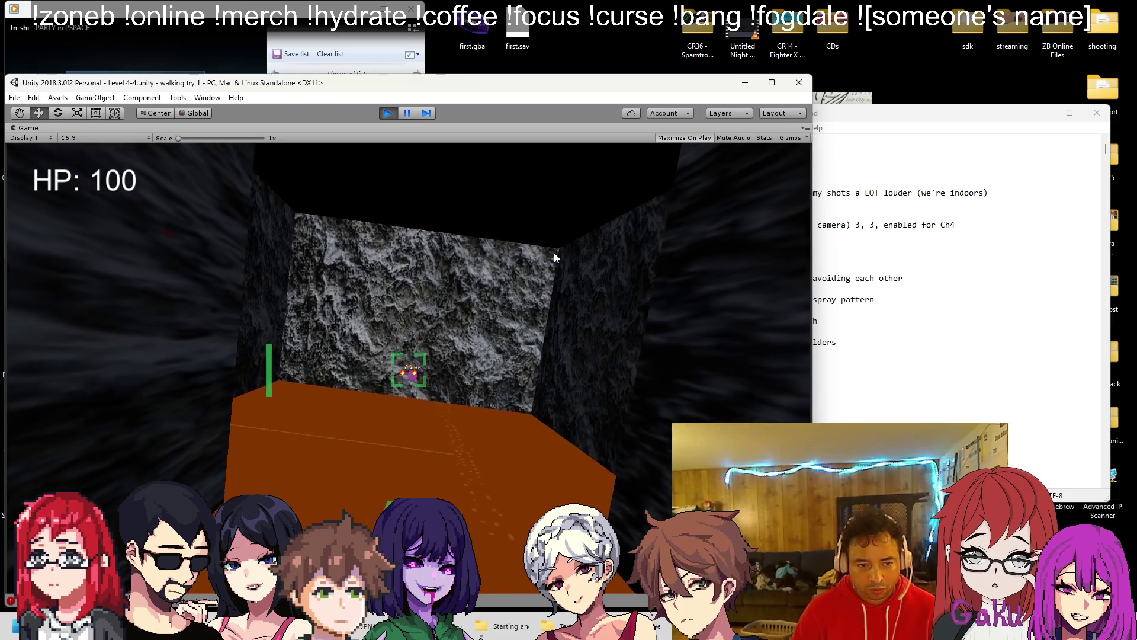
key(w)
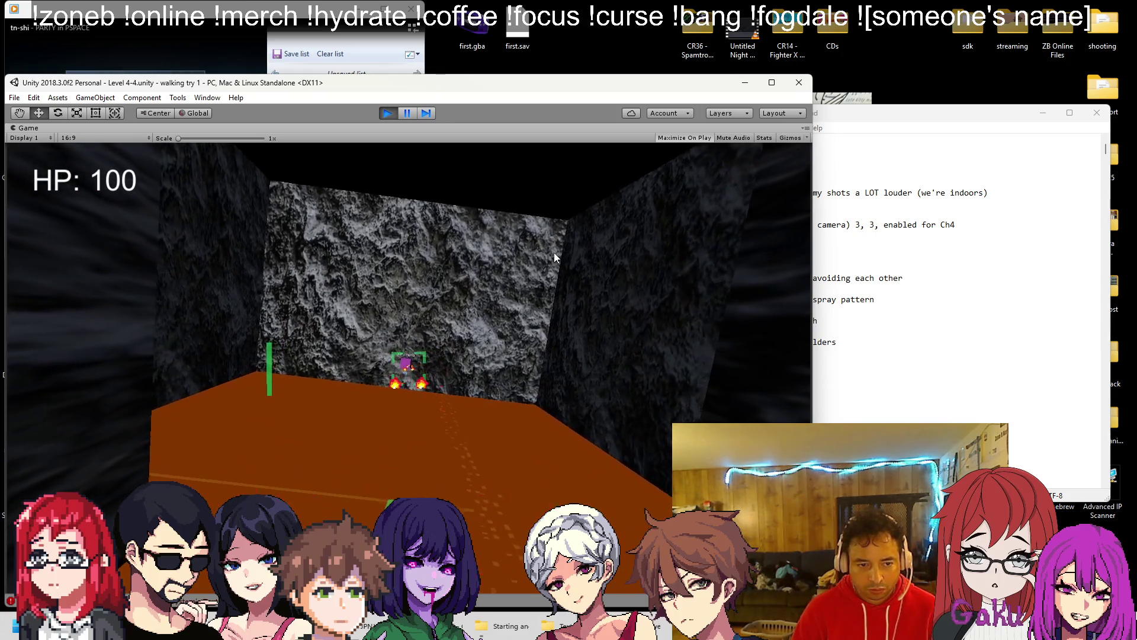
key(w)
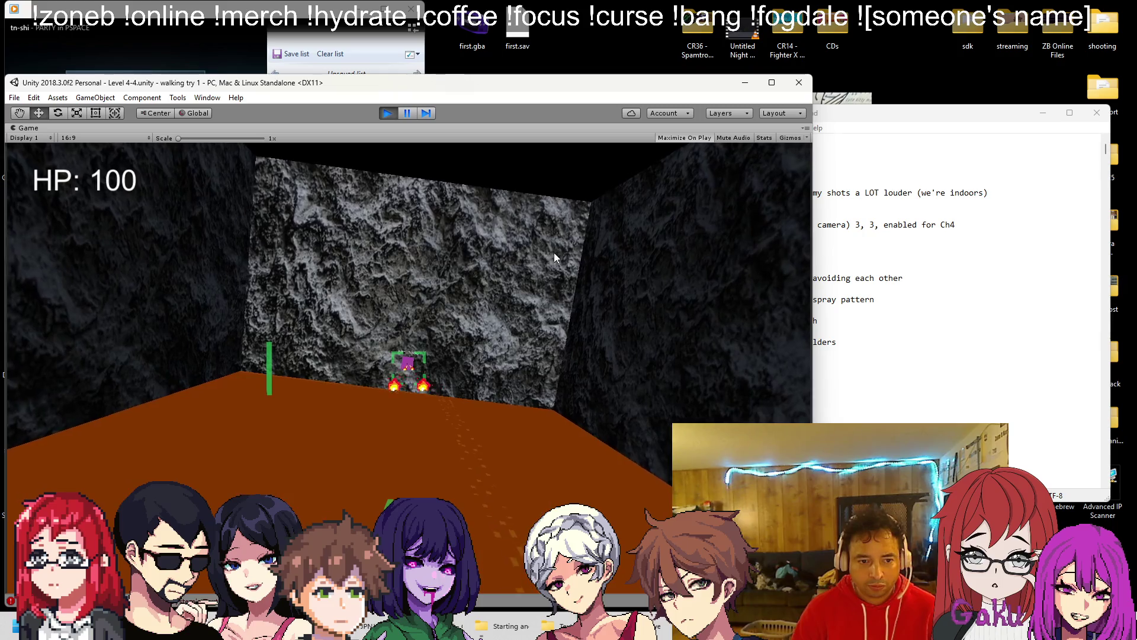
key(w)
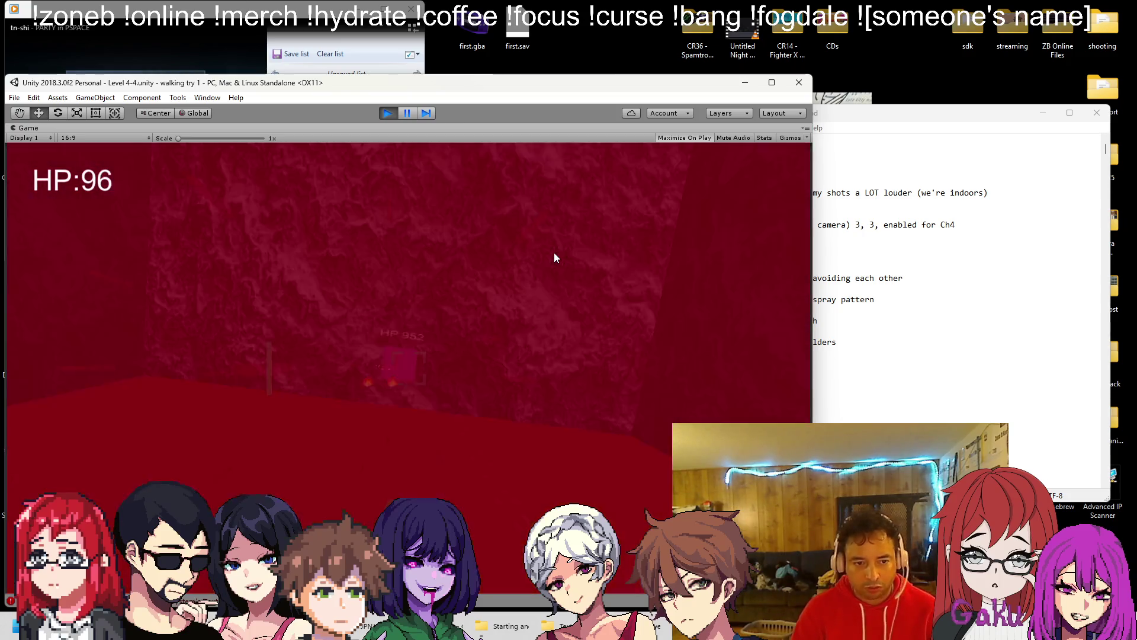
key(w)
key(w)
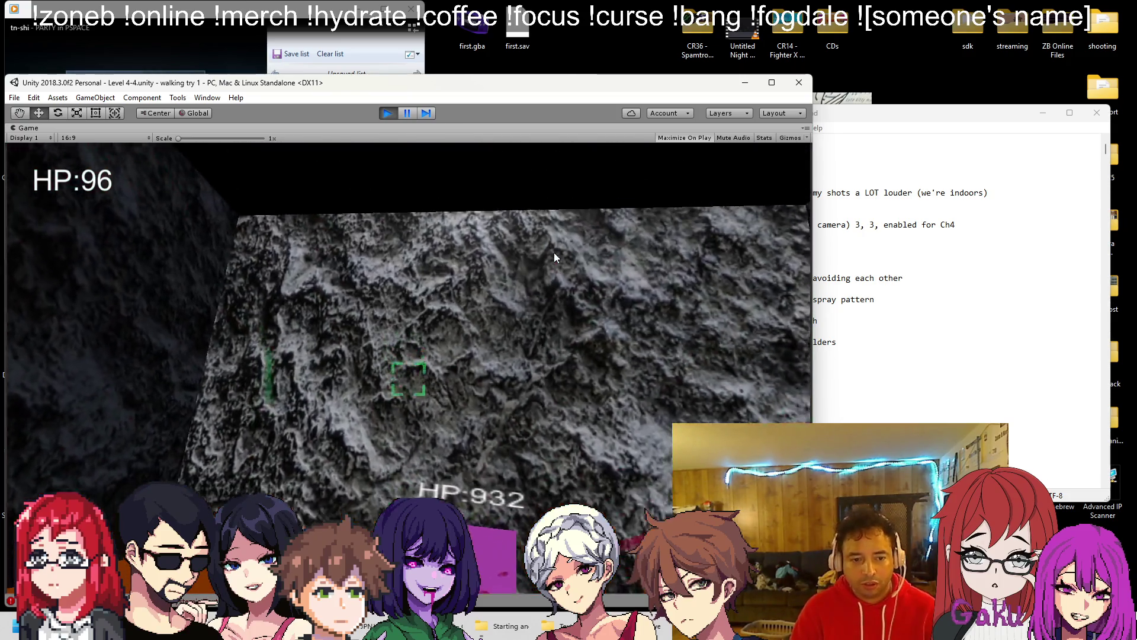
key(w)
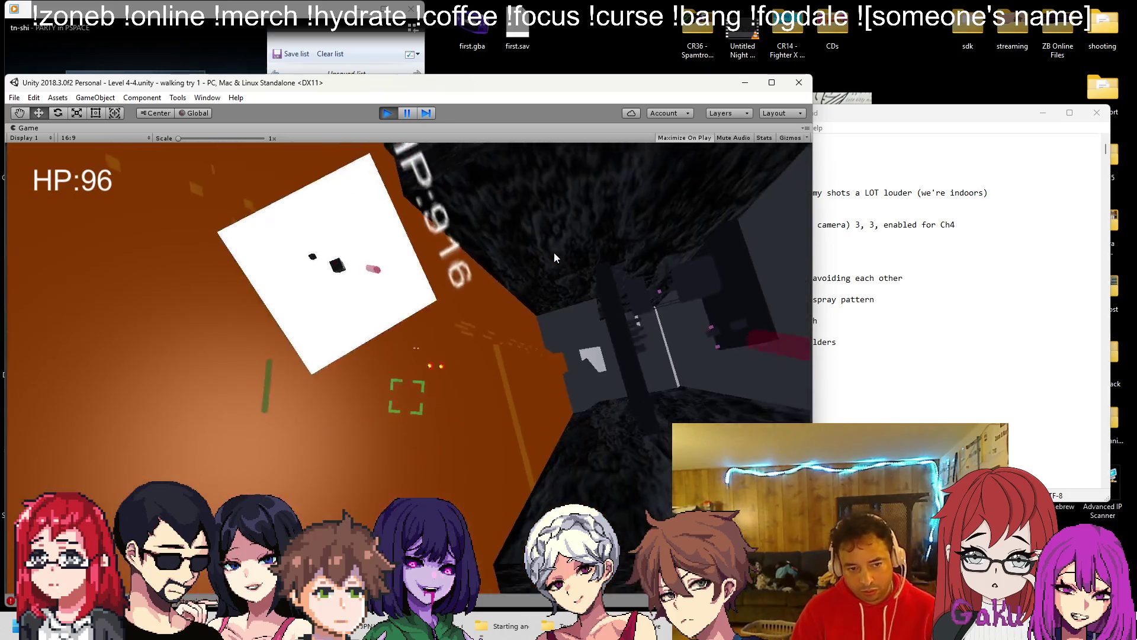
key(w)
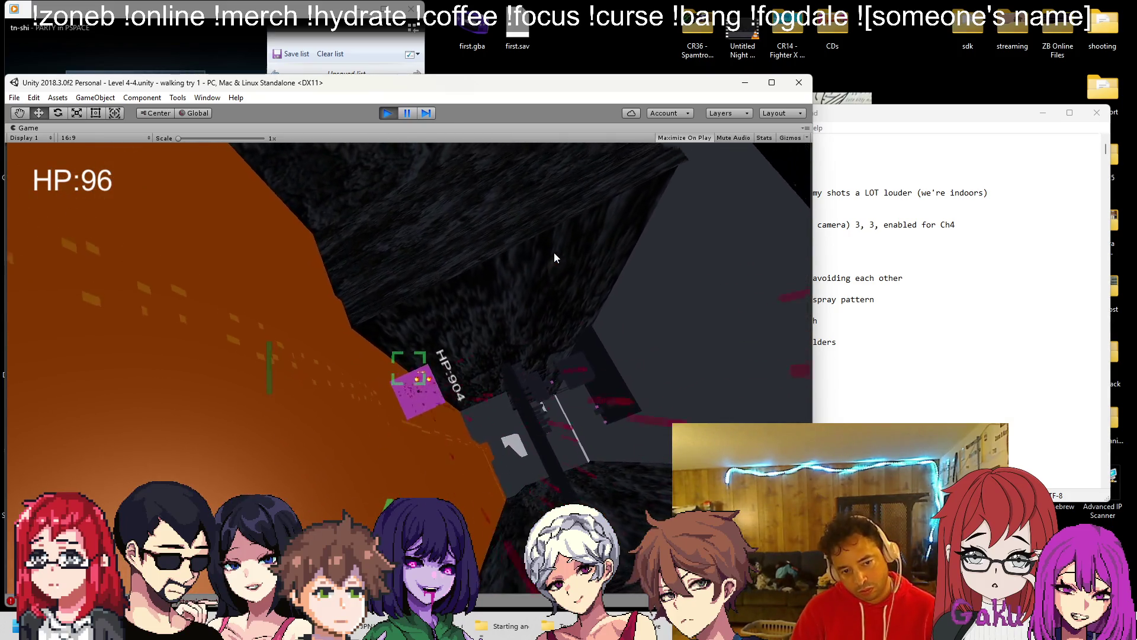
key(w)
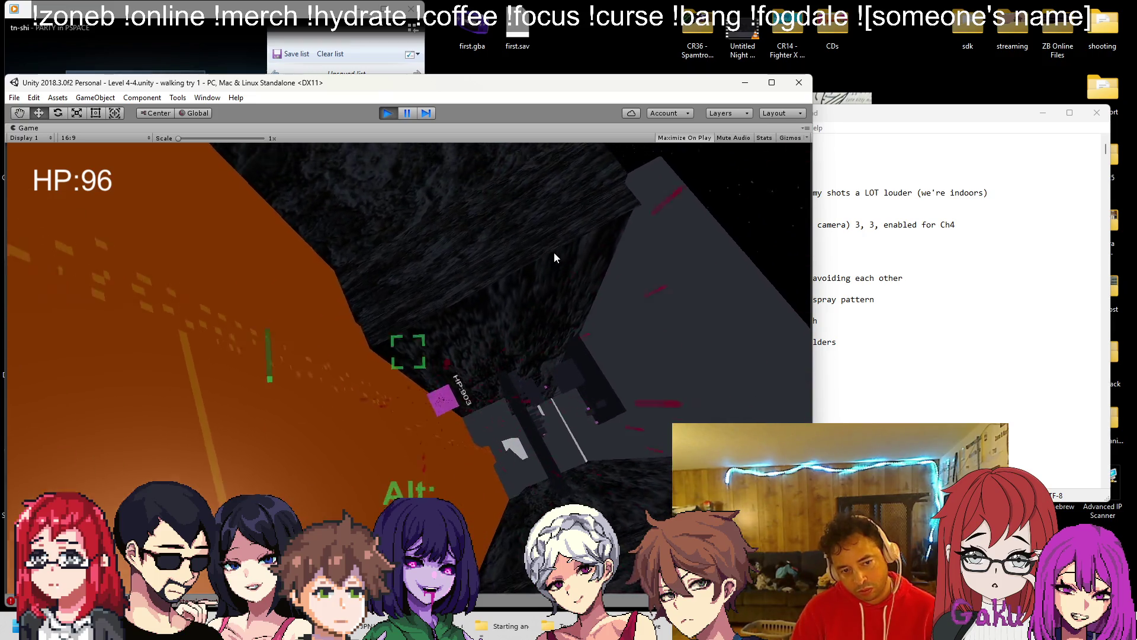
key(w)
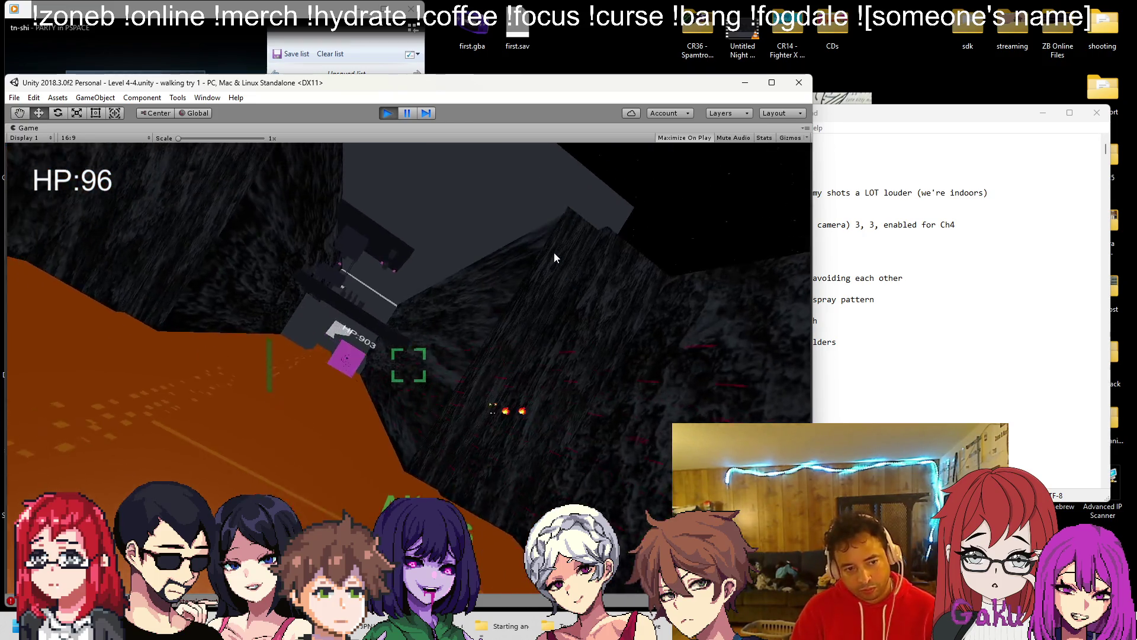
key(w)
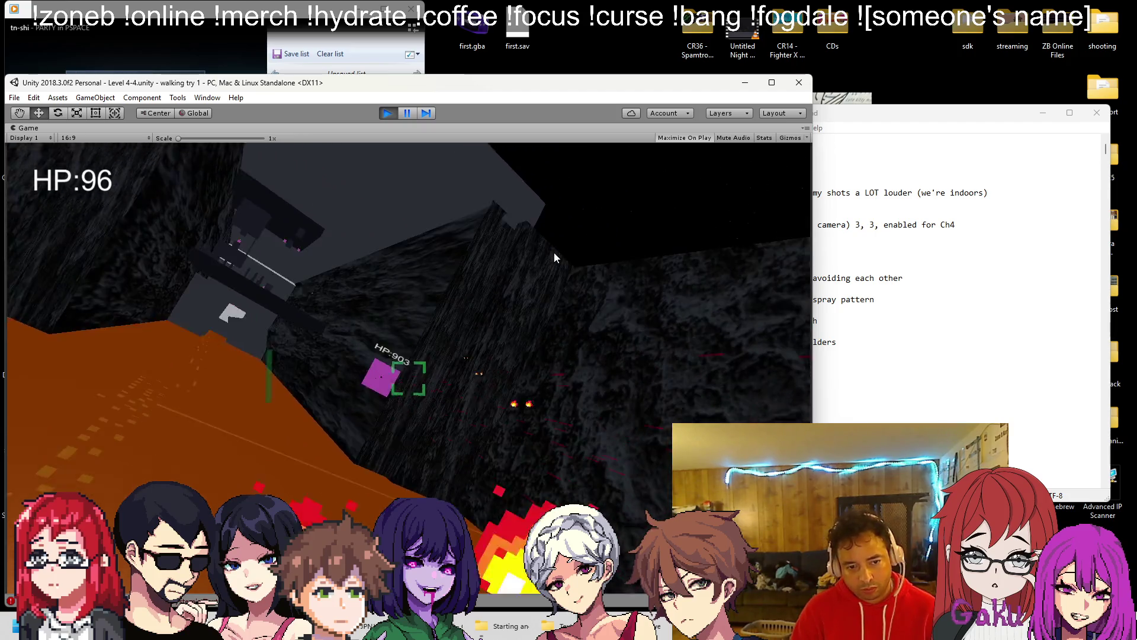
Step: Pause the playtest and give BossCannon a Plzhold of 2 and a Shotdelay of 0.005
click(407, 113)
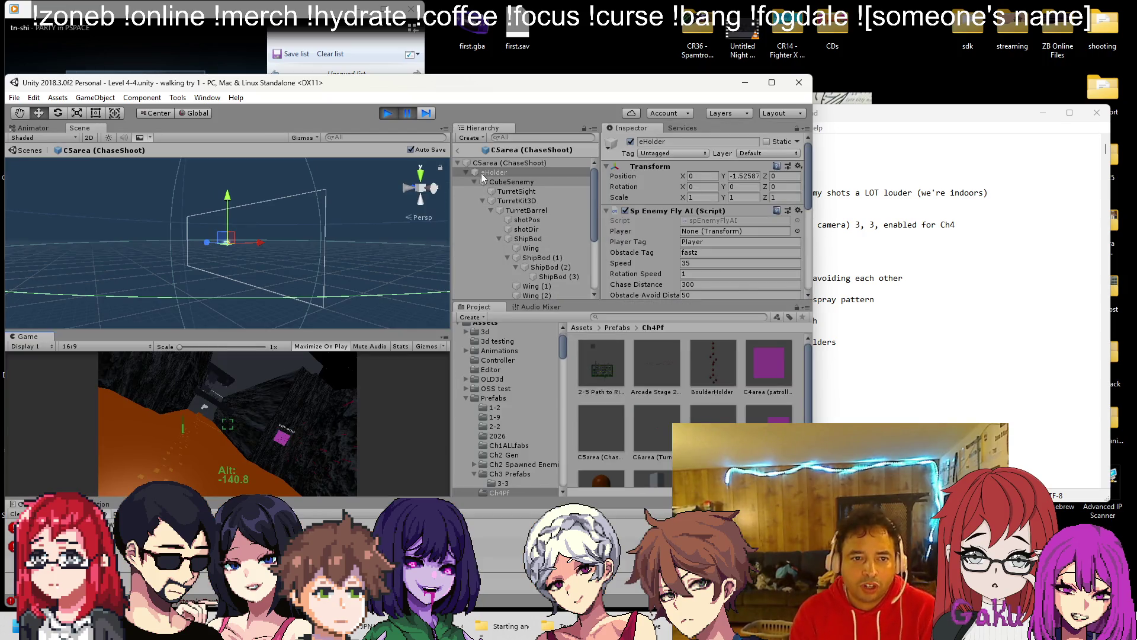
click(459, 150)
click(527, 191)
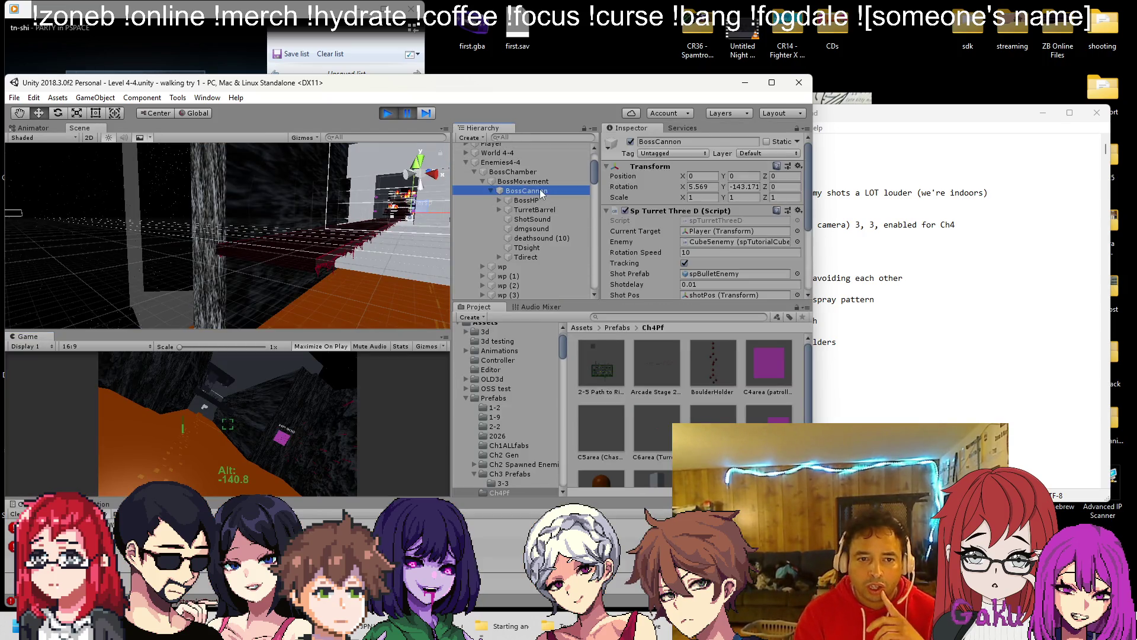
drag(681, 243, 719, 216)
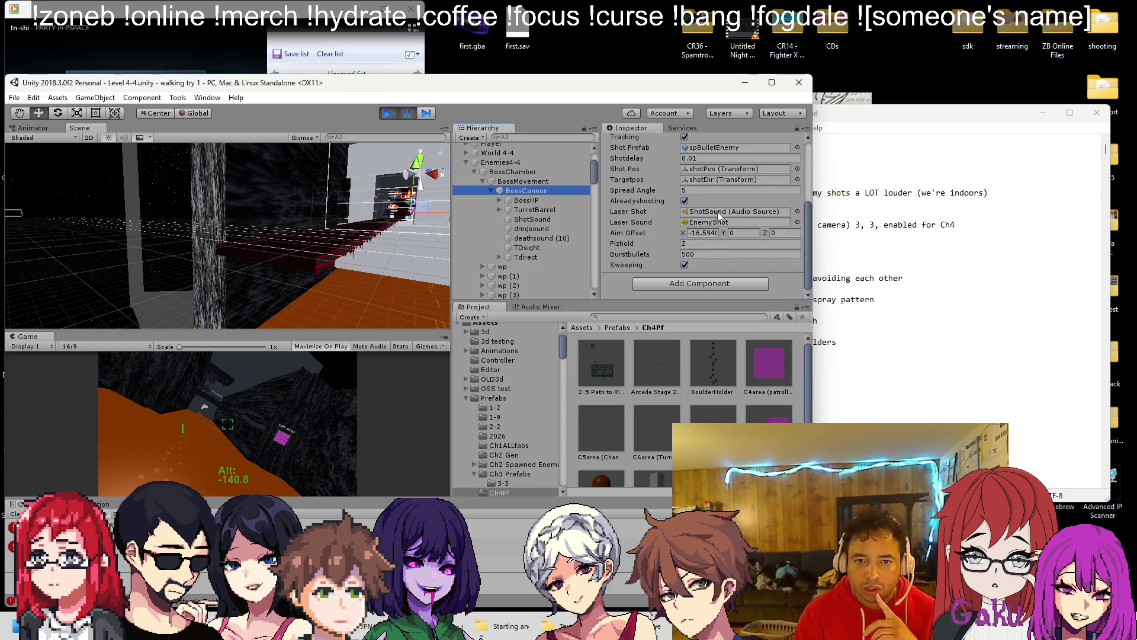
click(702, 160)
text(0.005)
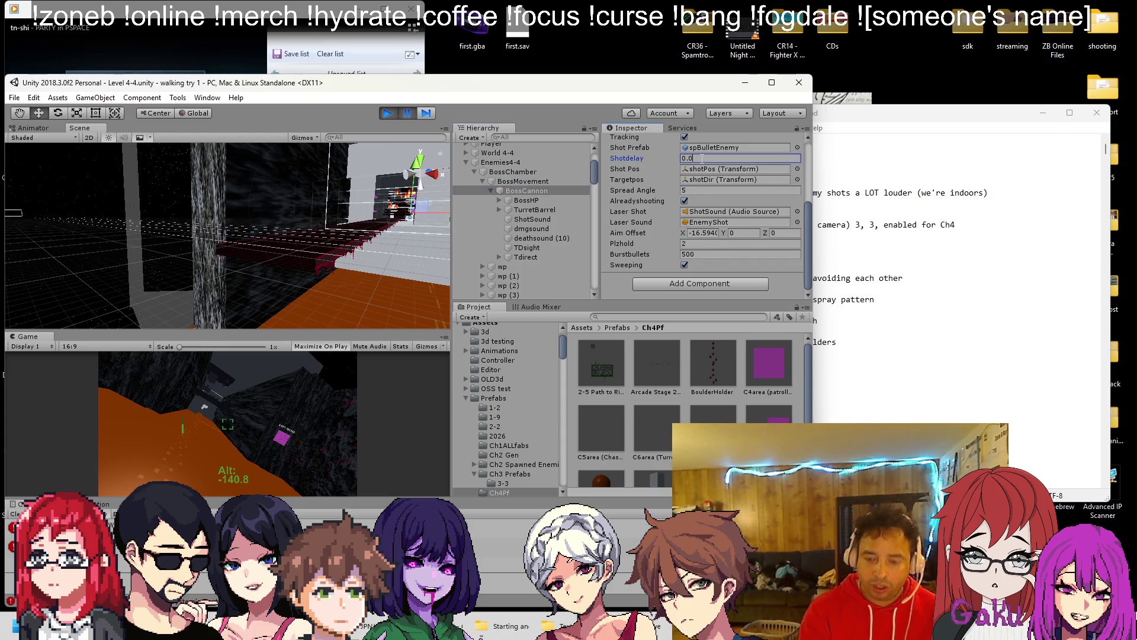
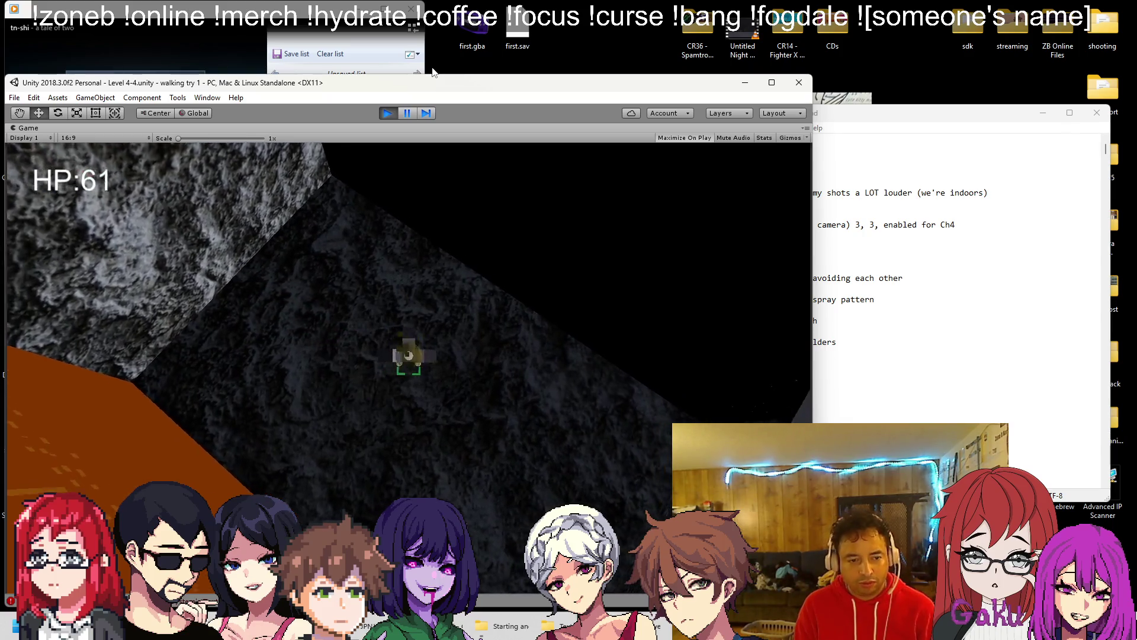
Step: End the level 4-4 play-test and switch over to the turret script code
click(388, 113)
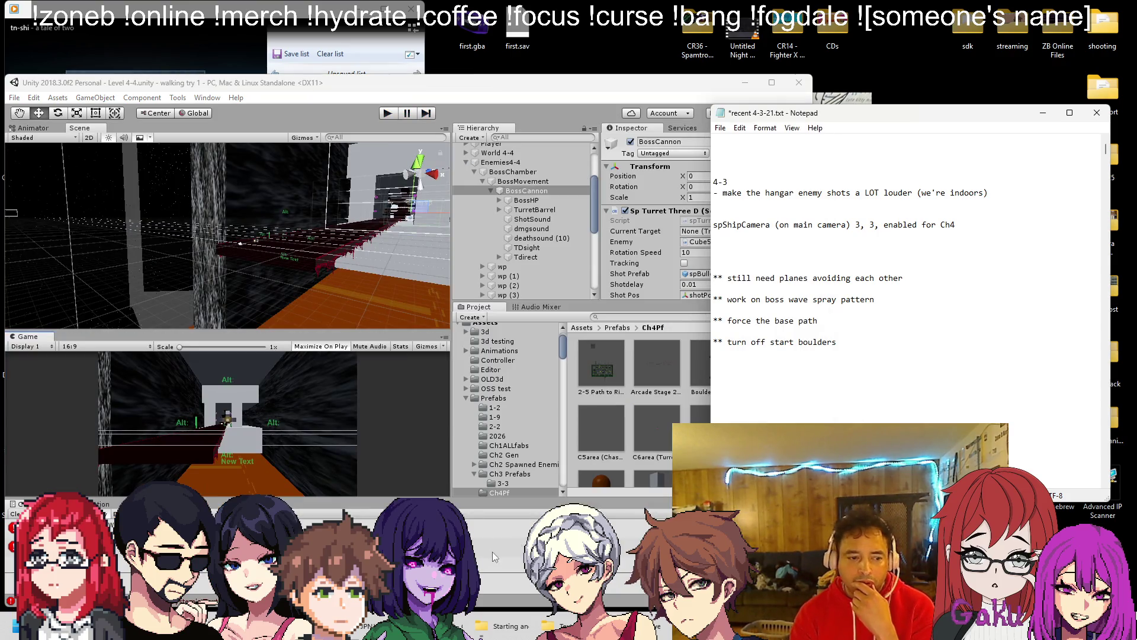
key(alt+Tab)
Step: Remove the DropBoulders(); call from Start() in Ch4BossLevel4.cs
scroll(286, 336, up, 20)
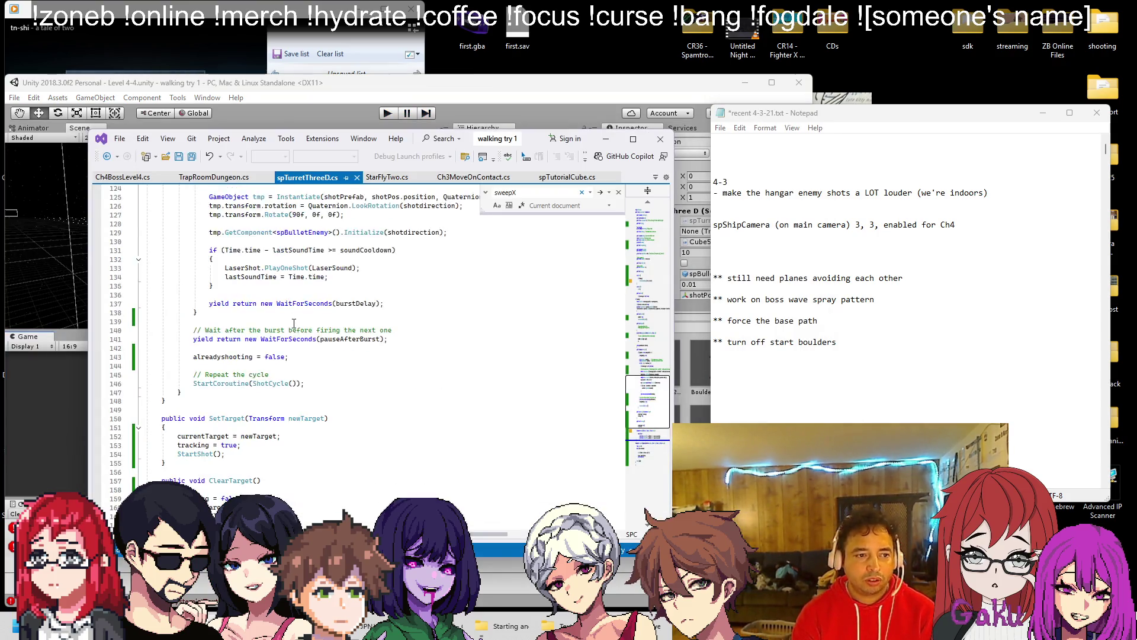
scroll(354, 350, up, 2)
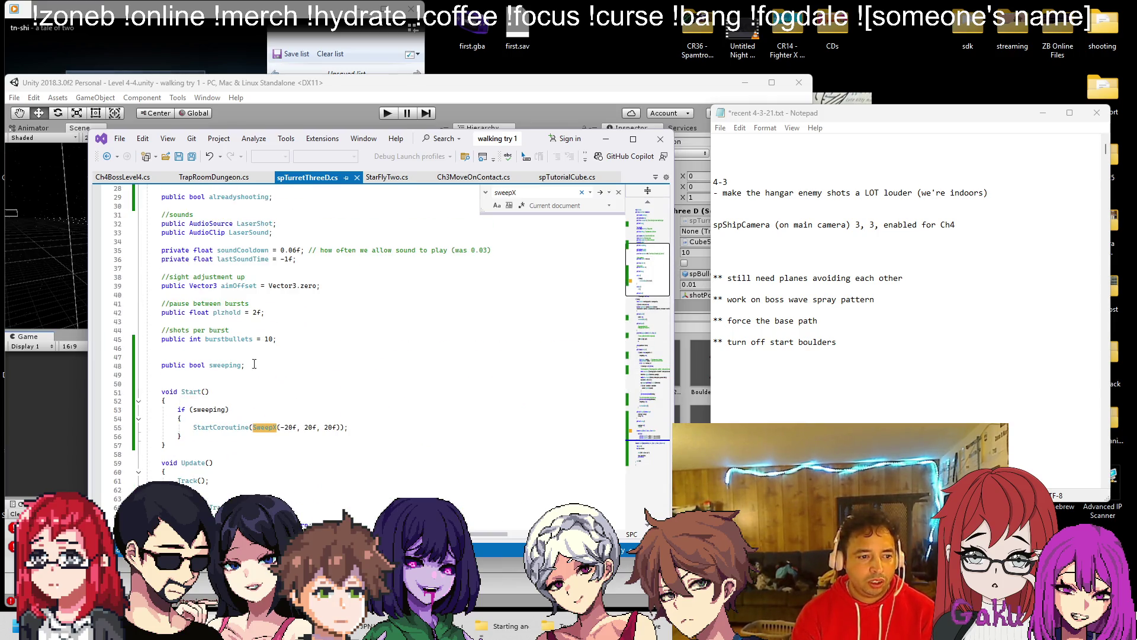
scroll(240, 410, up, 2)
click(107, 156)
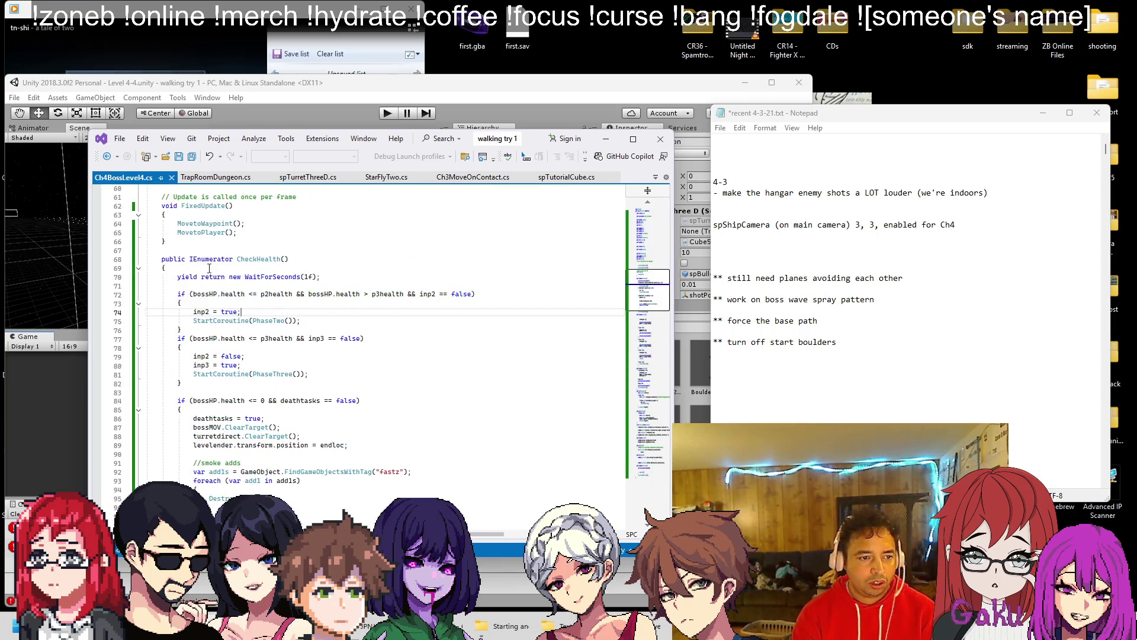
scroll(220, 344, up, 10)
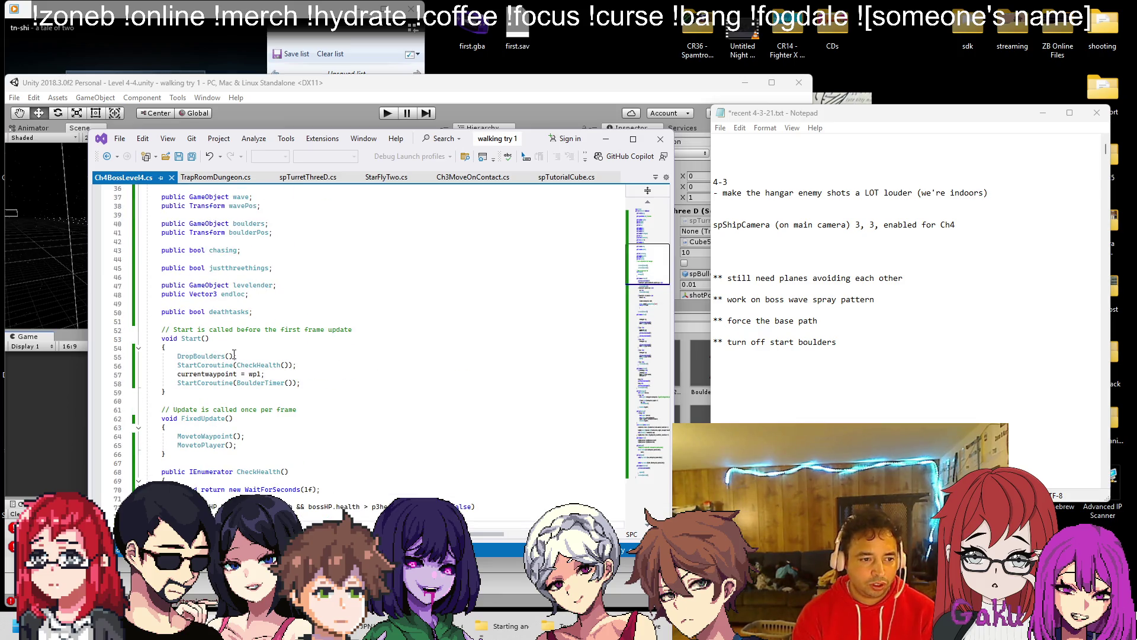
drag(234, 355, 166, 347)
key(BackSpace)
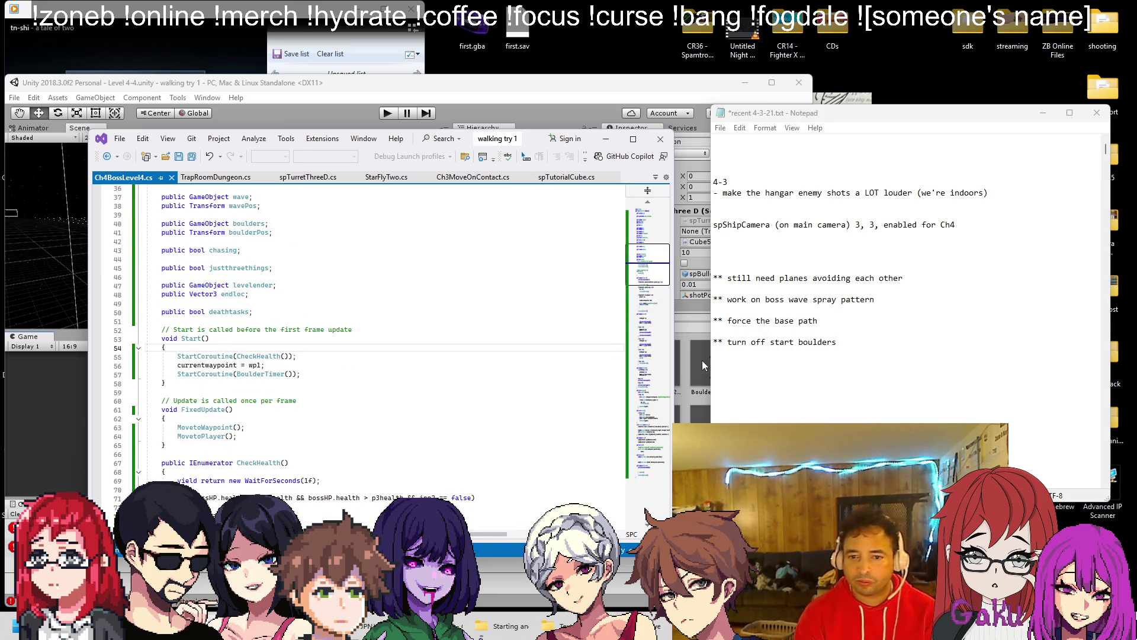
Step: Delete the 'turn off start boulders' note, save the notes, and return to Unity
drag(871, 342, 694, 333)
key(BackSpace)
key(ctrl+s)
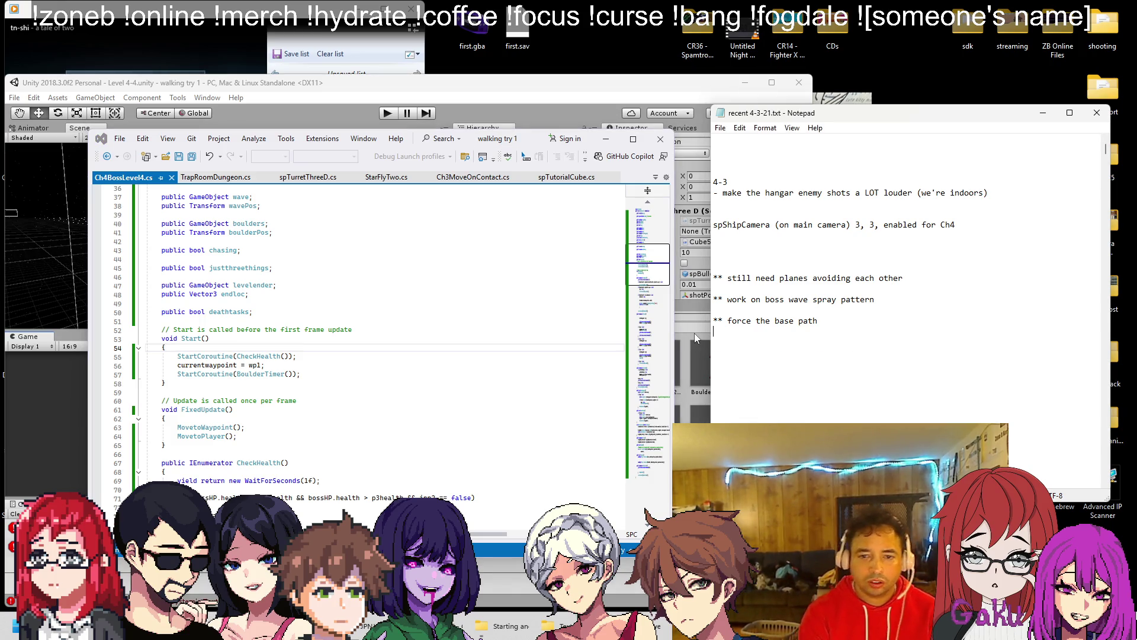
click(694, 333)
drag(355, 254, 204, 266)
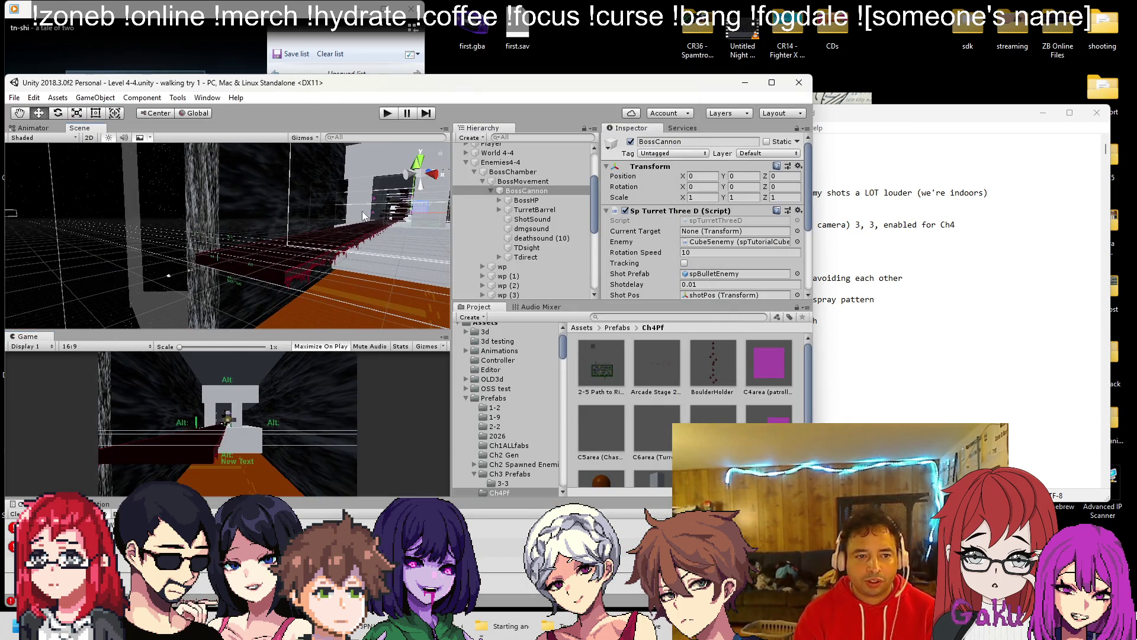
Step: Frame the Turret (5) canvas, TurretBoss canvas and Cube (5) wall along the corridor
click(403, 215)
drag(403, 214, 322, 237)
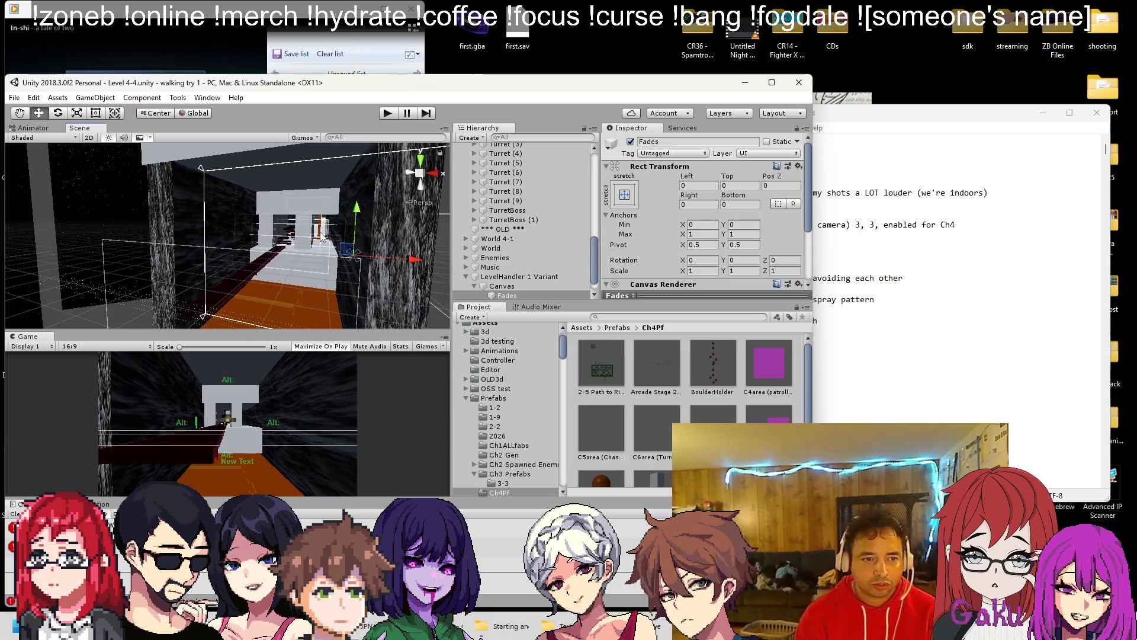
click(322, 235)
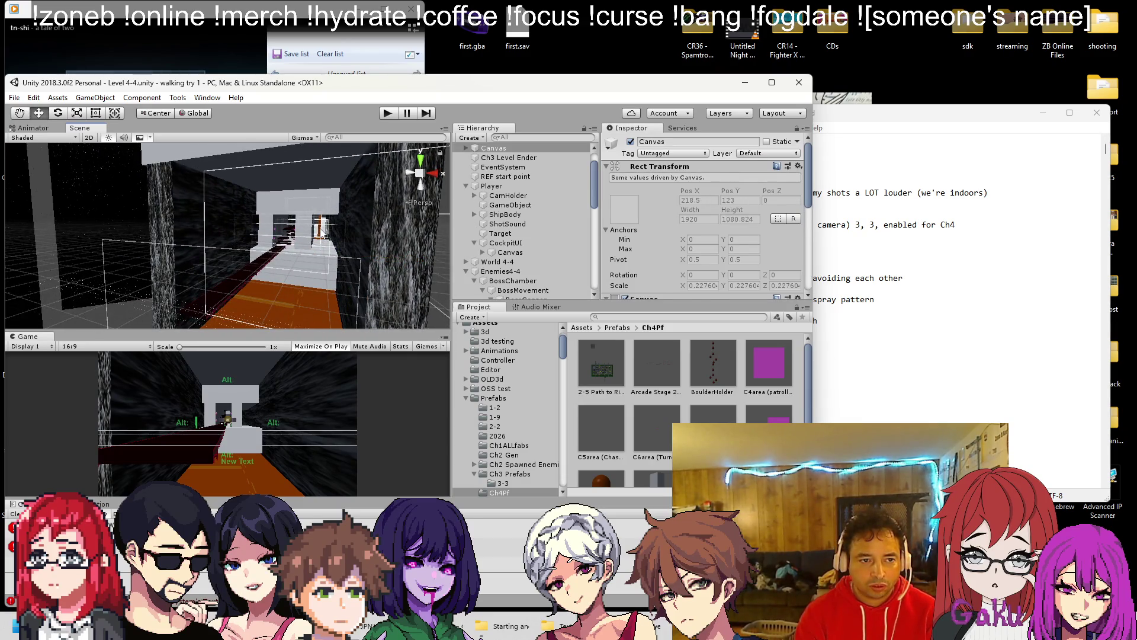
key(f)
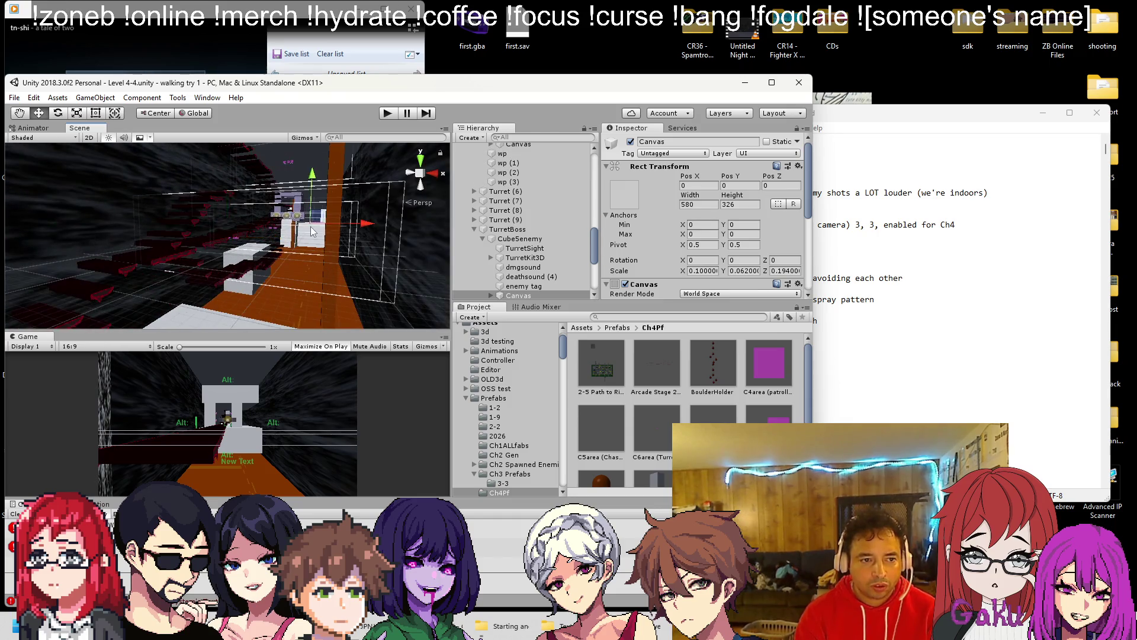
click(311, 226)
key(f)
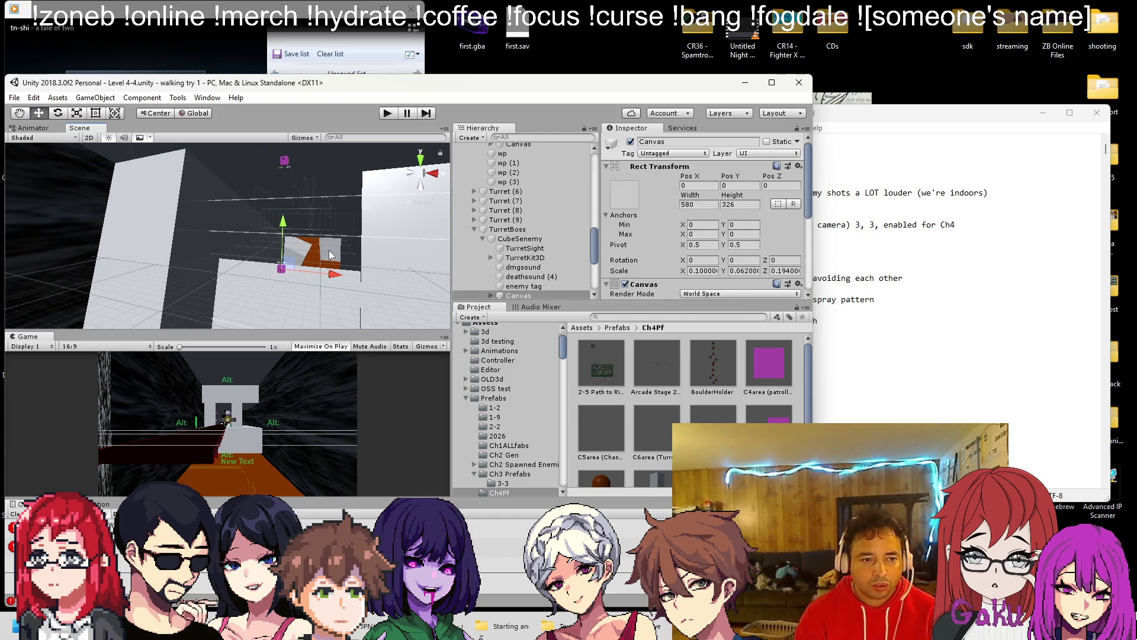
click(328, 250)
key(f)
scroll(242, 255, up, 10)
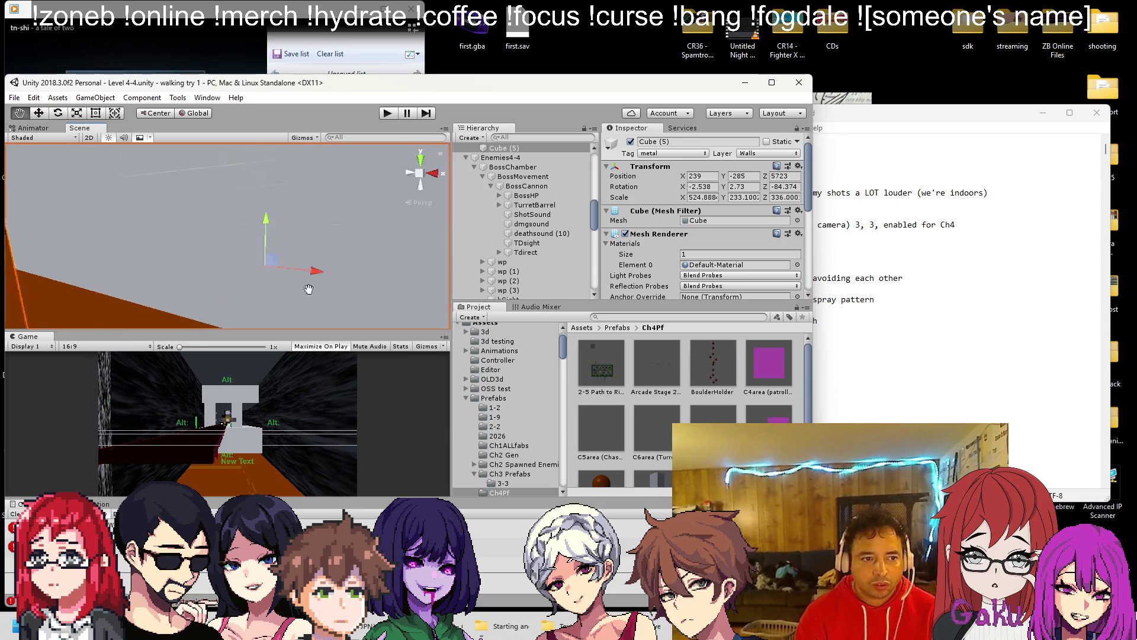
scroll(298, 207, down, 5)
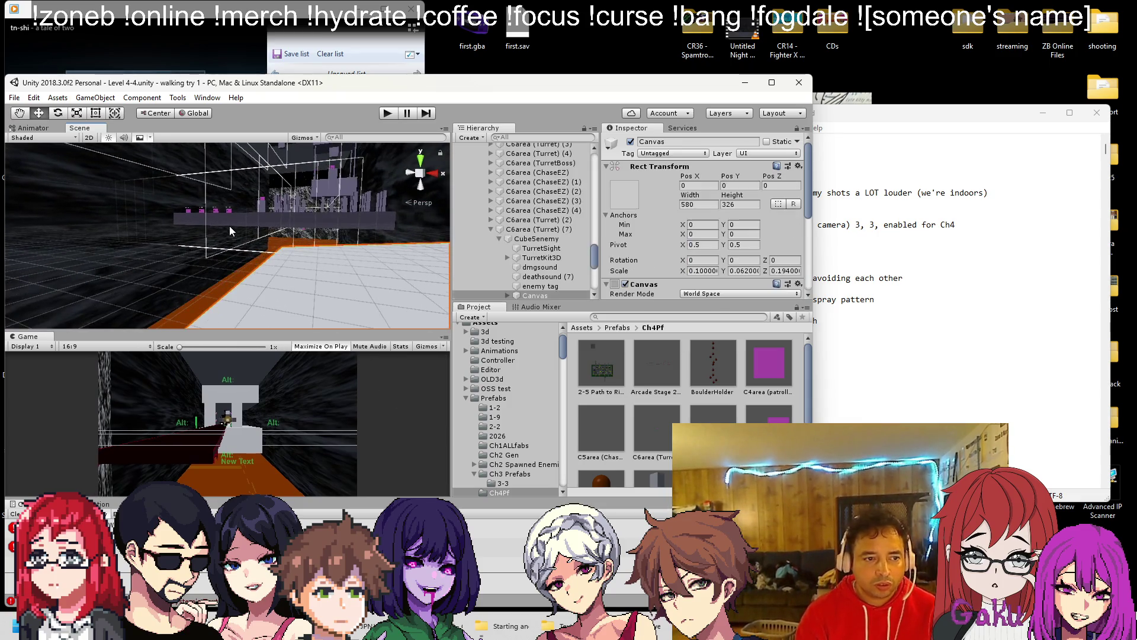
Step: Stretch StationWall's bottom edge down with the Rect tool to Y scale 263.012
click(229, 225)
click(255, 221)
key(f)
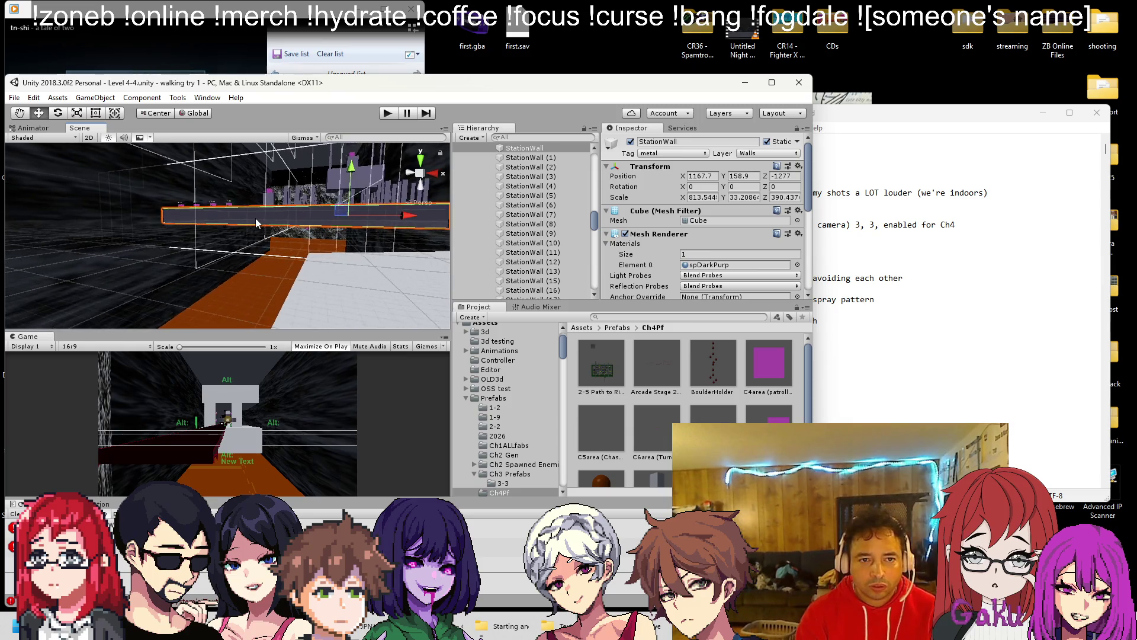
click(96, 112)
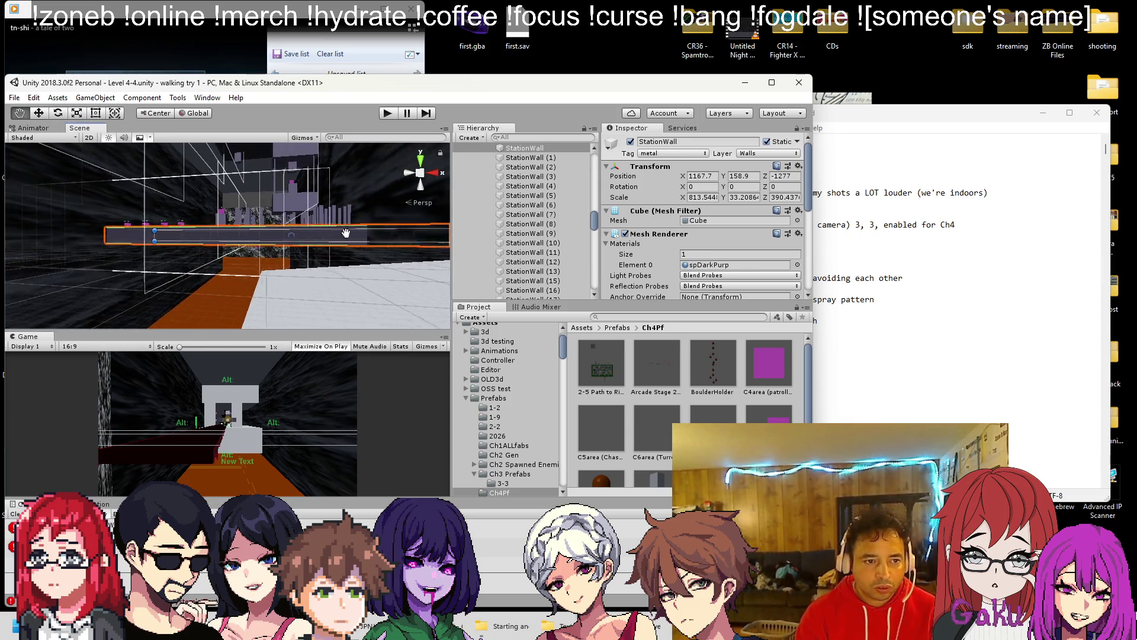
drag(205, 242, 205, 320)
scroll(293, 303, down, 2)
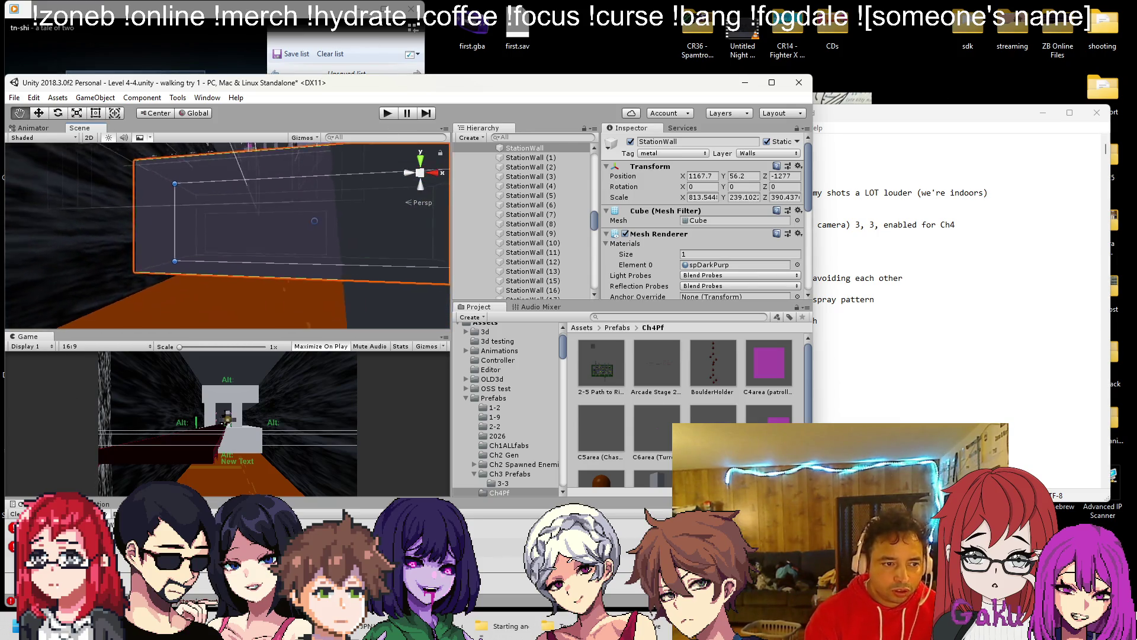
drag(282, 259, 282, 278)
Step: Delete the 'force the base path' note and save the notes file
click(846, 285)
drag(853, 320, 714, 320)
key(BackSpace)
key(ctrl+s)
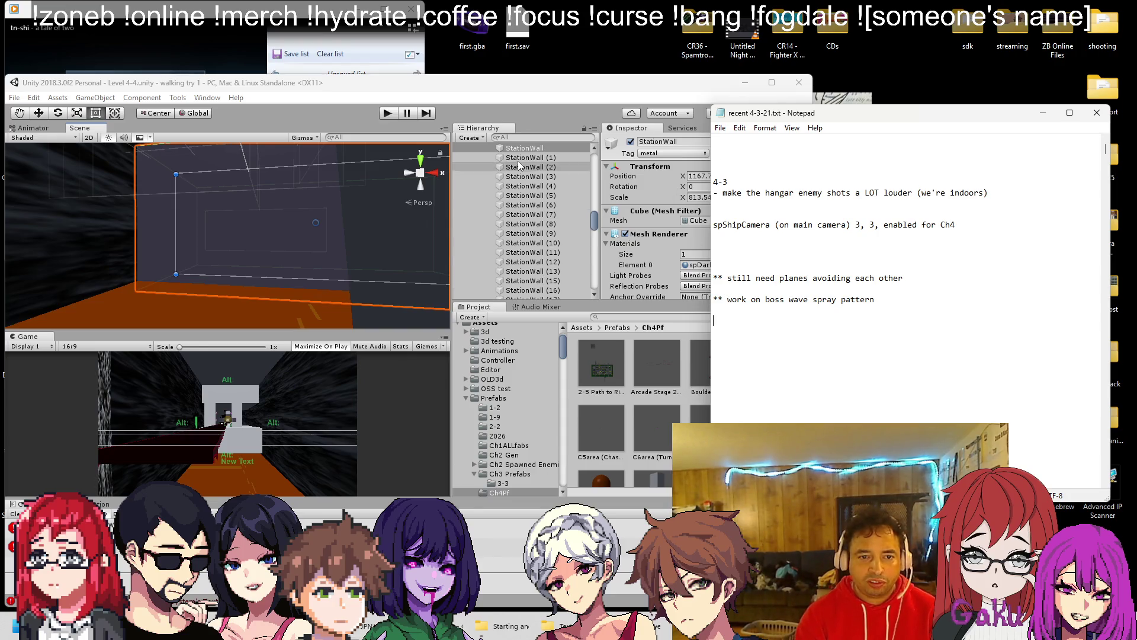
Step: Open the C5area chase-enemy prefab and enter 400 for eHolder's Avoid Strength
click(631, 372)
click(609, 447)
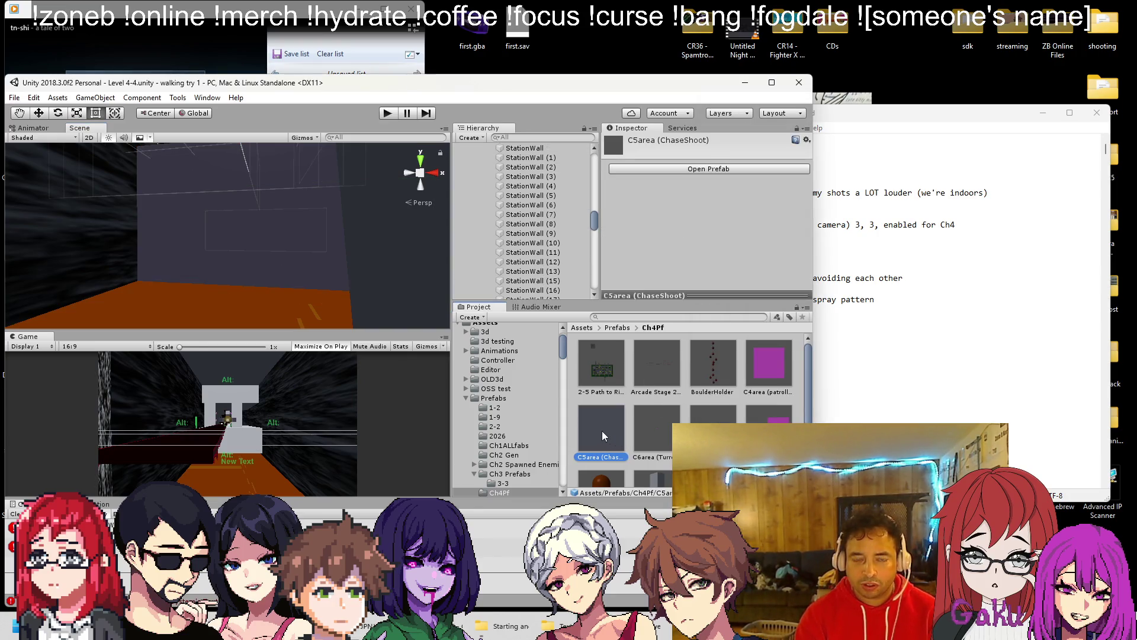
double_click(602, 431)
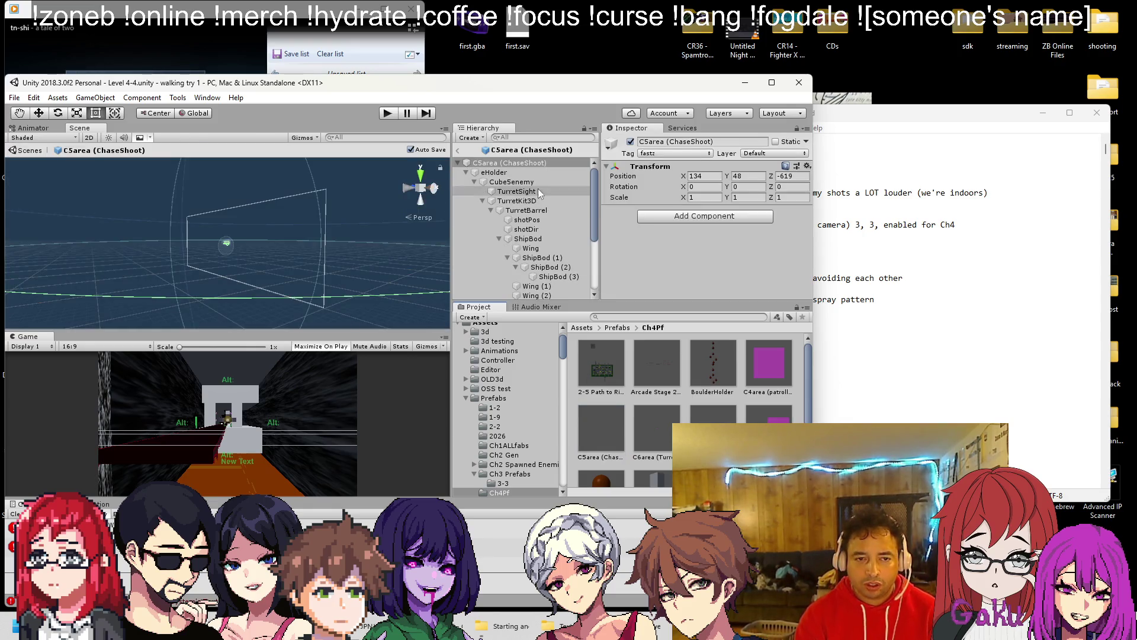
click(529, 172)
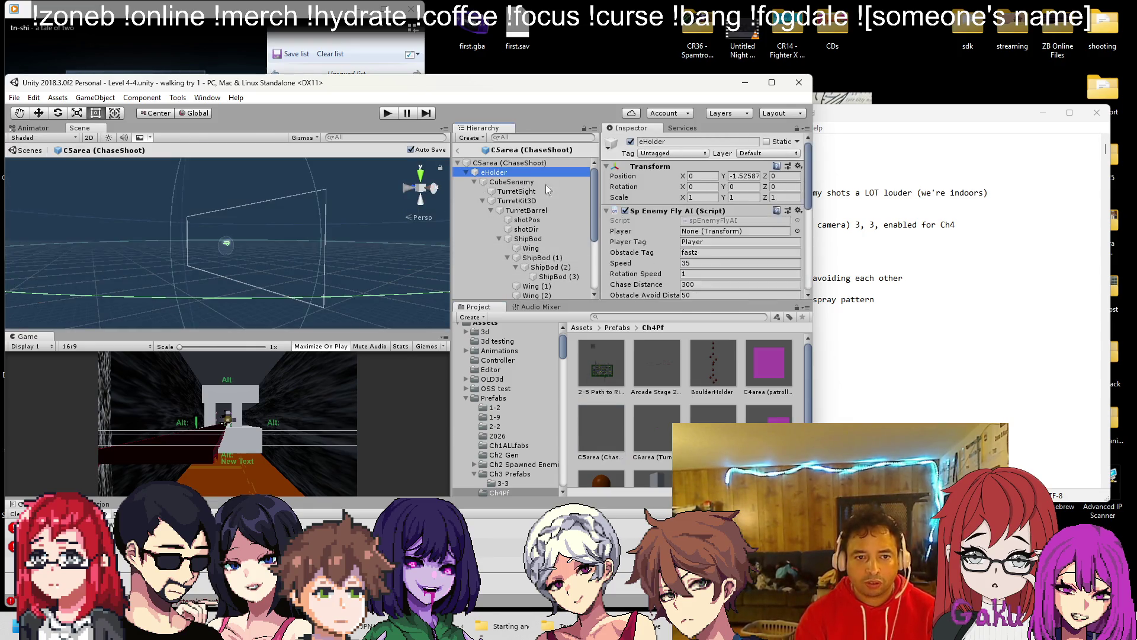
scroll(705, 222, down, 5)
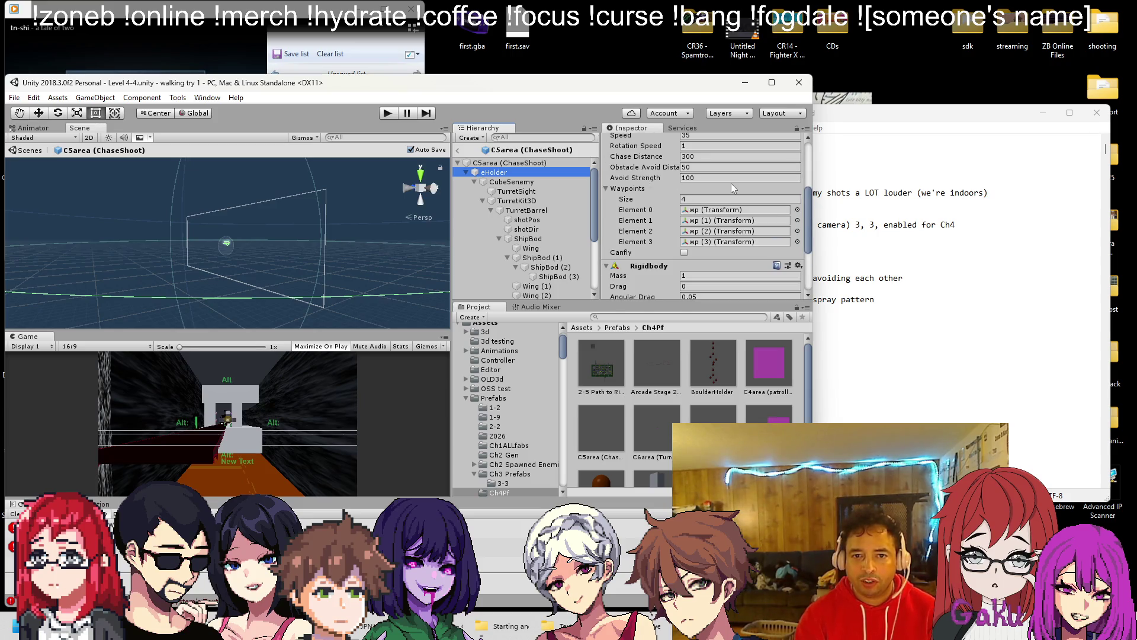
click(728, 177)
text(400)
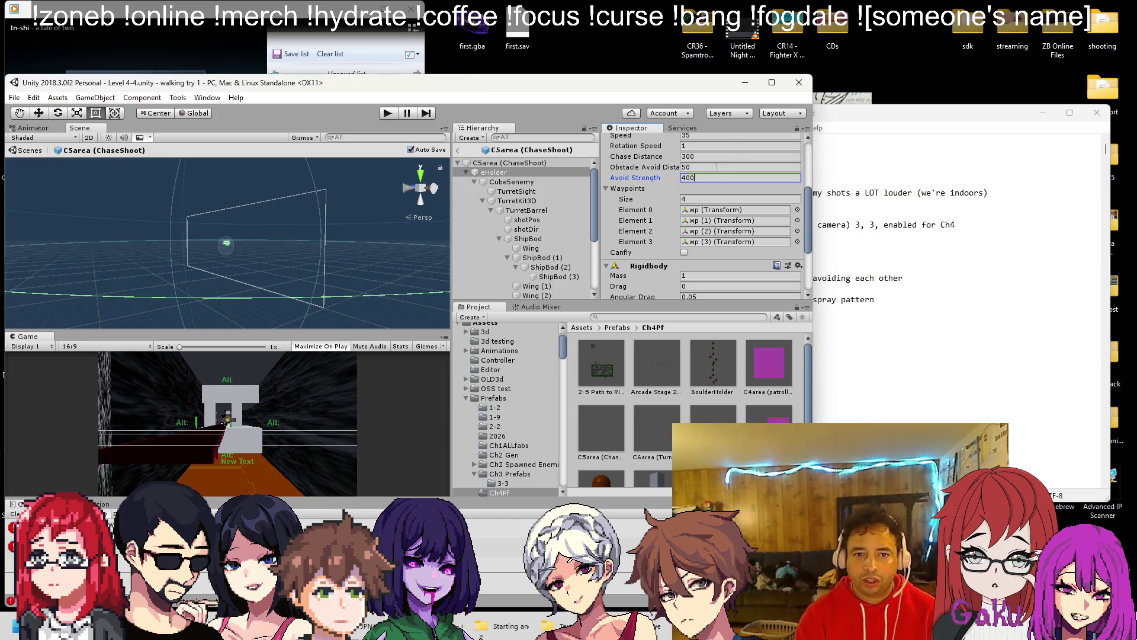
Step: Review the eHolder and CubeSenemy AI settings in the Inspector
scroll(714, 184, down, 5)
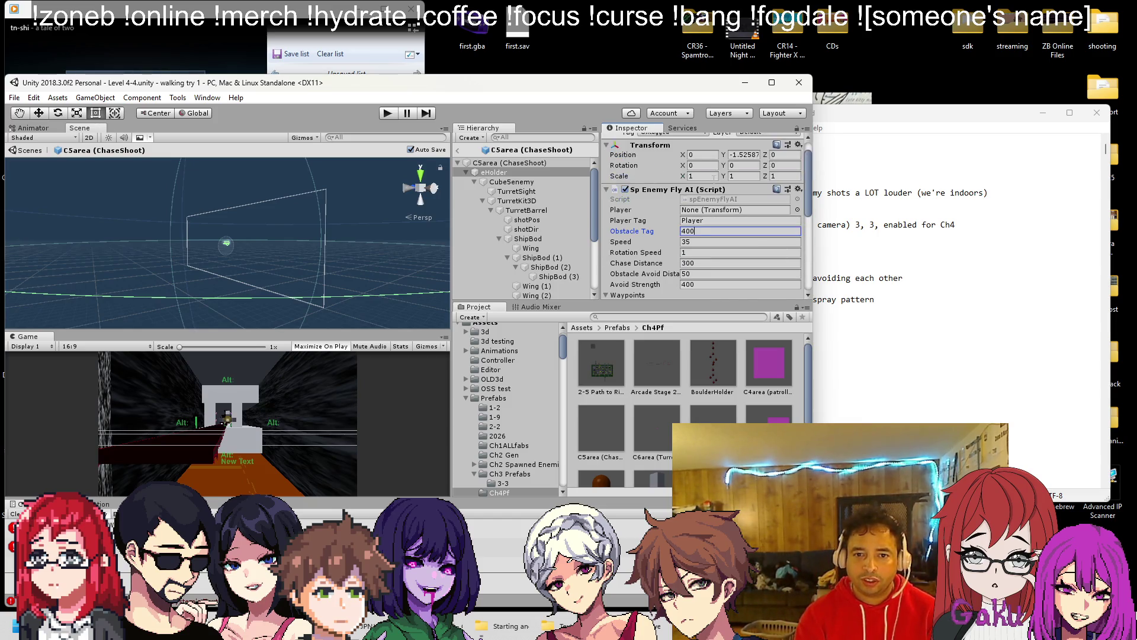
scroll(705, 196, up, 8)
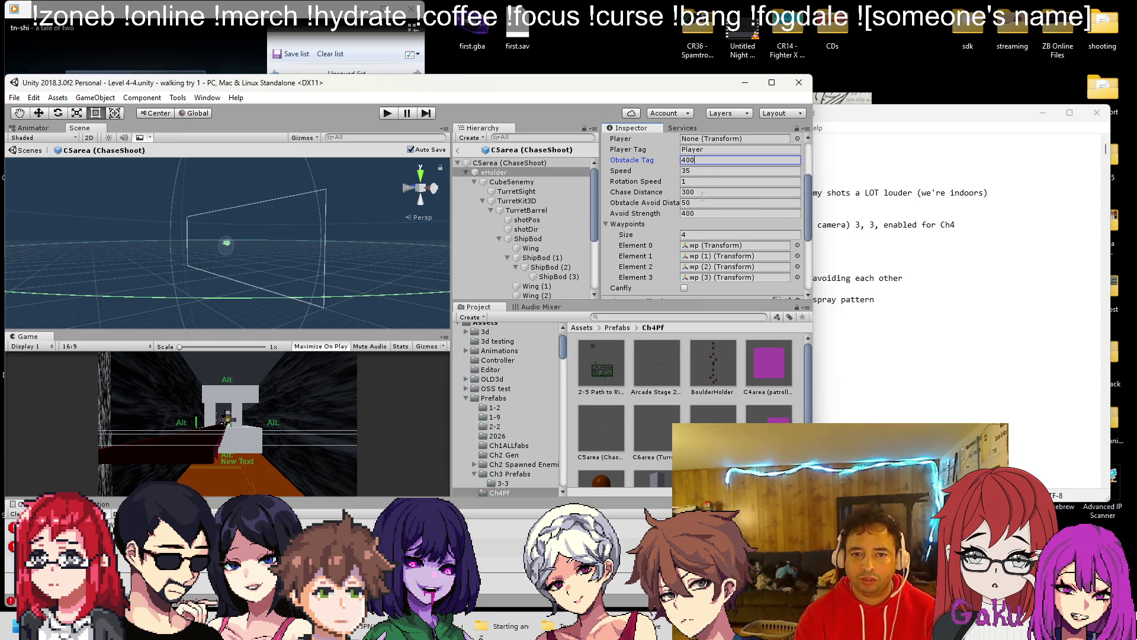
scroll(696, 220, down, 2)
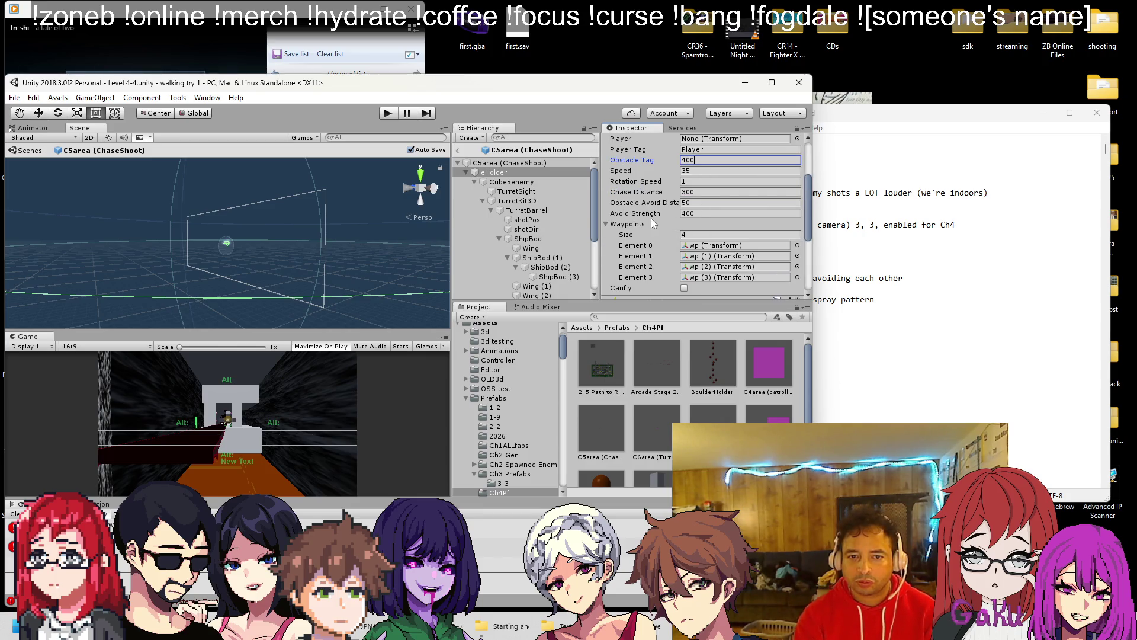
scroll(653, 220, down, 1)
scroll(655, 219, up, 3)
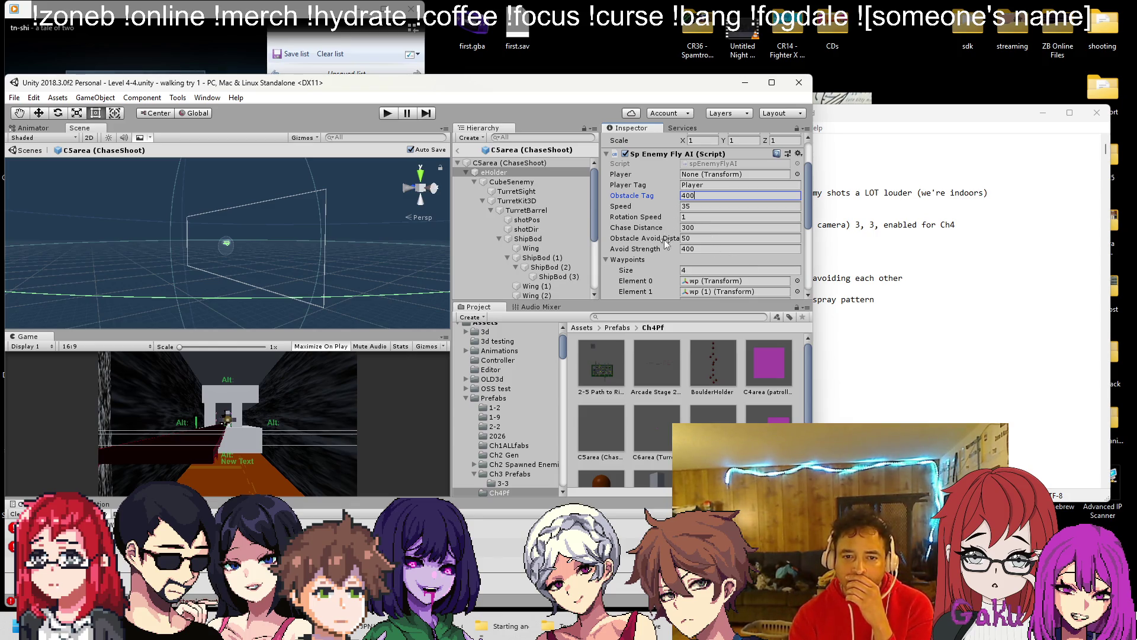
scroll(652, 240, down, 5)
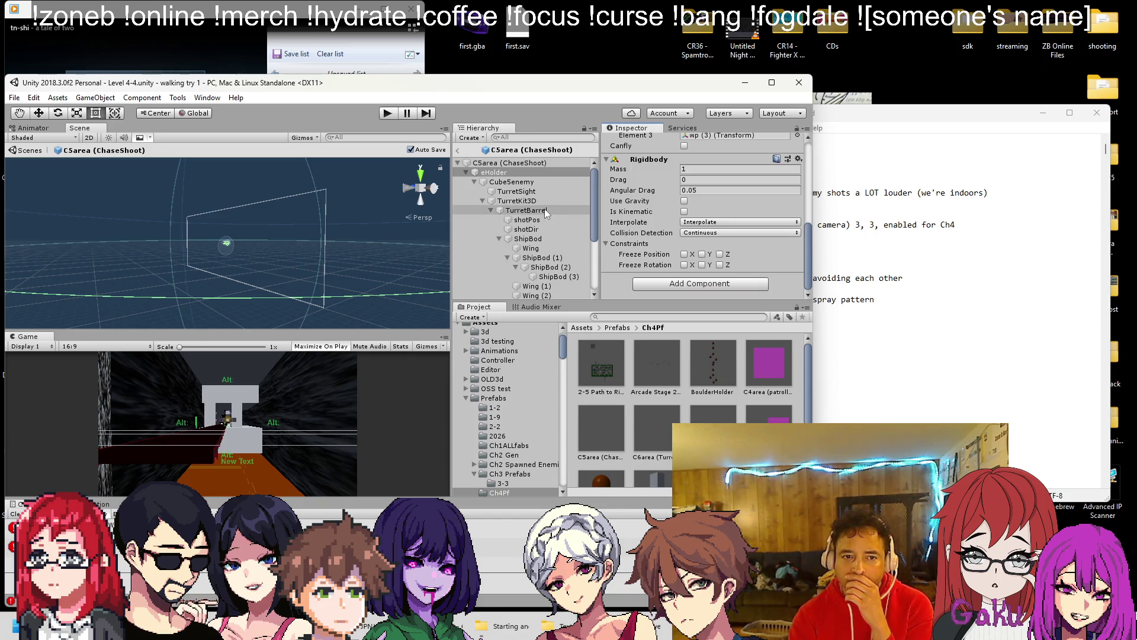
scroll(627, 205, up, 3)
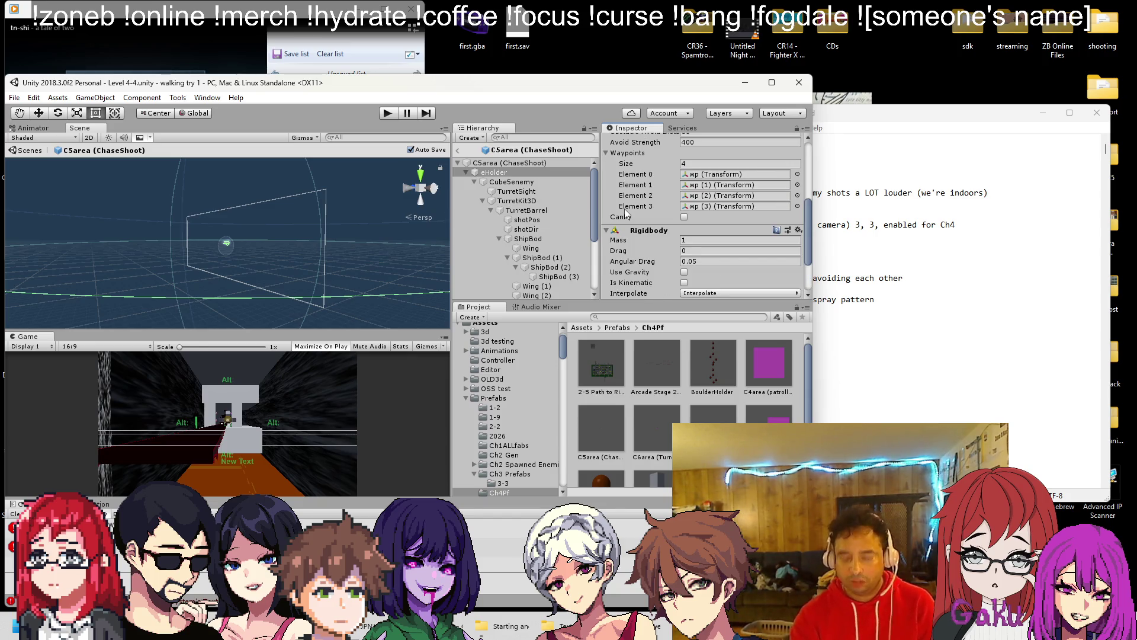
scroll(626, 212, up, 7)
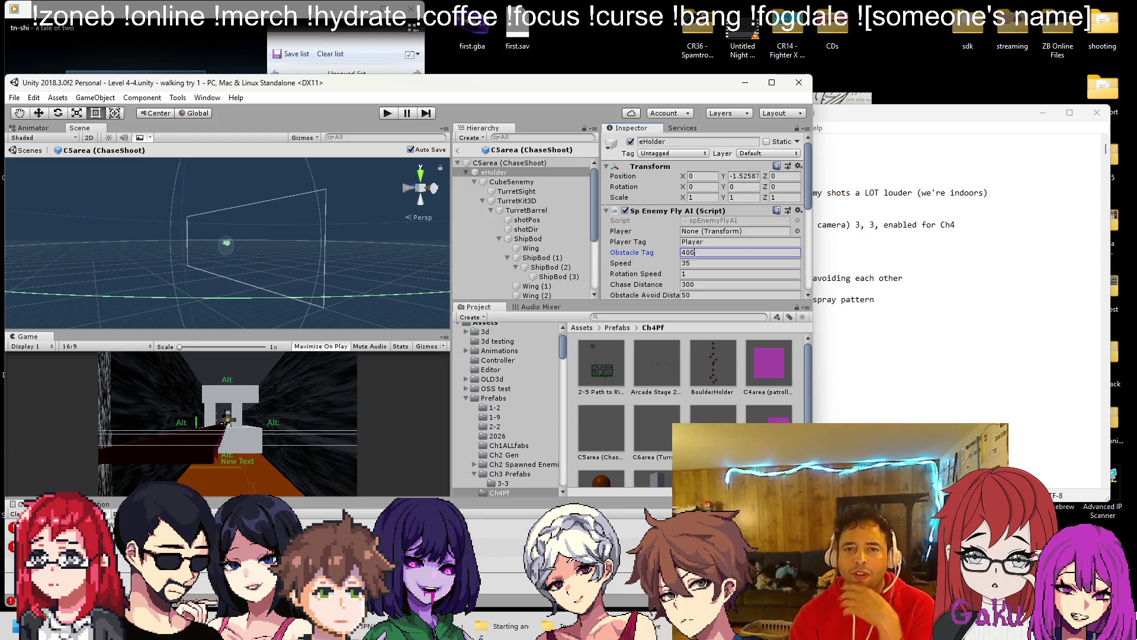
click(514, 182)
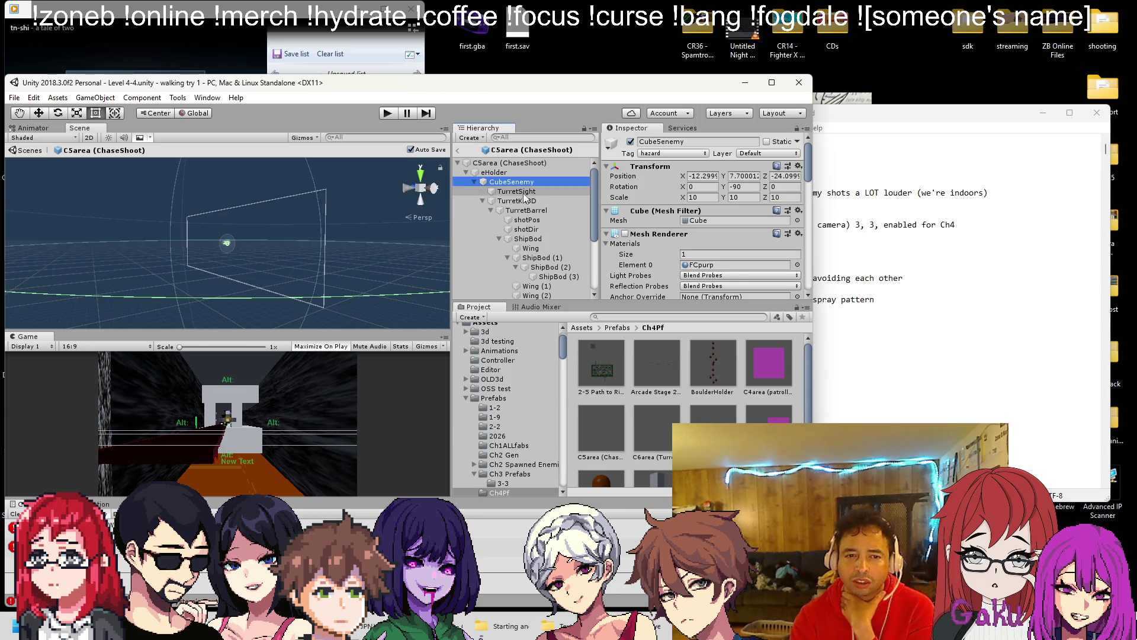
click(523, 175)
Step: Set C5area (ChaseShoot)'s tag to Untagged, leaving eHolder's tag unchanged
click(512, 163)
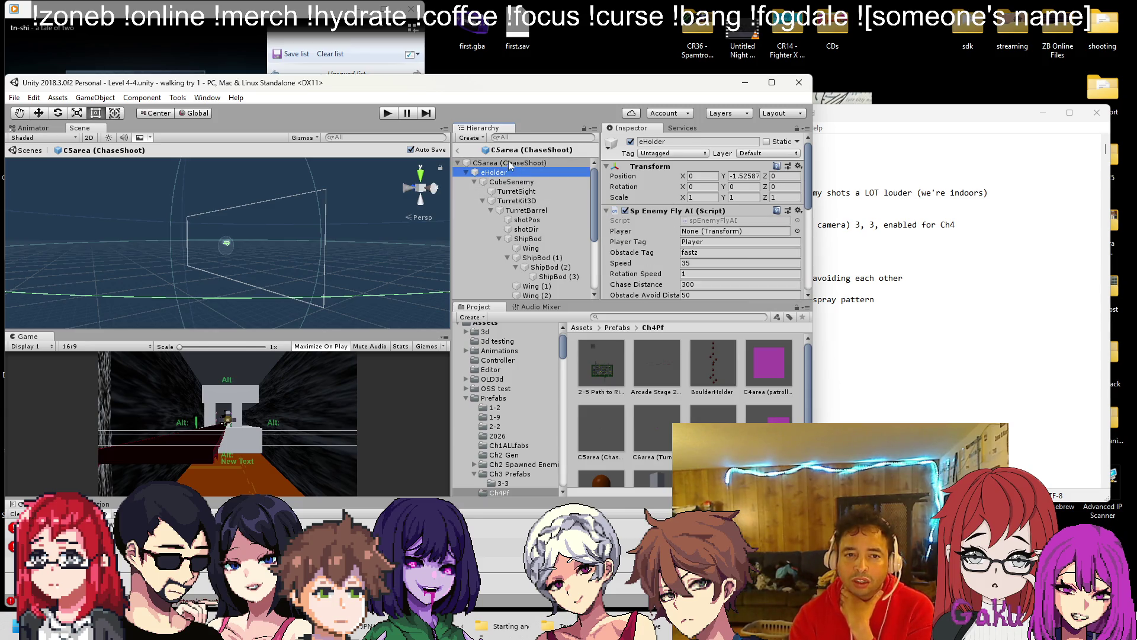
click(690, 155)
click(705, 32)
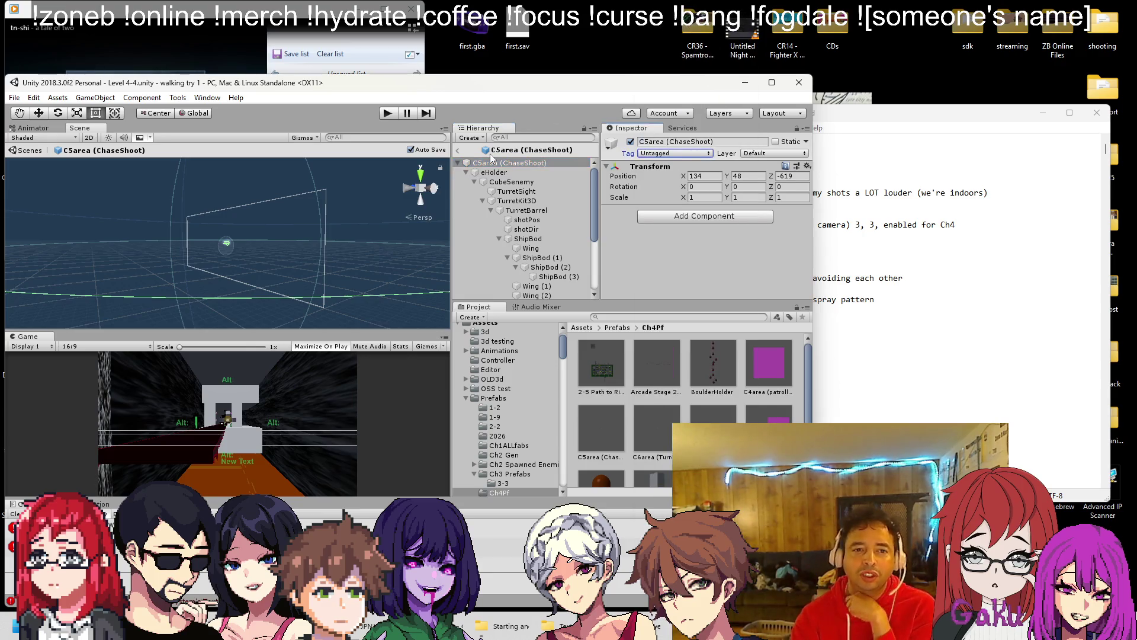
click(499, 173)
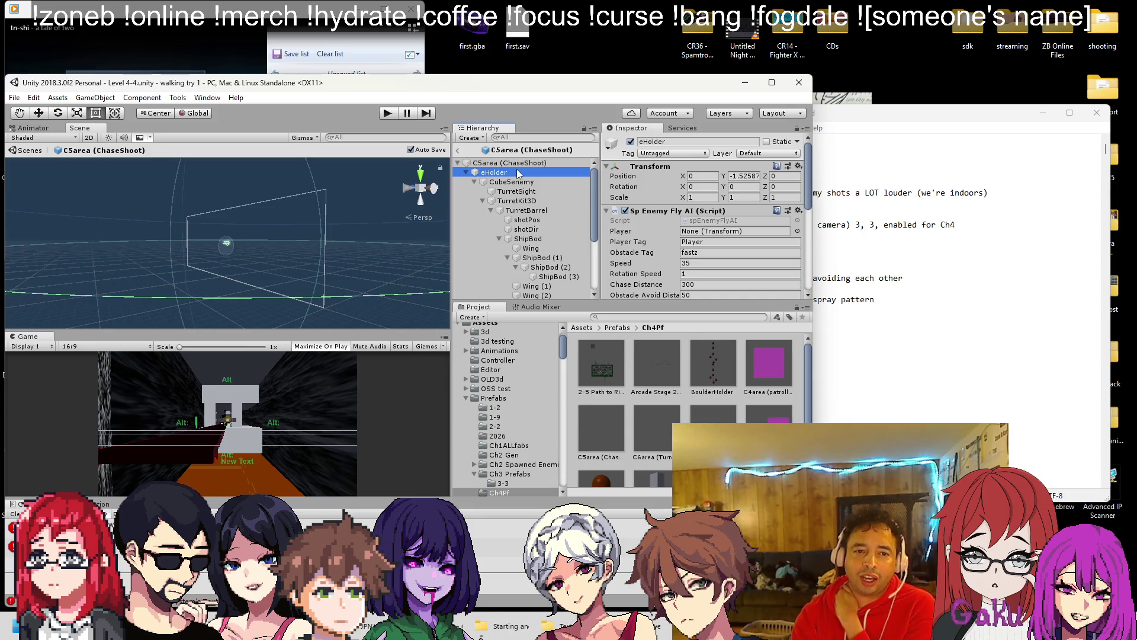
click(682, 154)
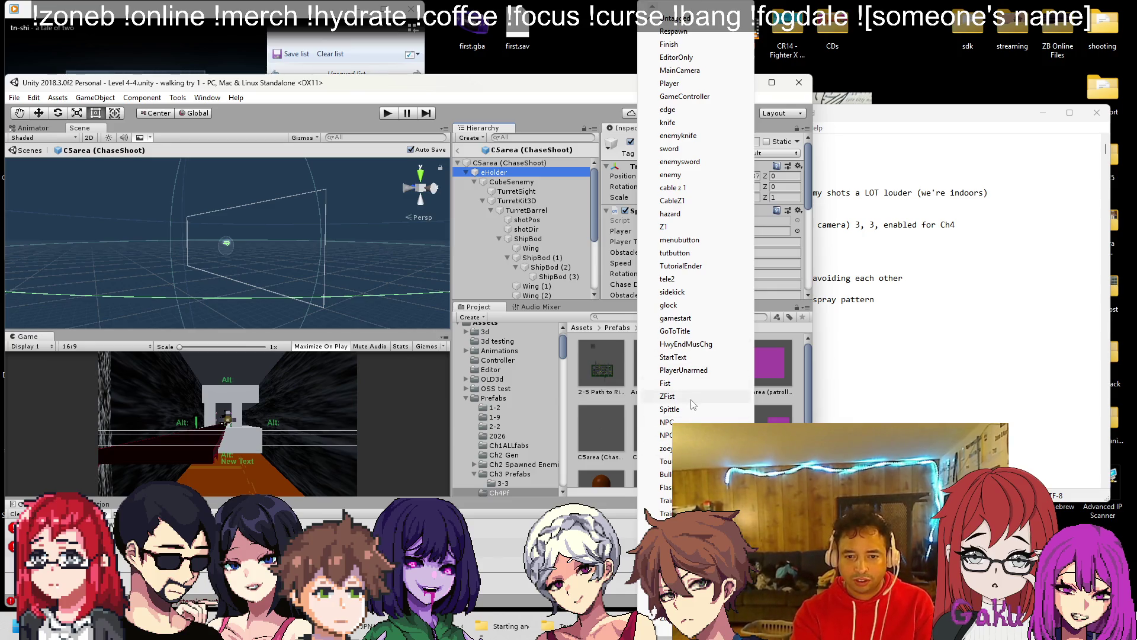
scroll(693, 403, down, 1)
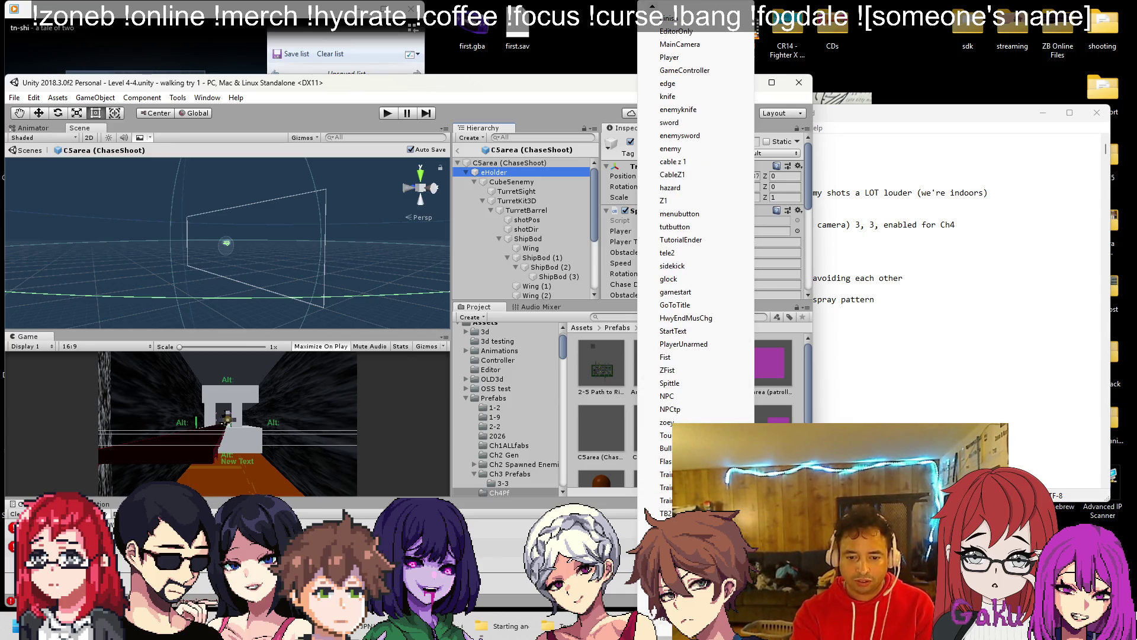
click(663, 337)
Step: Set eHolder's Obstacle Avoid Distance to 10 and Avoid Strength to 50
scroll(704, 231, down, 3)
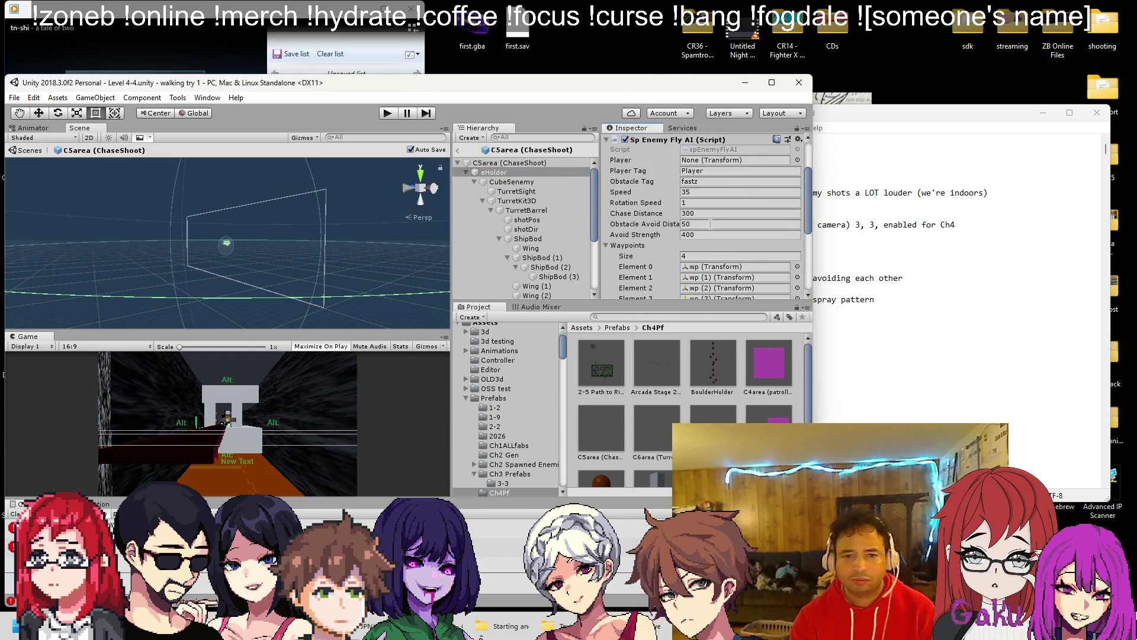
click(714, 224)
text(10)
key(Tab)
text(100)
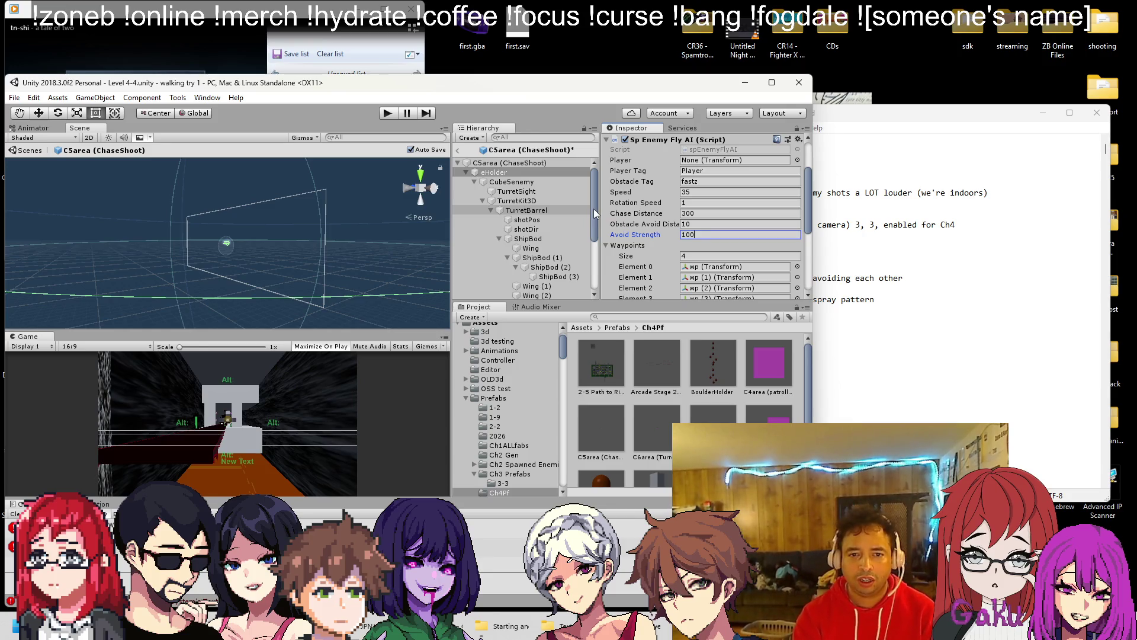
key(Return)
text(50)
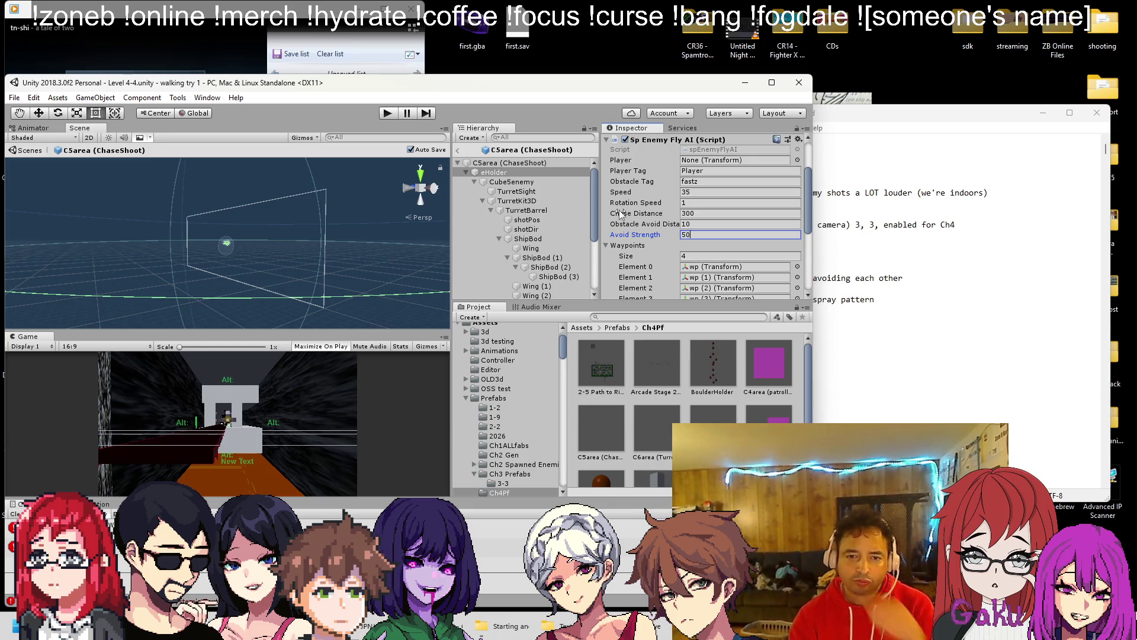
click(882, 306)
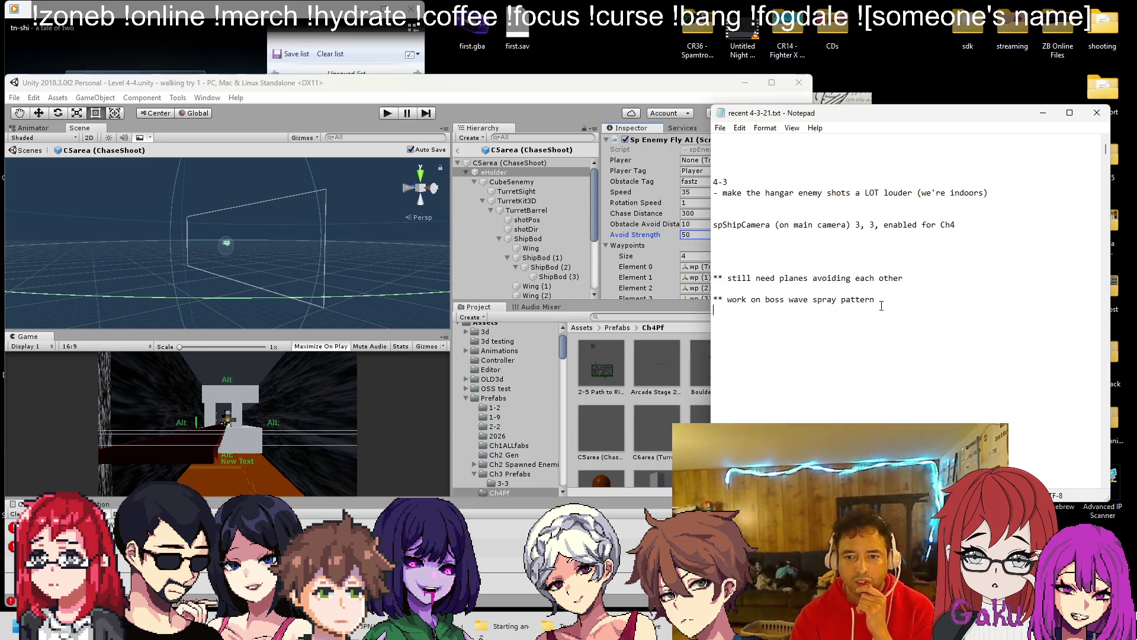
click(425, 201)
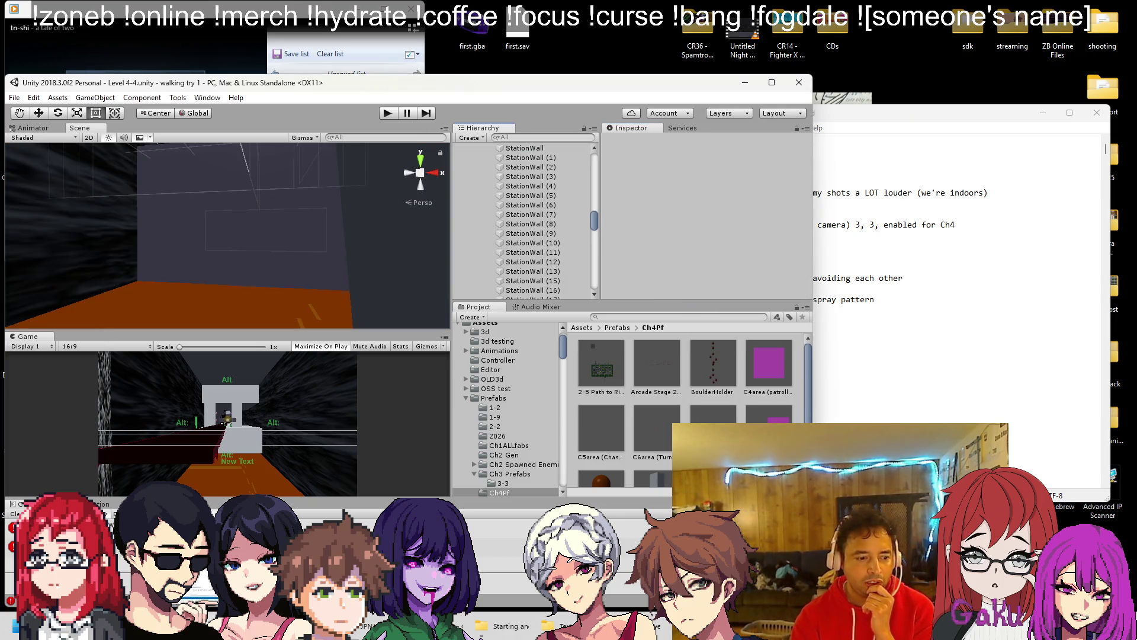
key(alt+Tab)
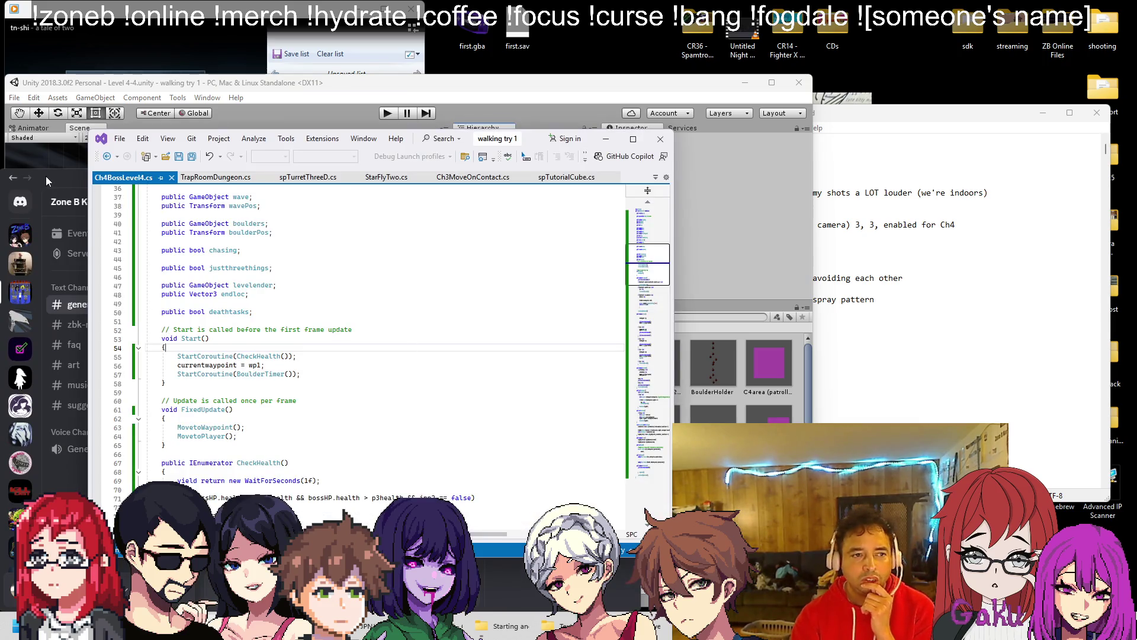
Step: Open spTurretThreeD.cs in Visual Studio and step through its SweepX search matches
click(47, 176)
click(335, 346)
scroll(336, 346, down, 16)
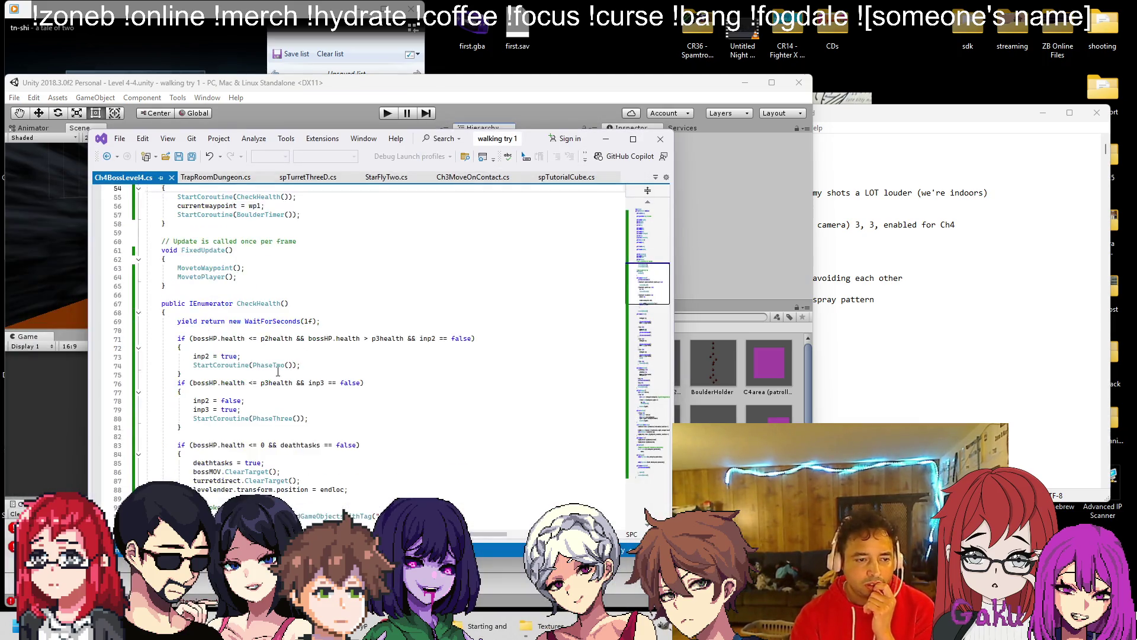
click(299, 177)
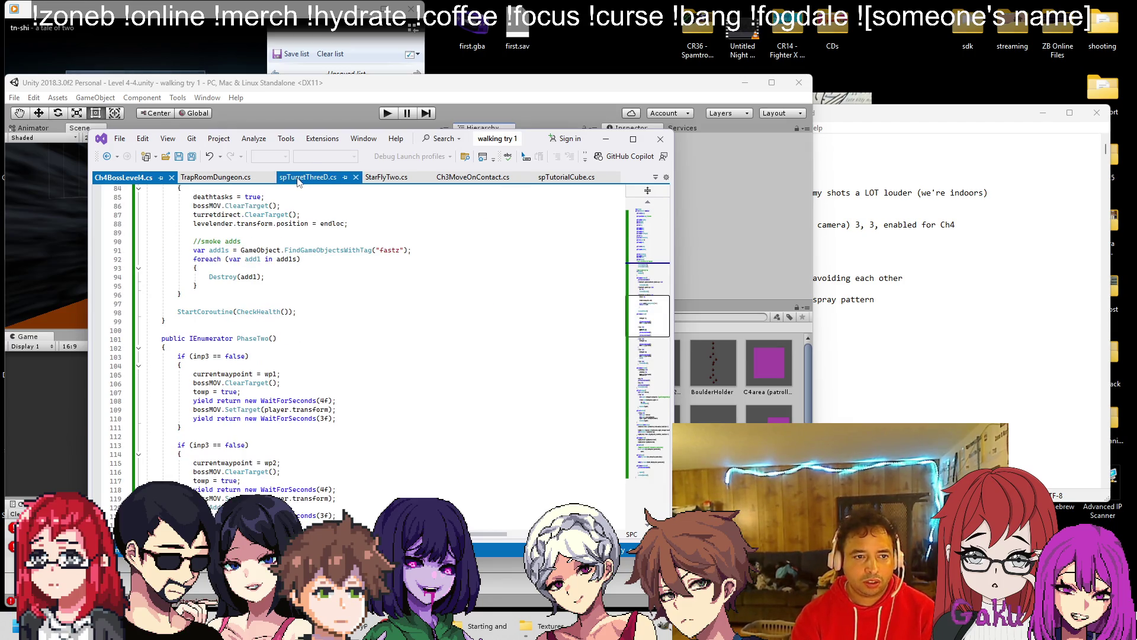
scroll(313, 256, down, 5)
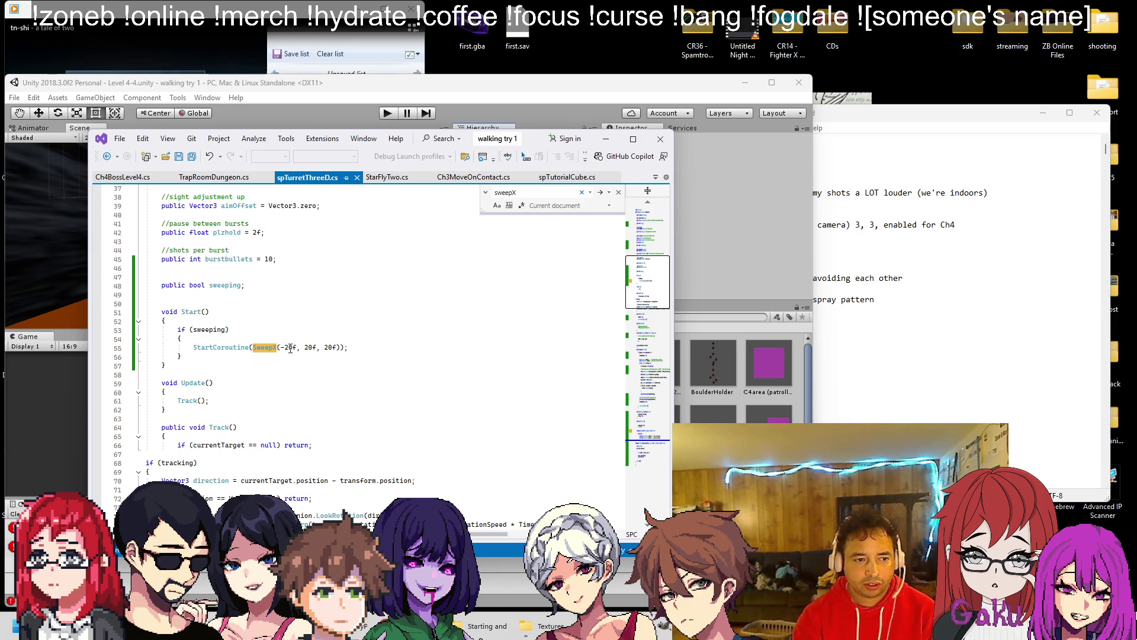
click(600, 192)
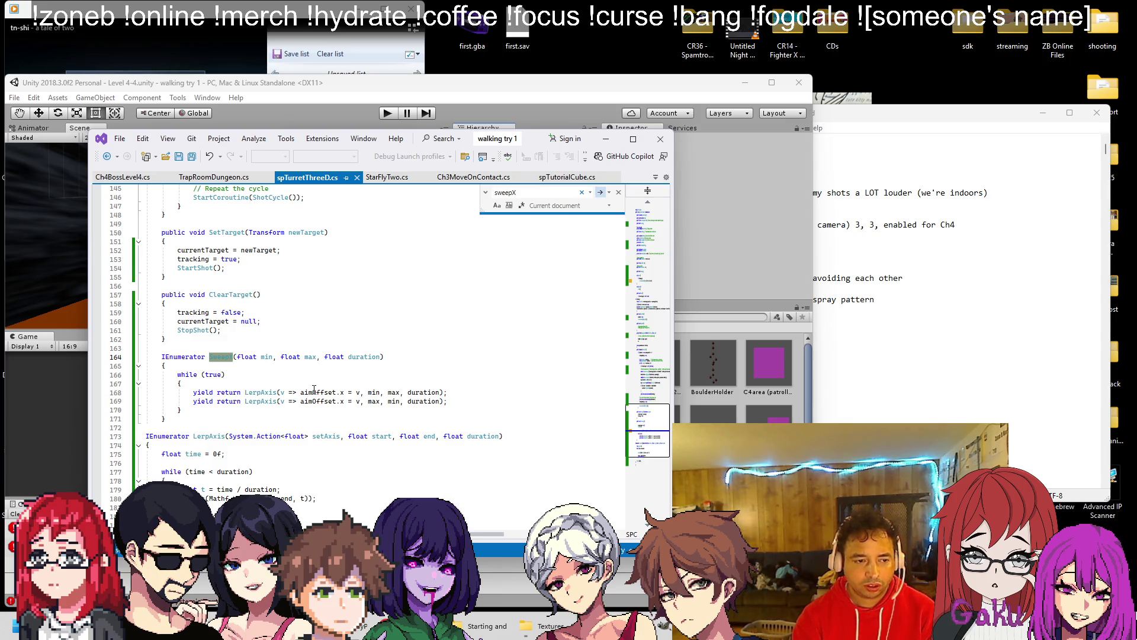
click(600, 192)
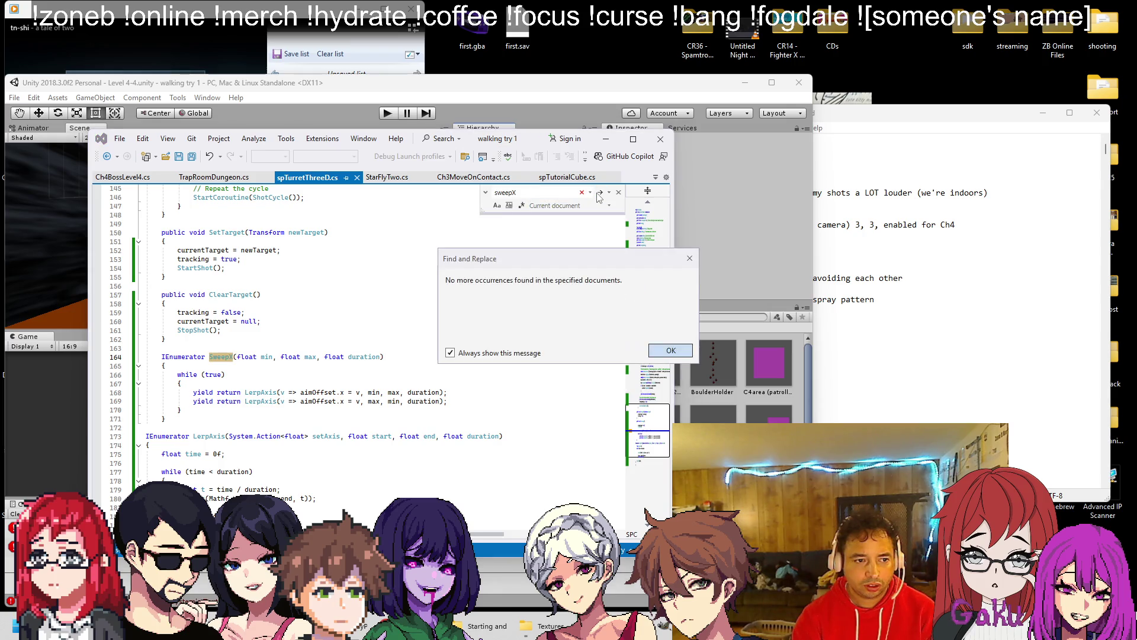
click(670, 350)
scroll(408, 329, up, 20)
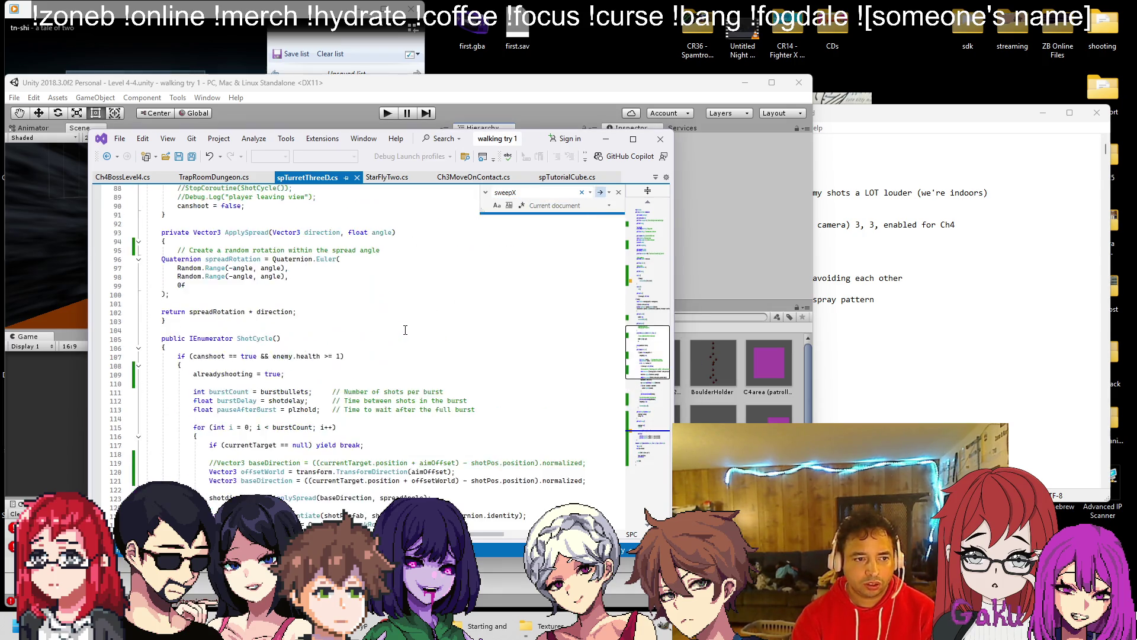
scroll(408, 329, up, 4)
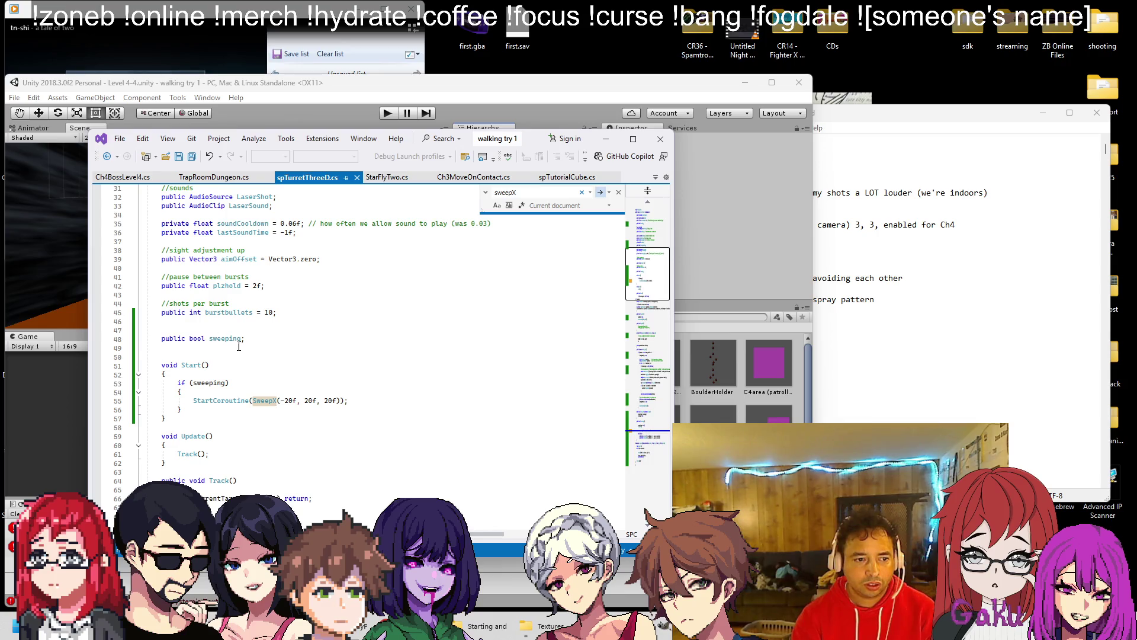
scroll(237, 346, down, 2)
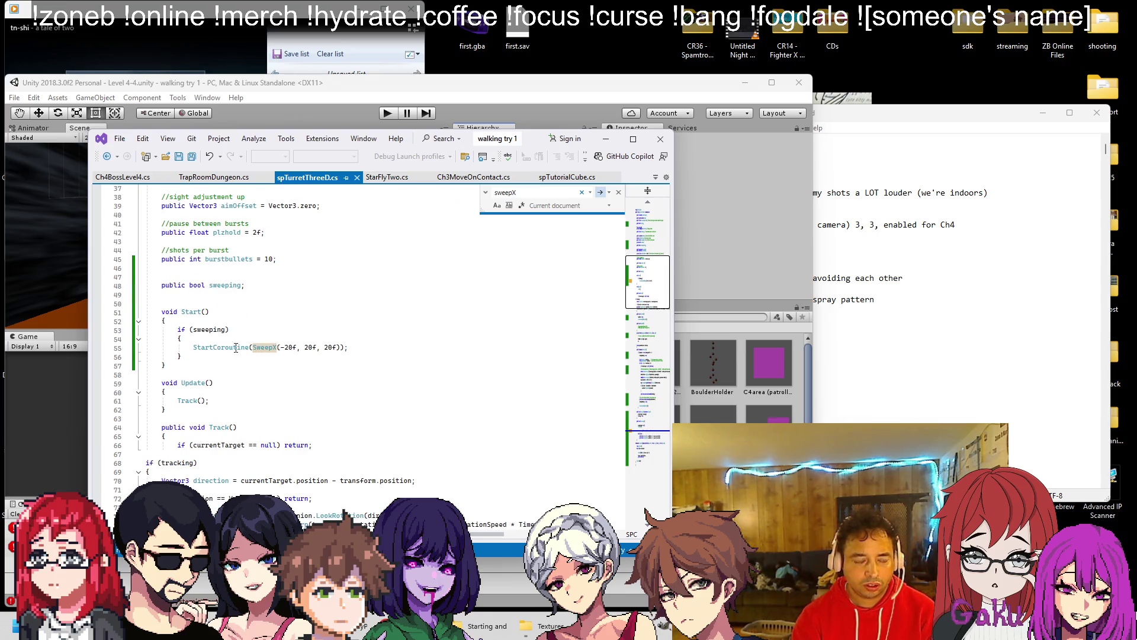
Step: Search for SweepX again, then select and copy the SweepX and LerpAxis code block
double_click(549, 193)
text(Sweep)
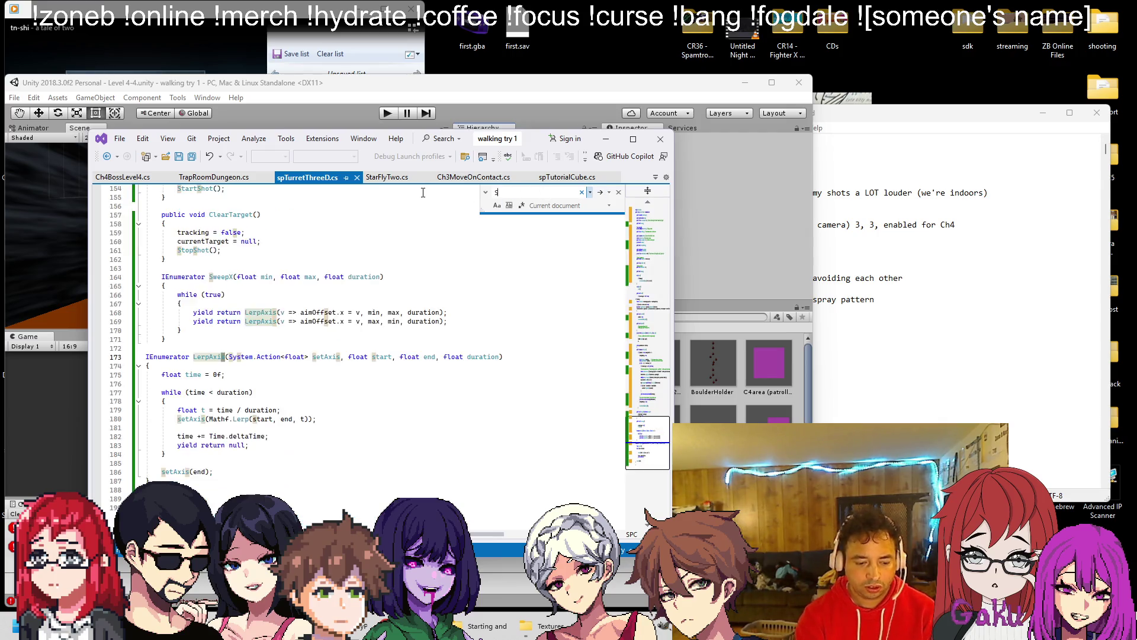
text(X)
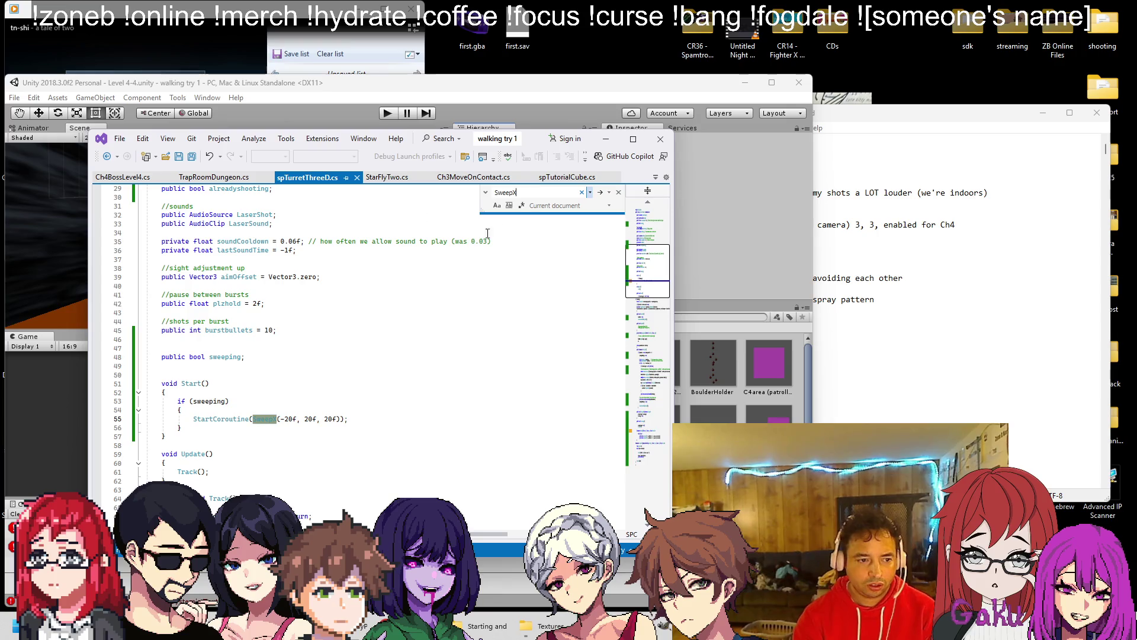
click(602, 194)
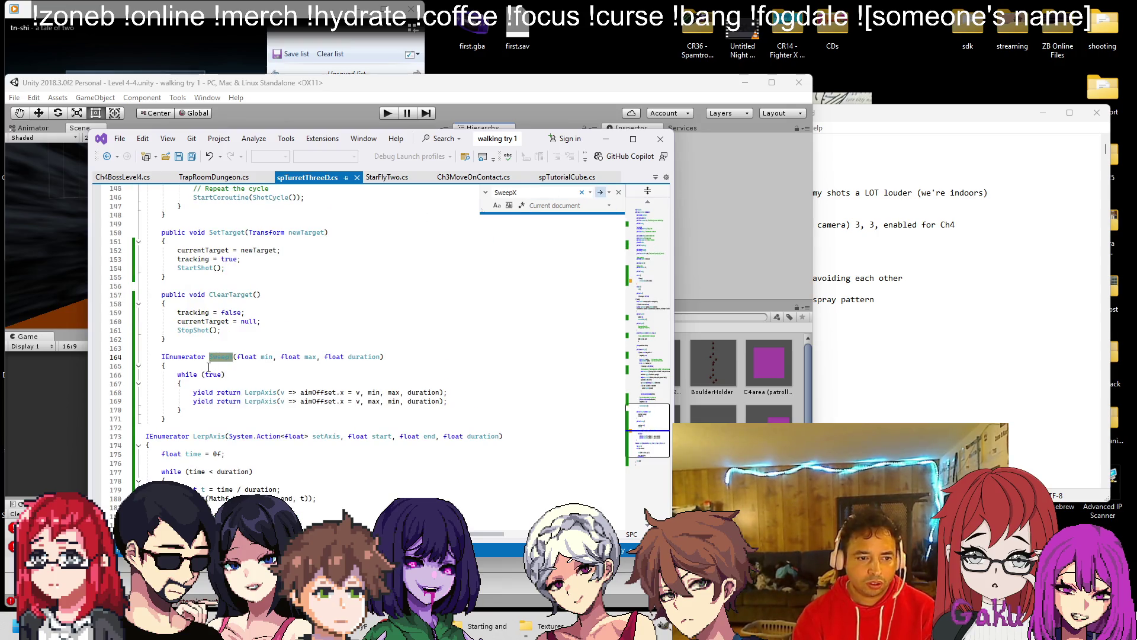
scroll(220, 356, down, 1)
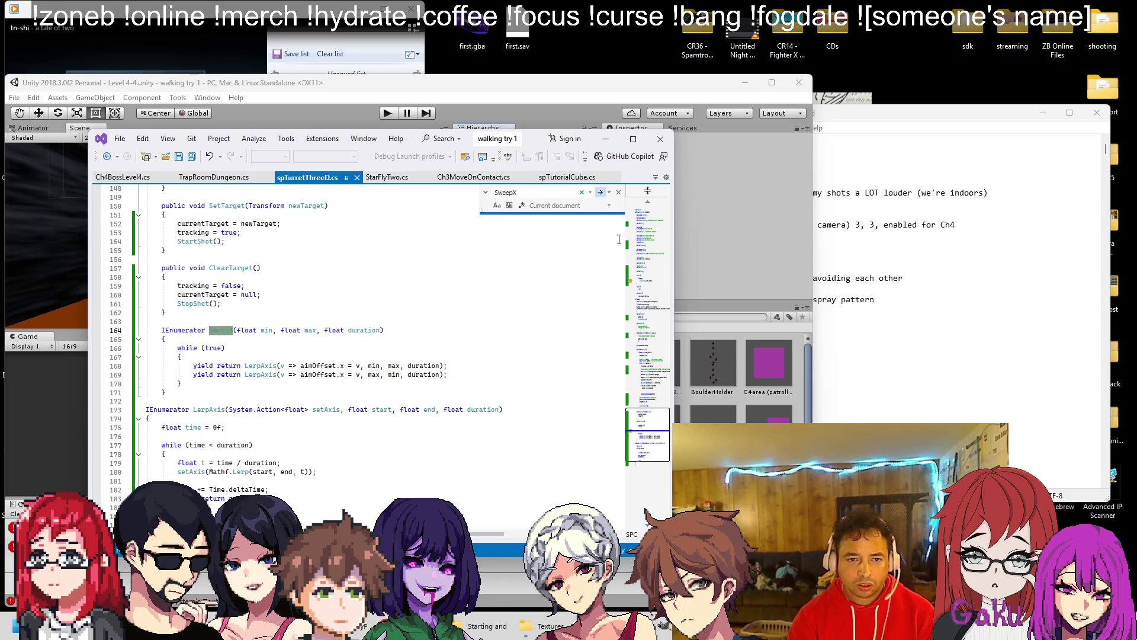
click(650, 278)
drag(650, 278, 651, 285)
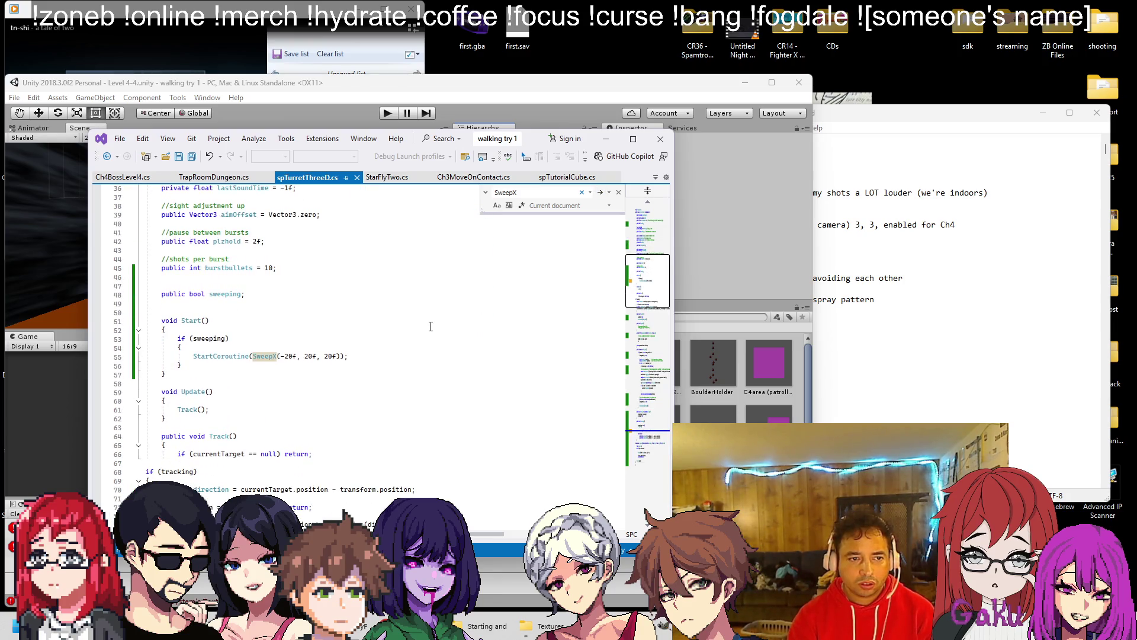
key(ctrl+minus)
key(alt+Tab)
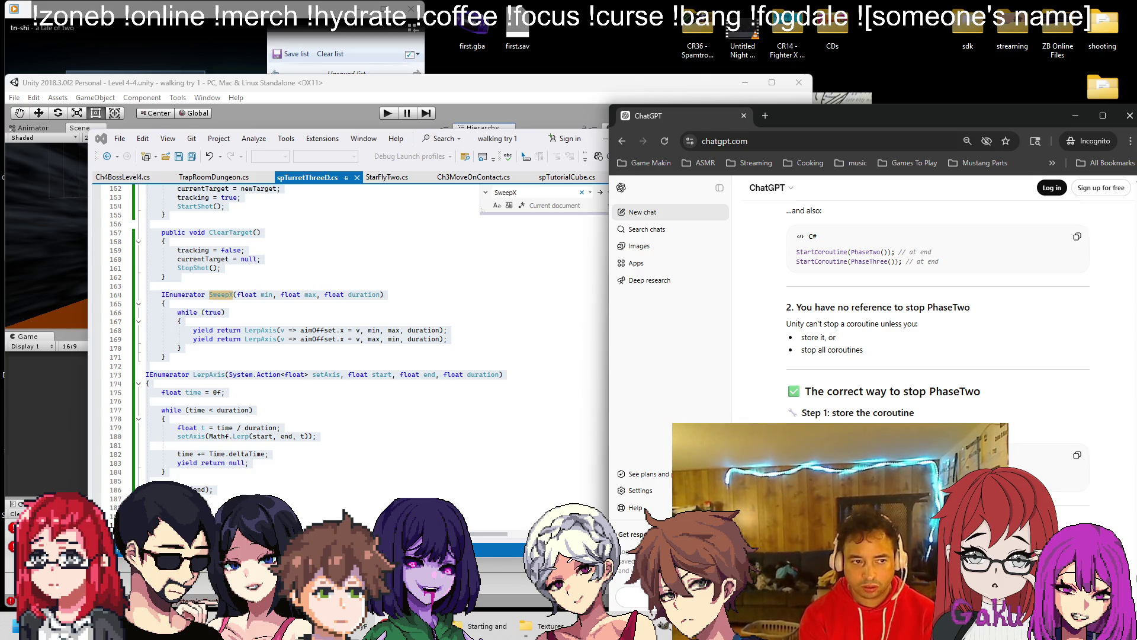
Step: Send the SweepX code to ChatGPT and read its 20-seconds-each-way, 40-second-cycle explanation
key(Return)
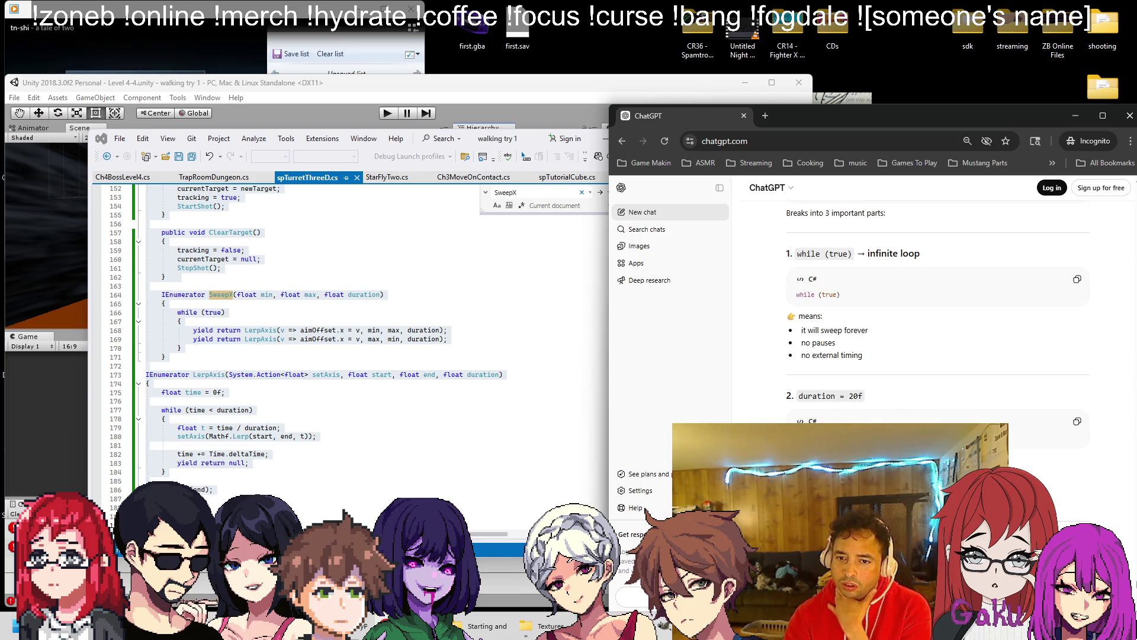
scroll(944, 409, down, 2)
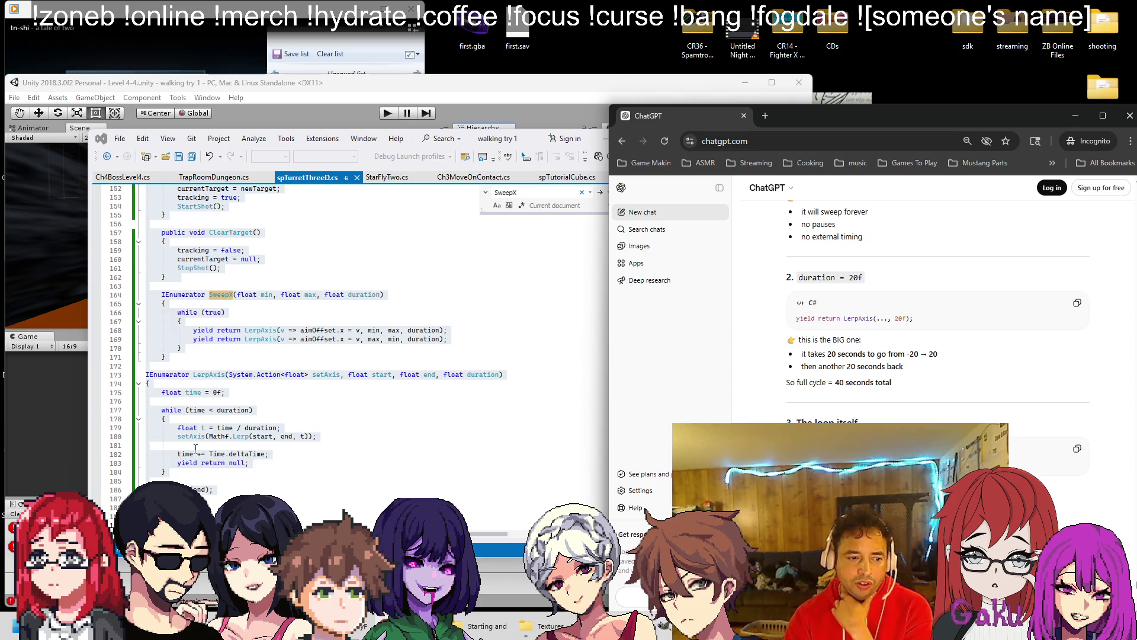
scroll(308, 404, down, 1)
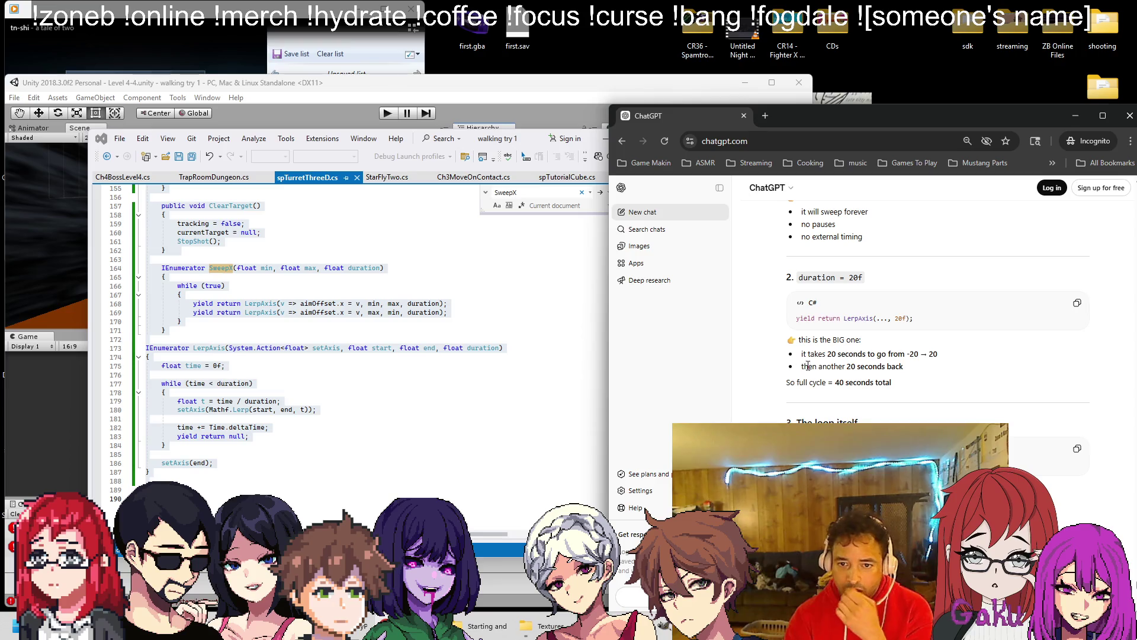
Step: Search spTurretThreeD.cs for 20f, finding every match in the SweepX(-20f, 20f, 20f) call
click(505, 342)
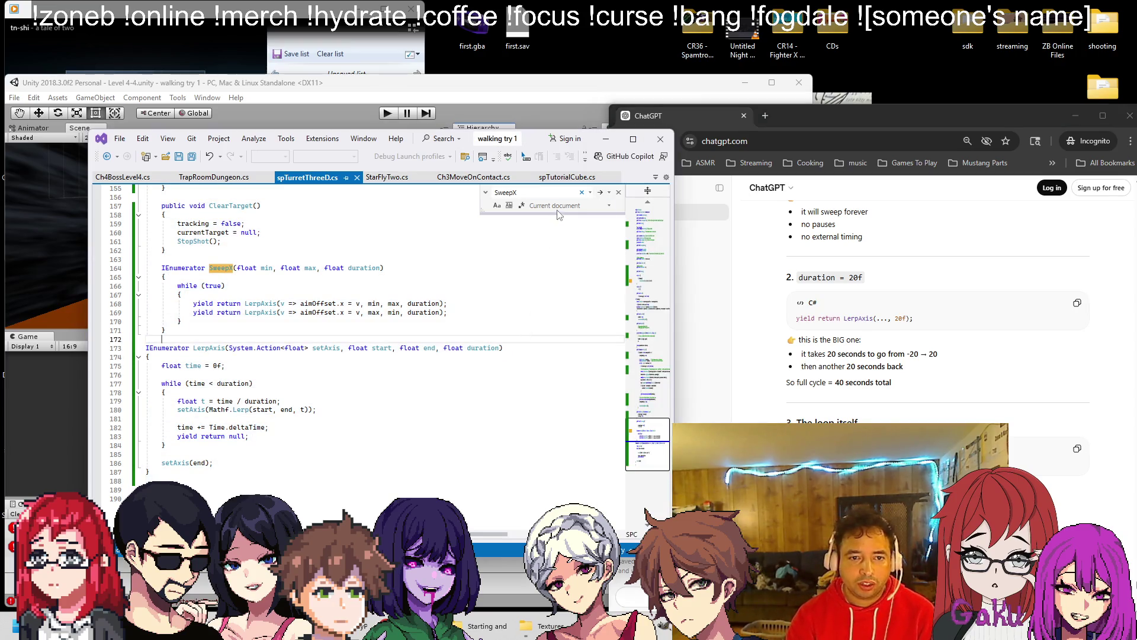
click(557, 194)
text(20f)
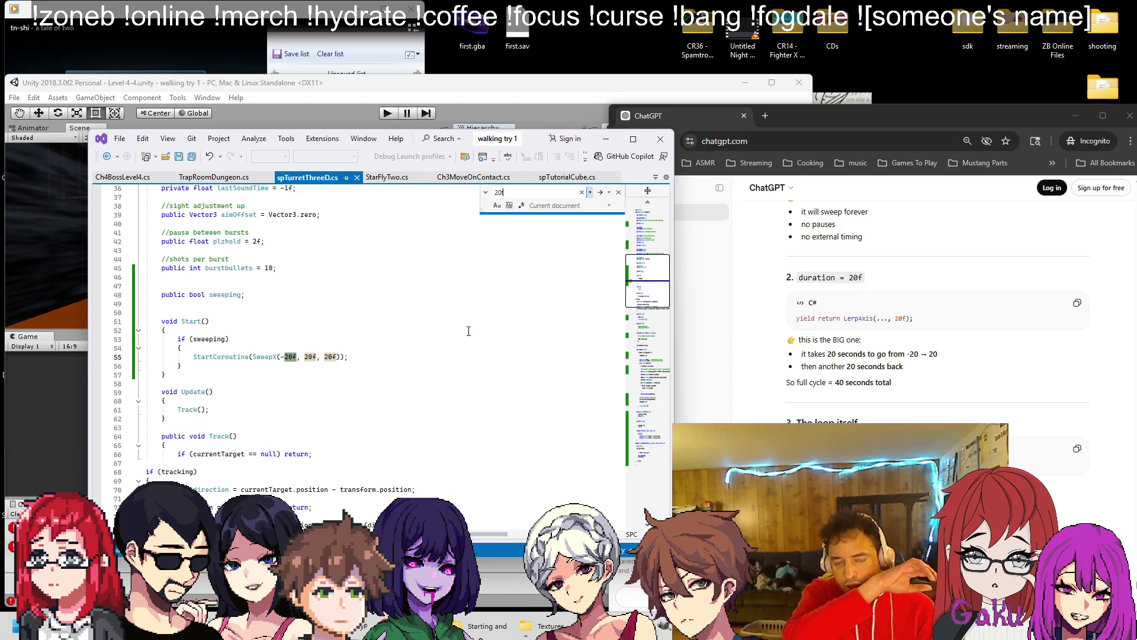
click(601, 193)
click(601, 193)
click(601, 193)
click(679, 352)
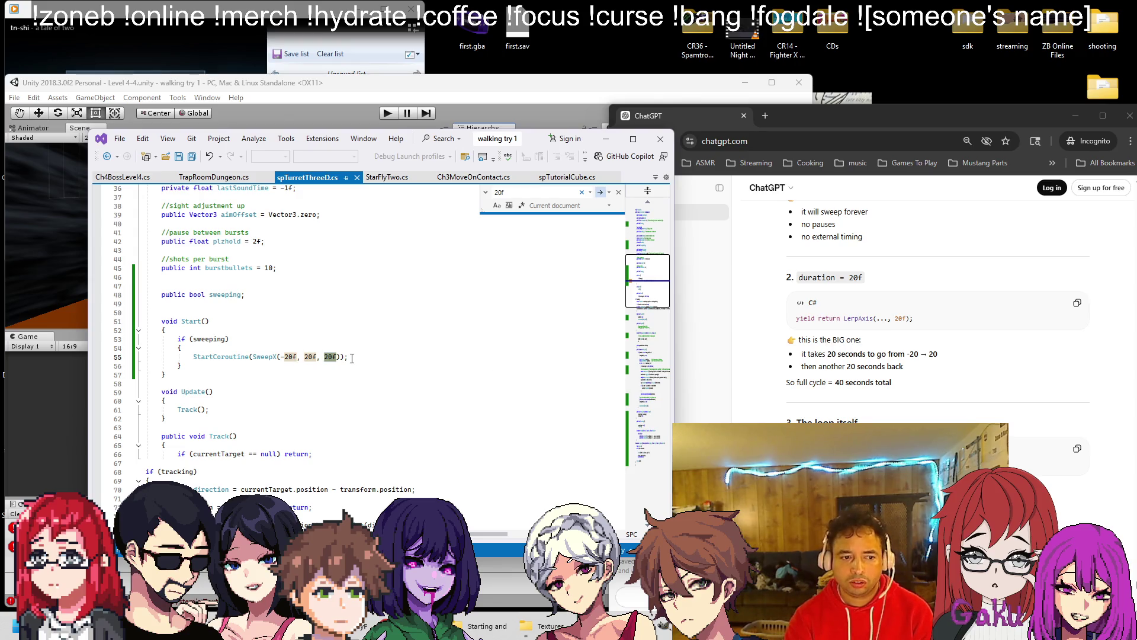
Step: Read ChatGPT's answer that SweepX's duration parameter controls the sweep timing
scroll(835, 382, down, 2)
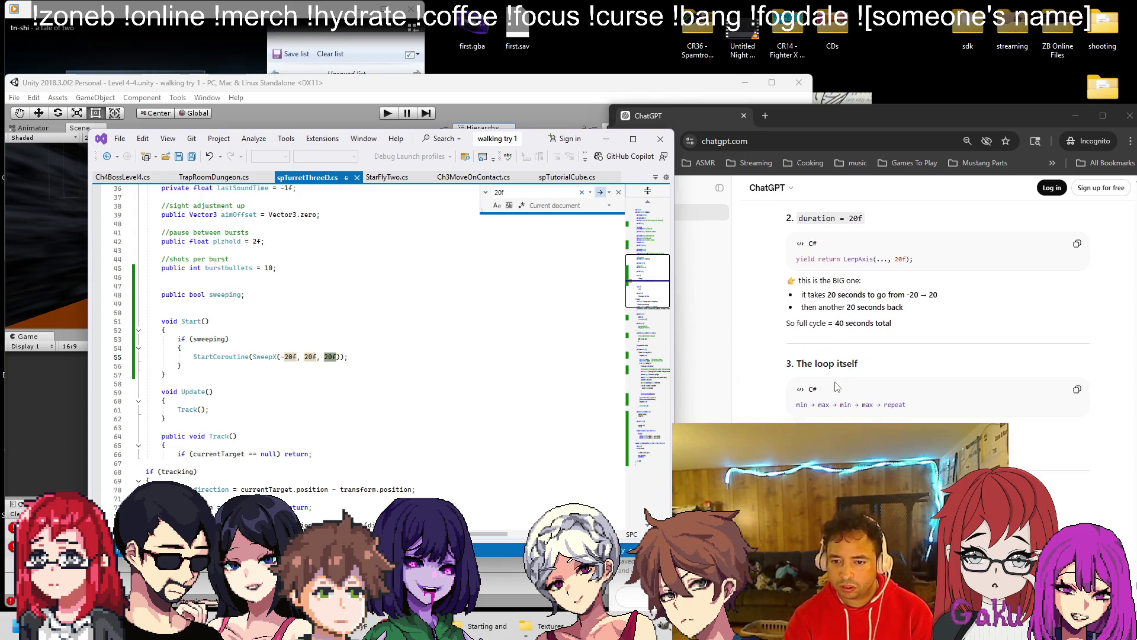
scroll(841, 382, down, 5)
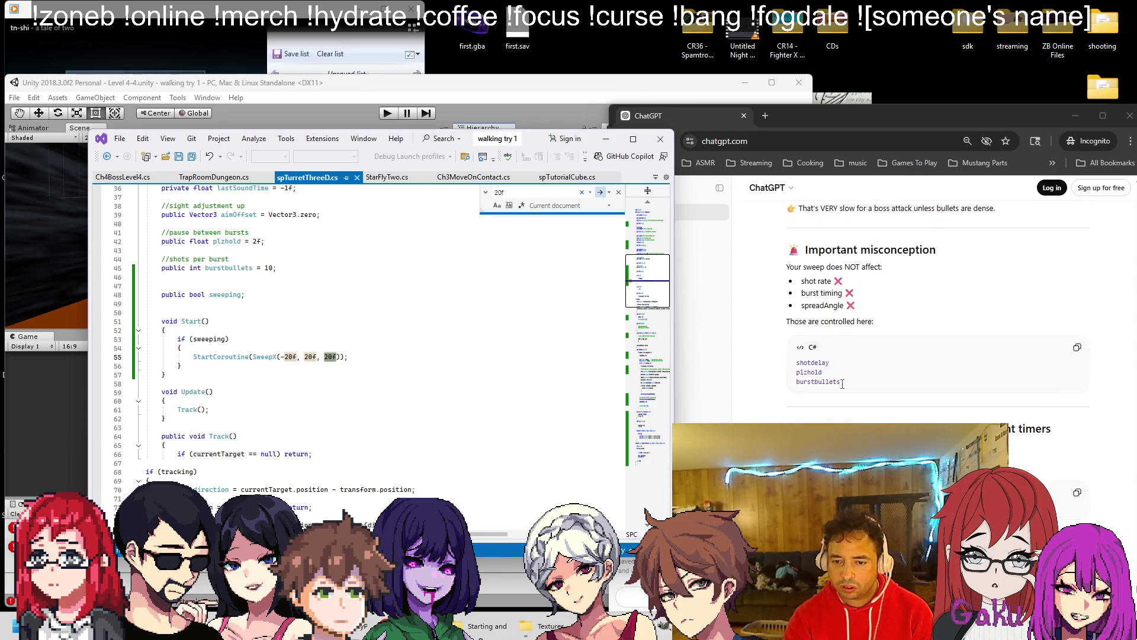
click(840, 382)
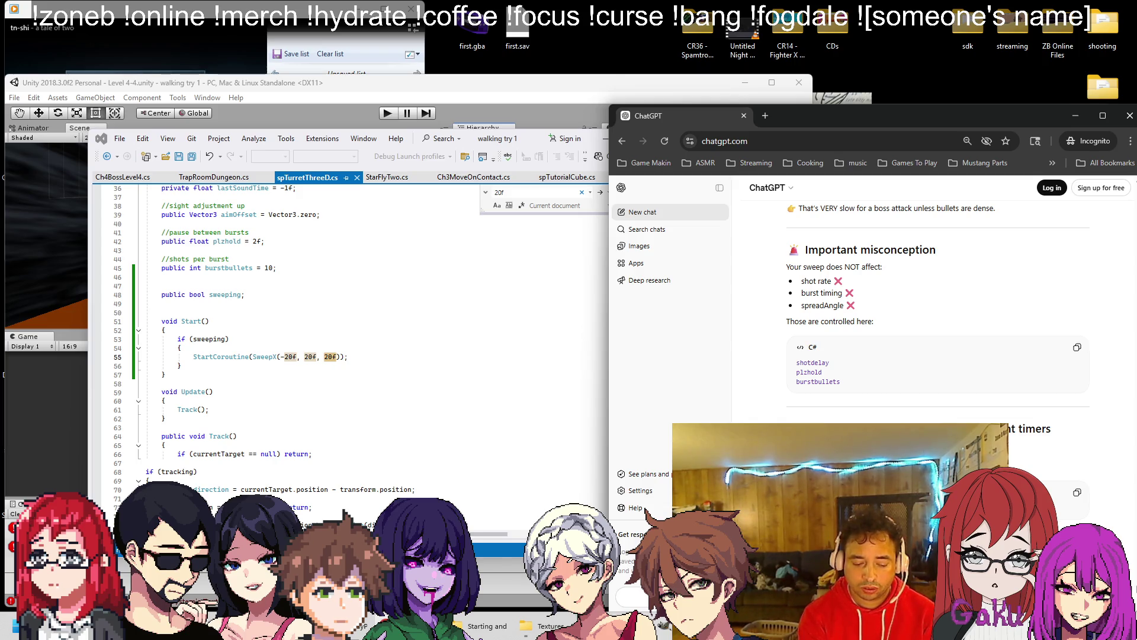
scroll(891, 392, down, 10)
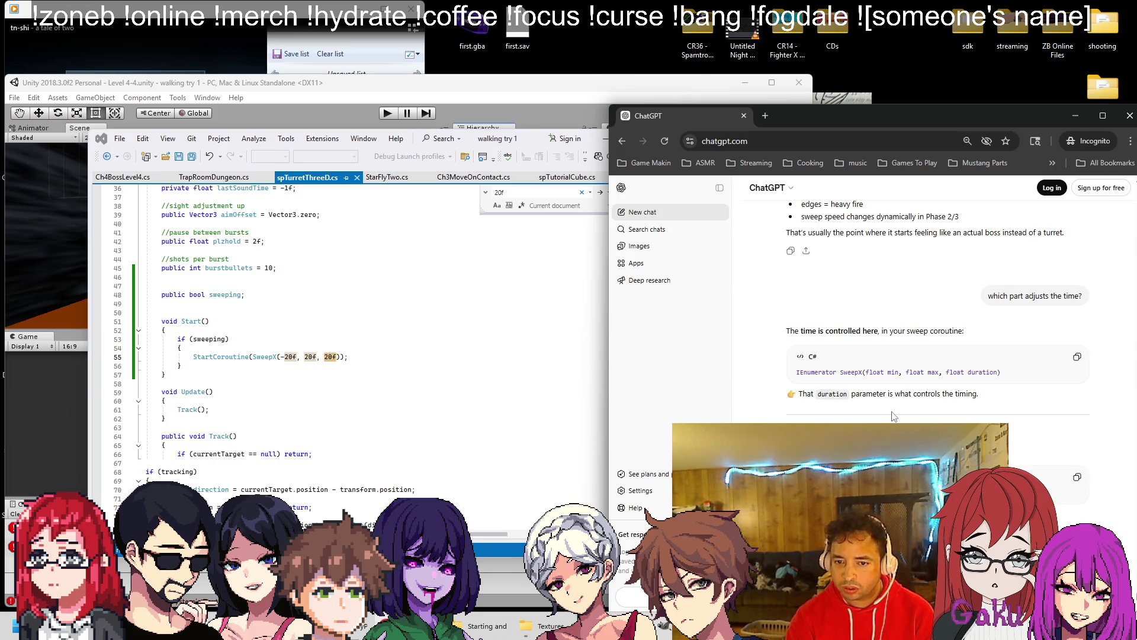
click(439, 353)
scroll(439, 353, down, 15)
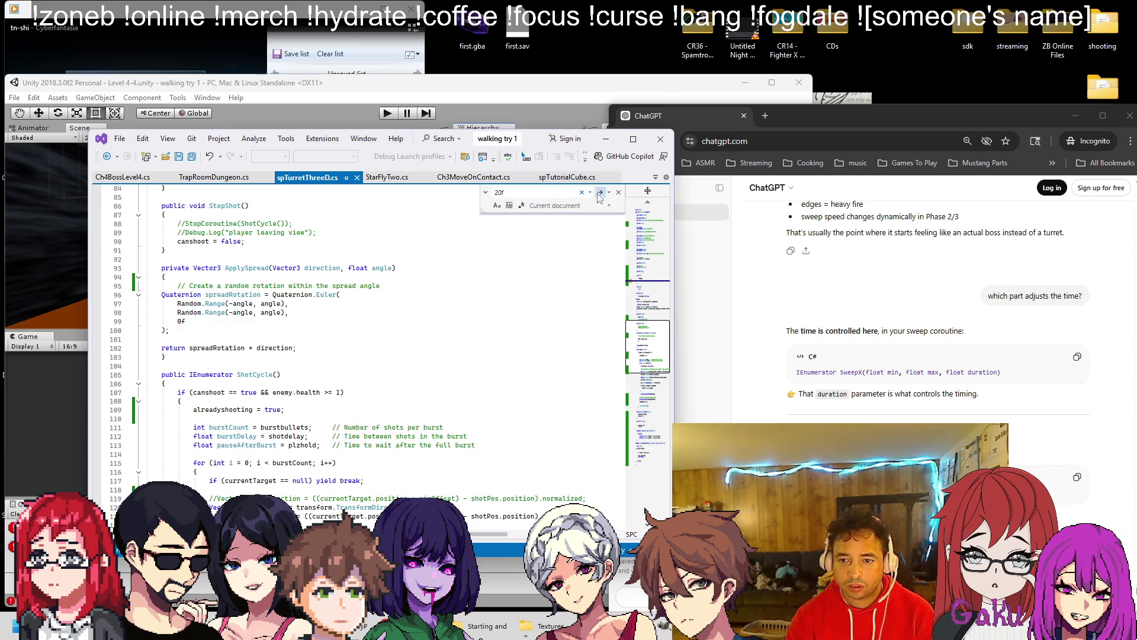
key(ctrl+f)
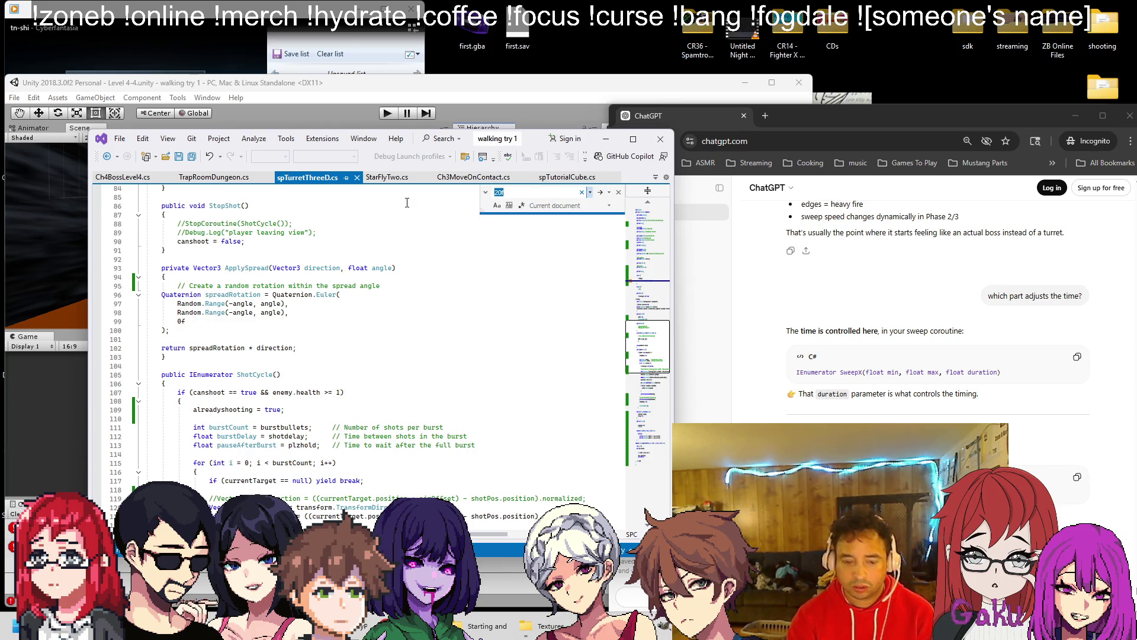
Step: Search the turret script for 'duration' and review the StartShot and StopShot code
text(duration)
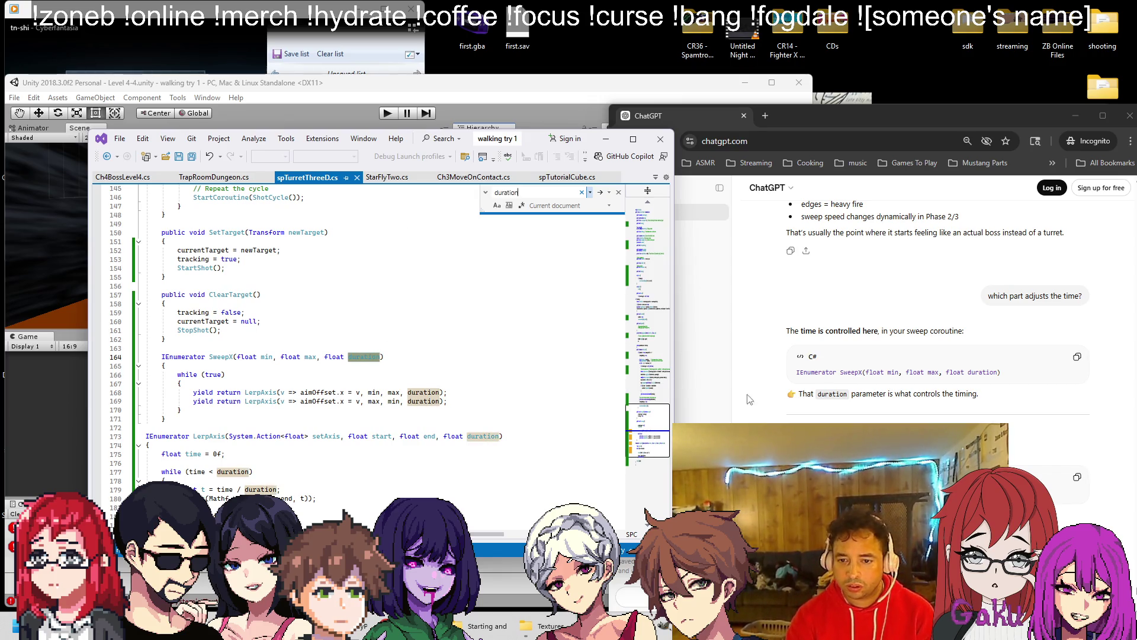
scroll(891, 407, down, 2)
scroll(891, 407, down, 3)
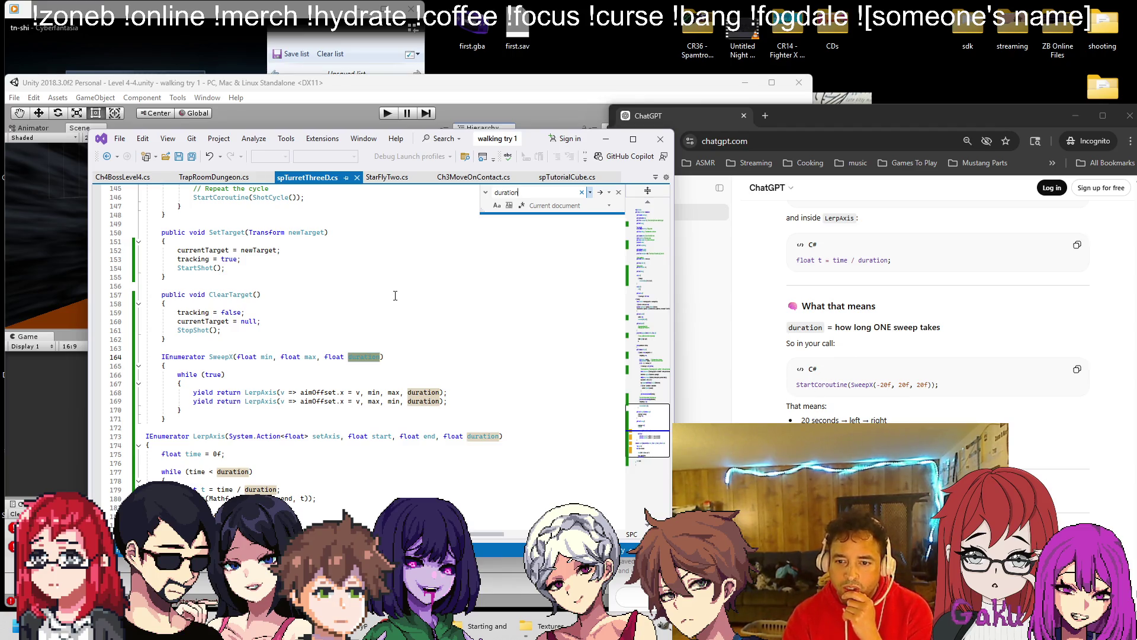
scroll(811, 387, down, 1)
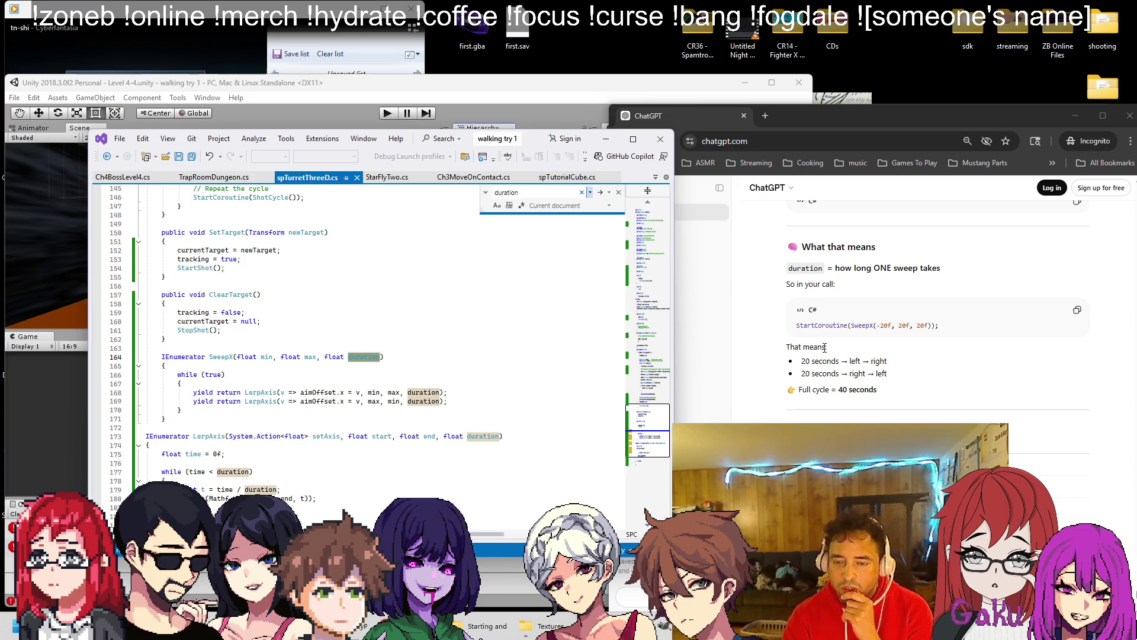
scroll(853, 350, down, 2)
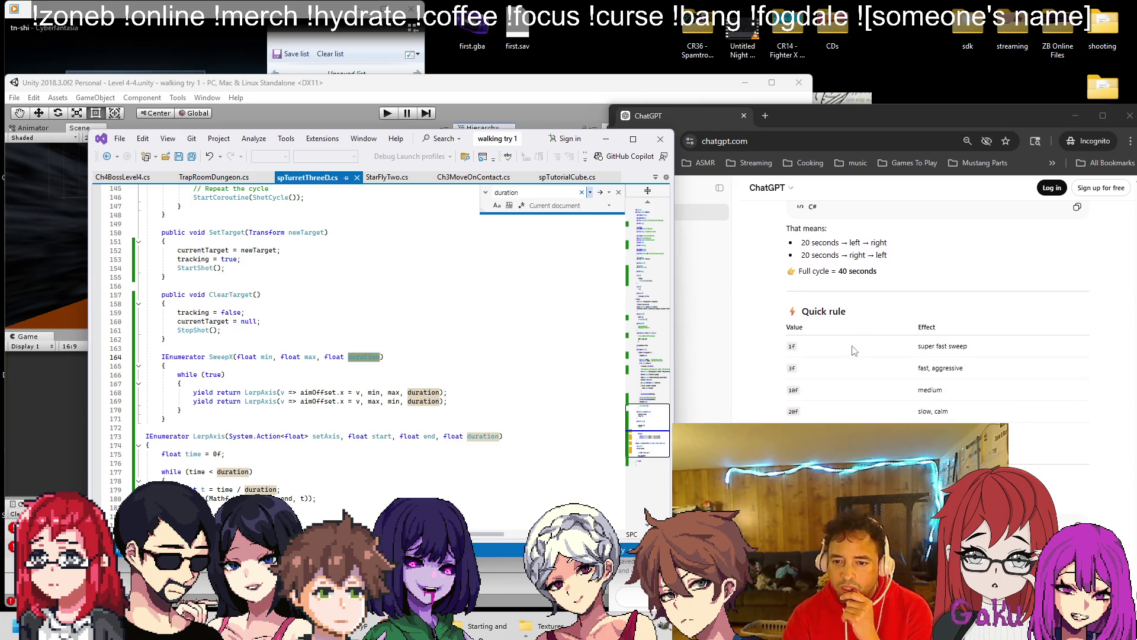
scroll(853, 350, up, 1)
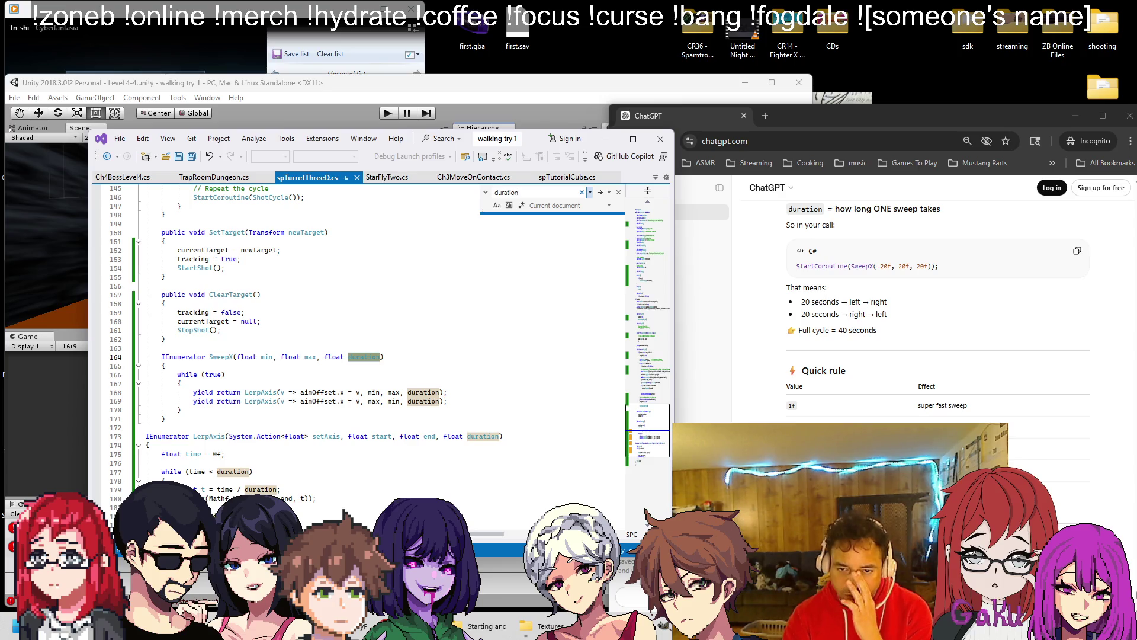
Step: Ask ChatGPT how to change the 20-second sweep, then minimize the browser
click(866, 404)
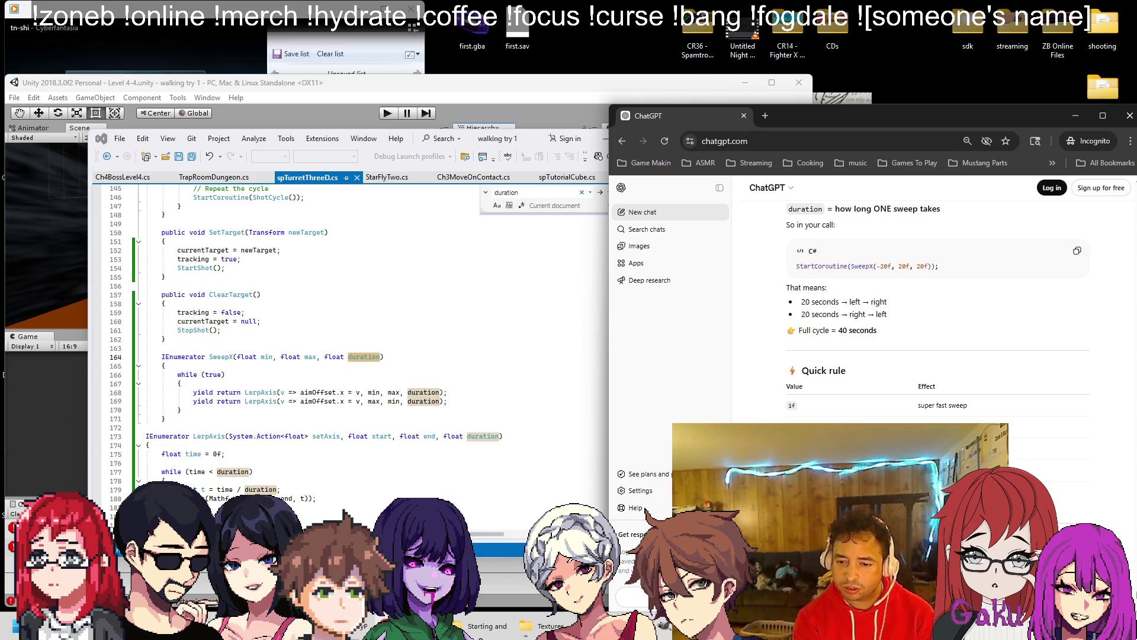
key(Return)
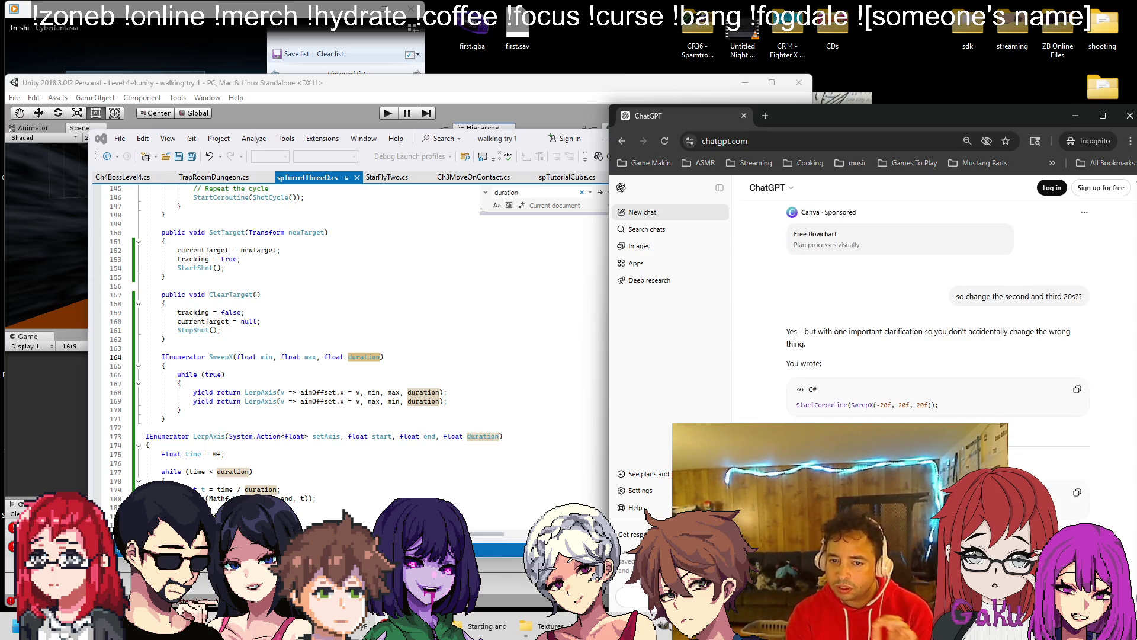
scroll(937, 390, down, 2)
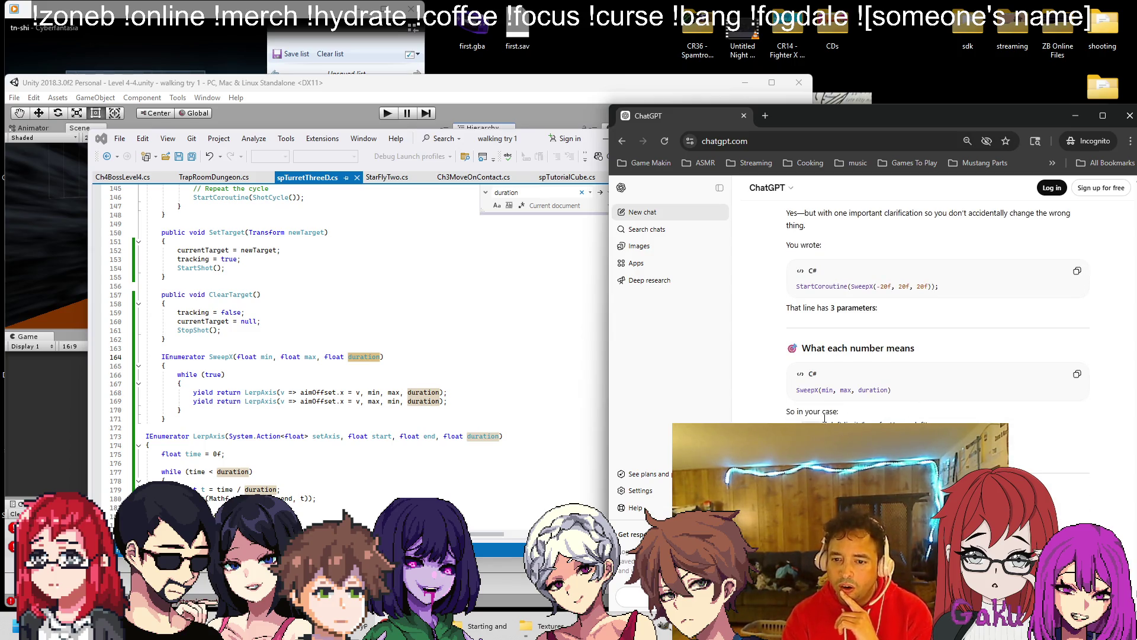
scroll(349, 386, up, 20)
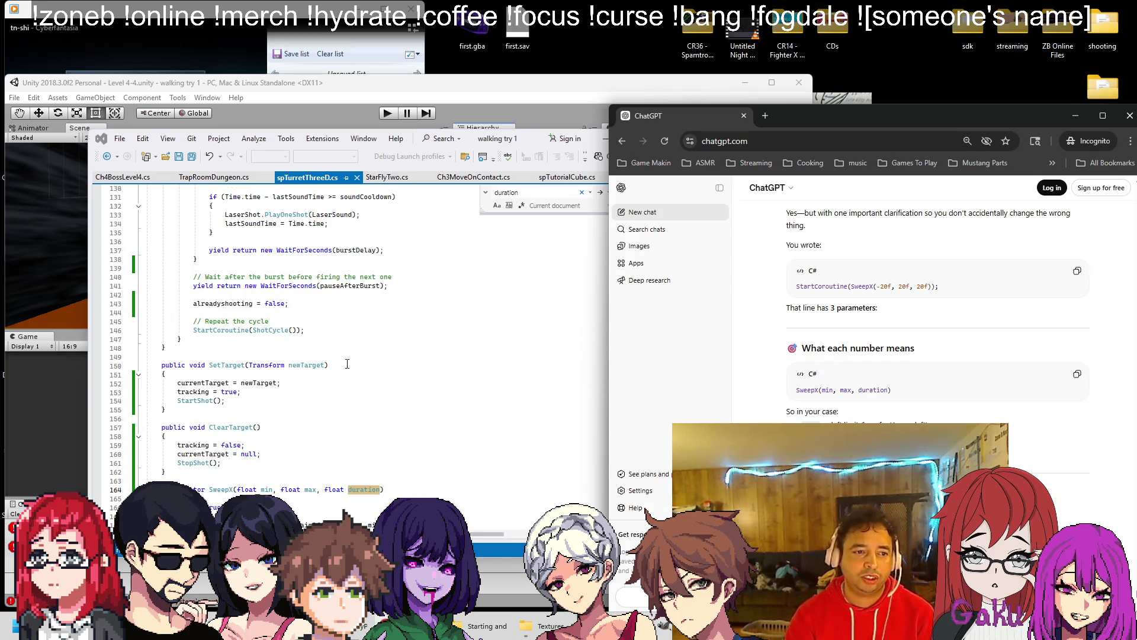
click(1075, 115)
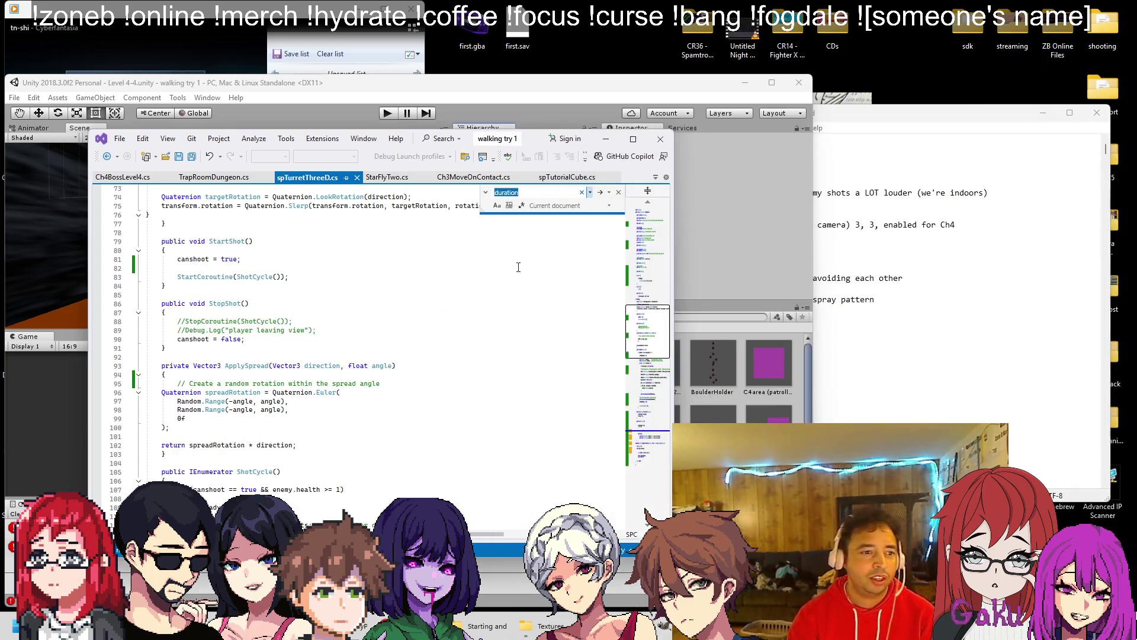
Step: Add the comment '//time it takes to sweep is the 3rd number' after the SweepX call and save
scroll(374, 310, up, 13)
click(322, 375)
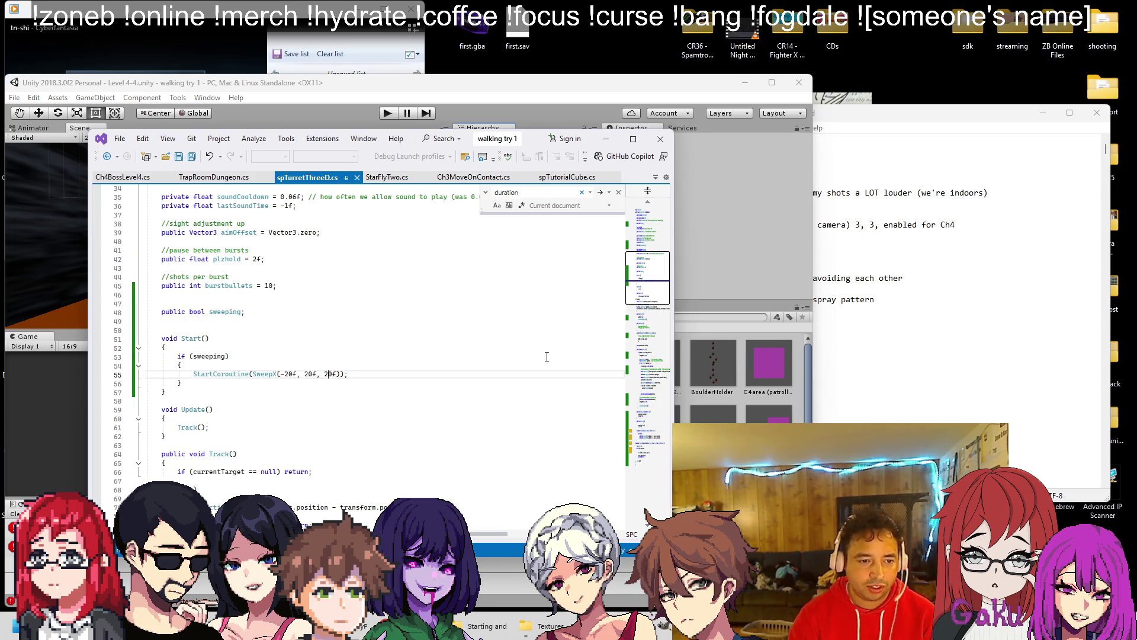
key(End)
text(//)
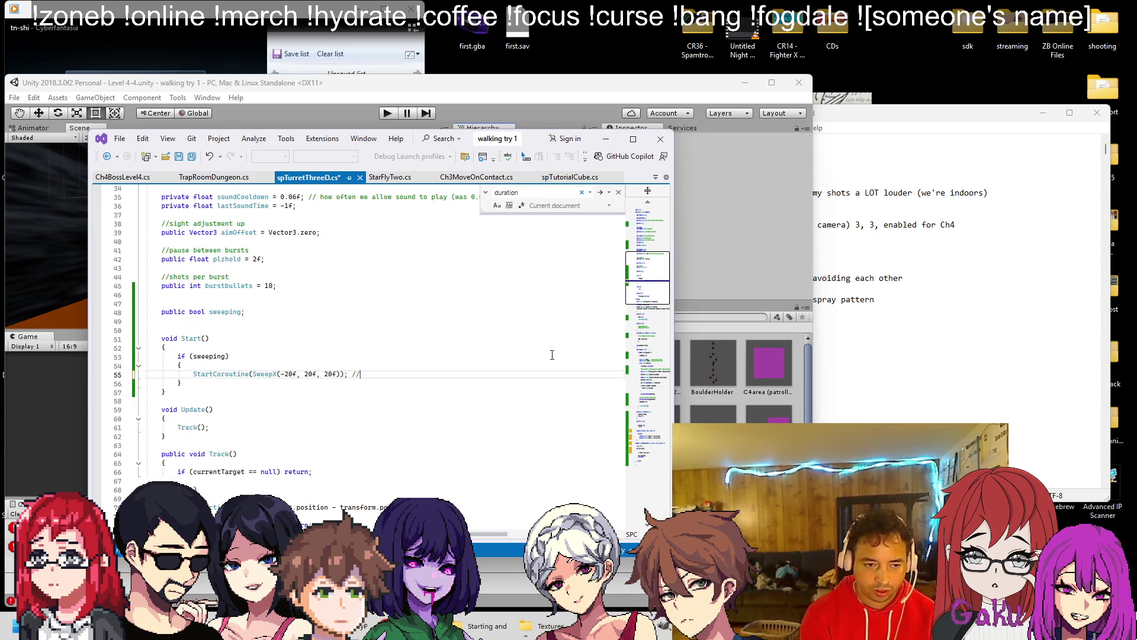
text(time it takes to s)
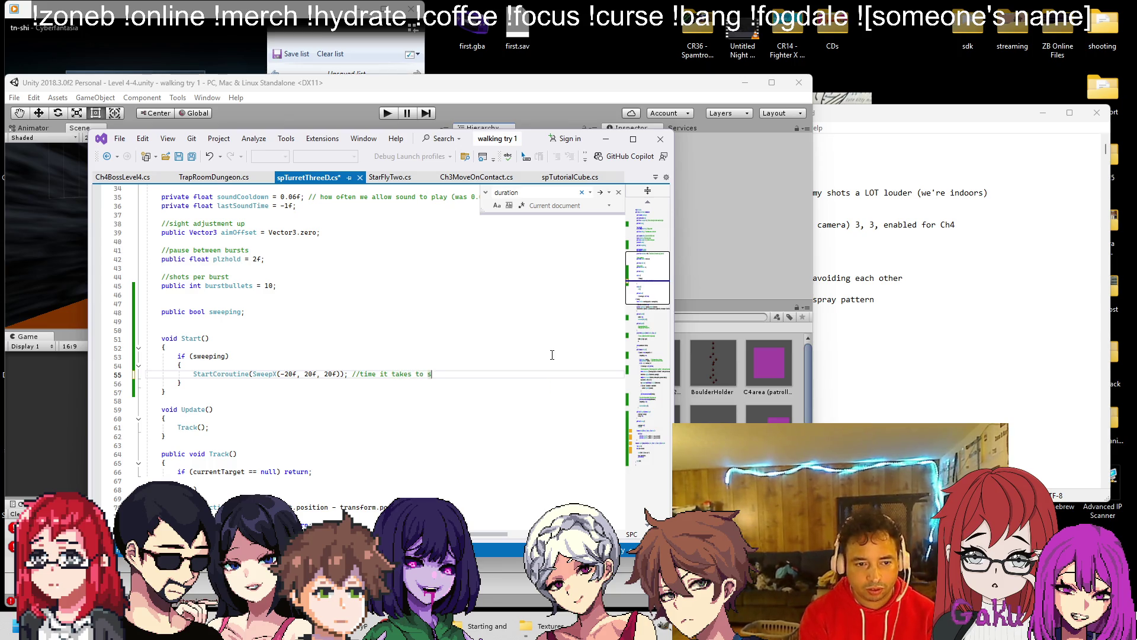
text(weep is the 3rd )
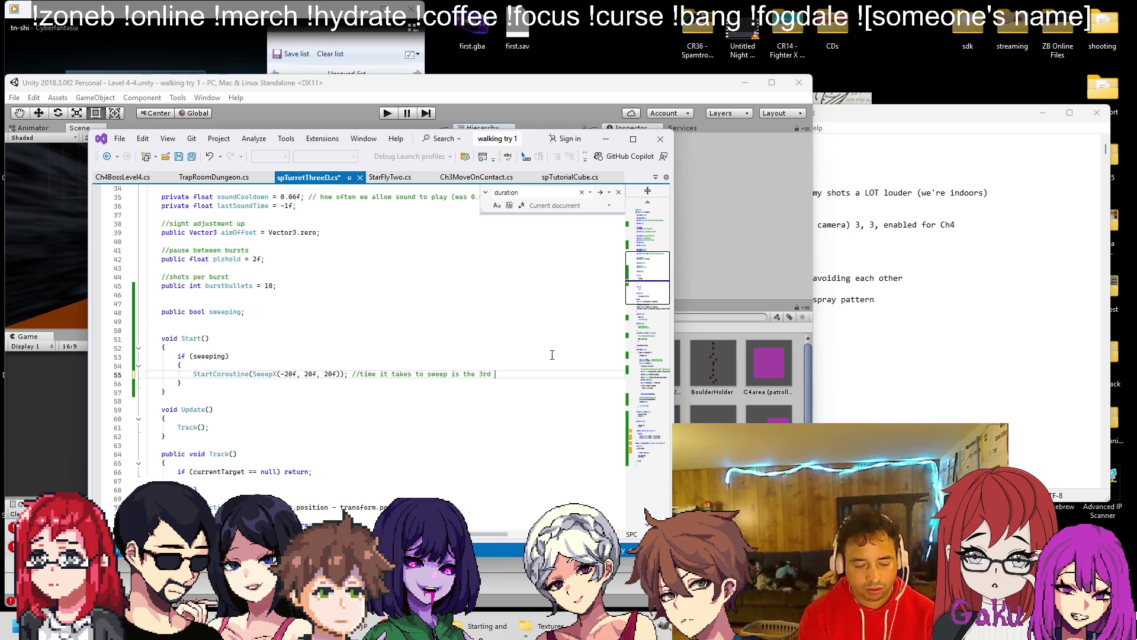
text(number)
key(ctrl+s)
Step: Change SweepX's third argument from 20f to 7f
key(Up)
key(Down)
key(ctrl+Right)
key(ctrl+Right)
key(ctrl+Right)
key(Right)
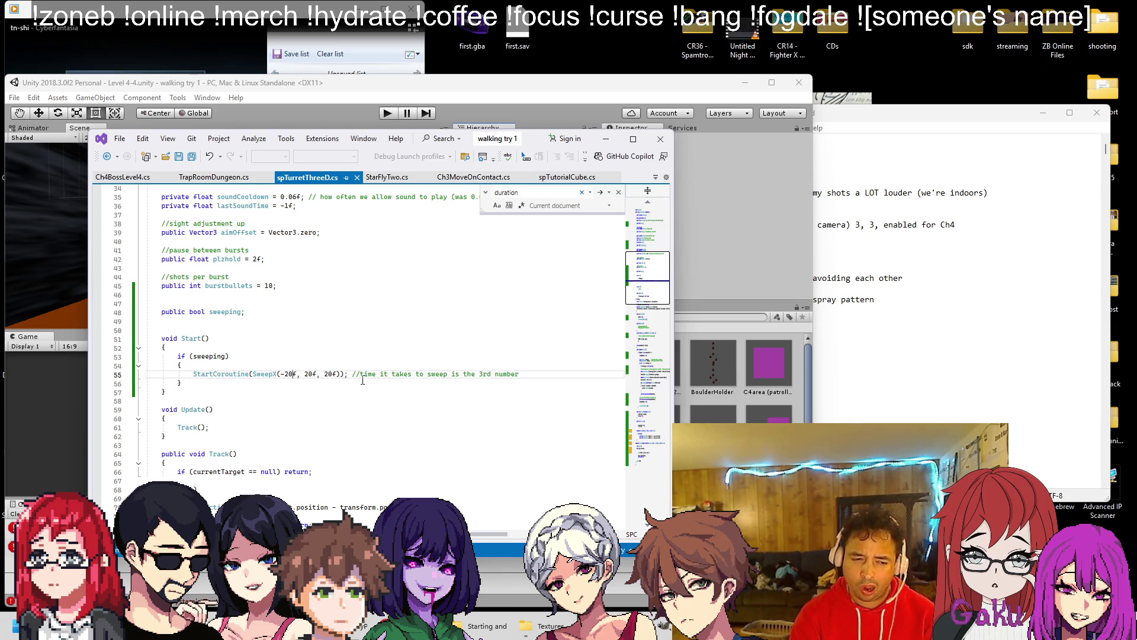
key(Delete)
key(Delete)
text(7)
click(472, 90)
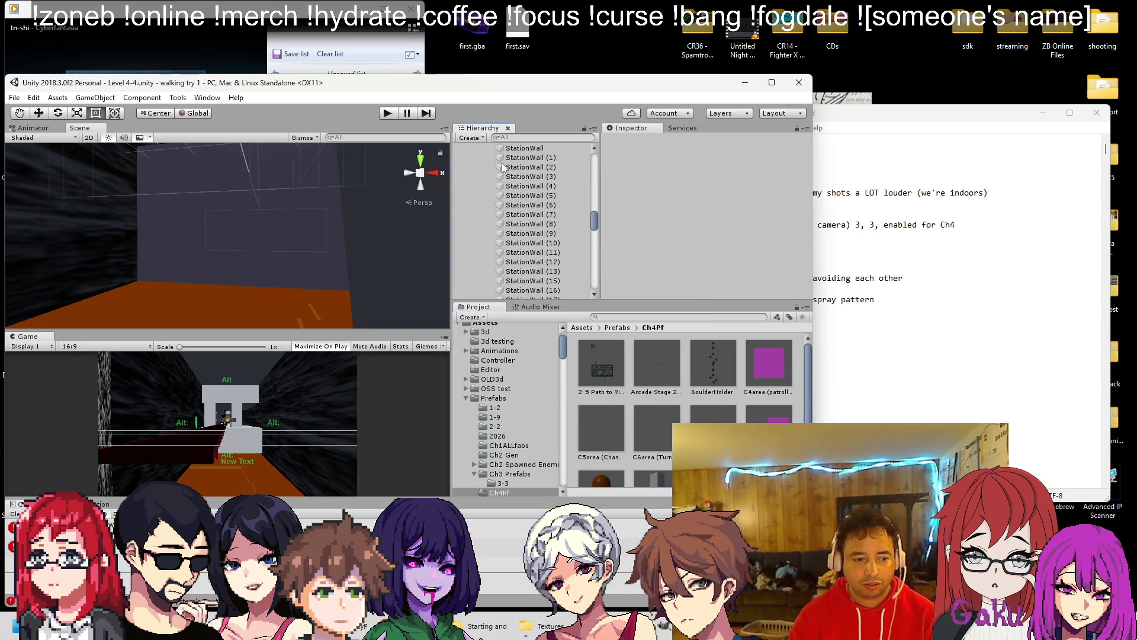
Step: Start the level 4-4 play test with the quicker turret sweep, then pause it
click(911, 288)
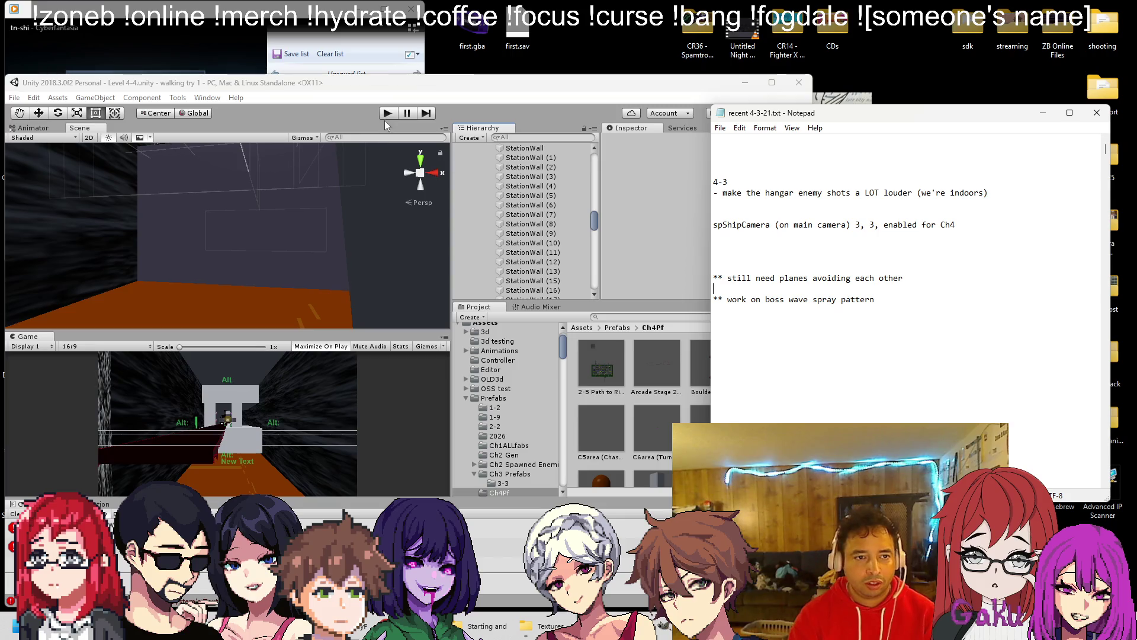
click(387, 113)
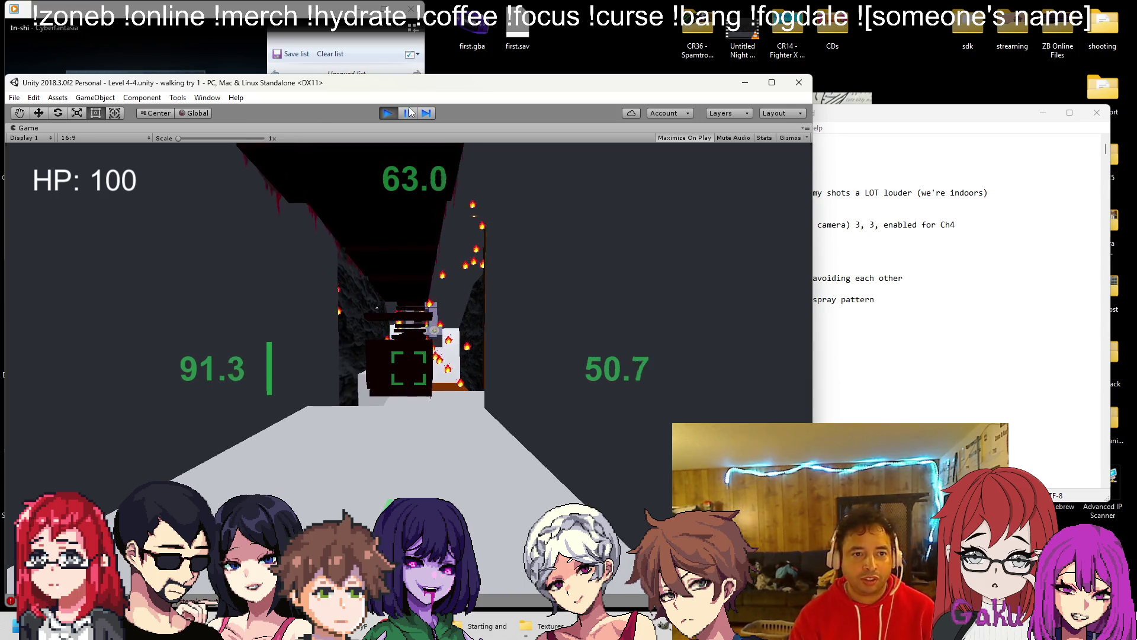
key(ctrl+shift+p)
Step: Select and frame the Player ship in the Scene view, then stop the play test
scroll(499, 219, up, 15)
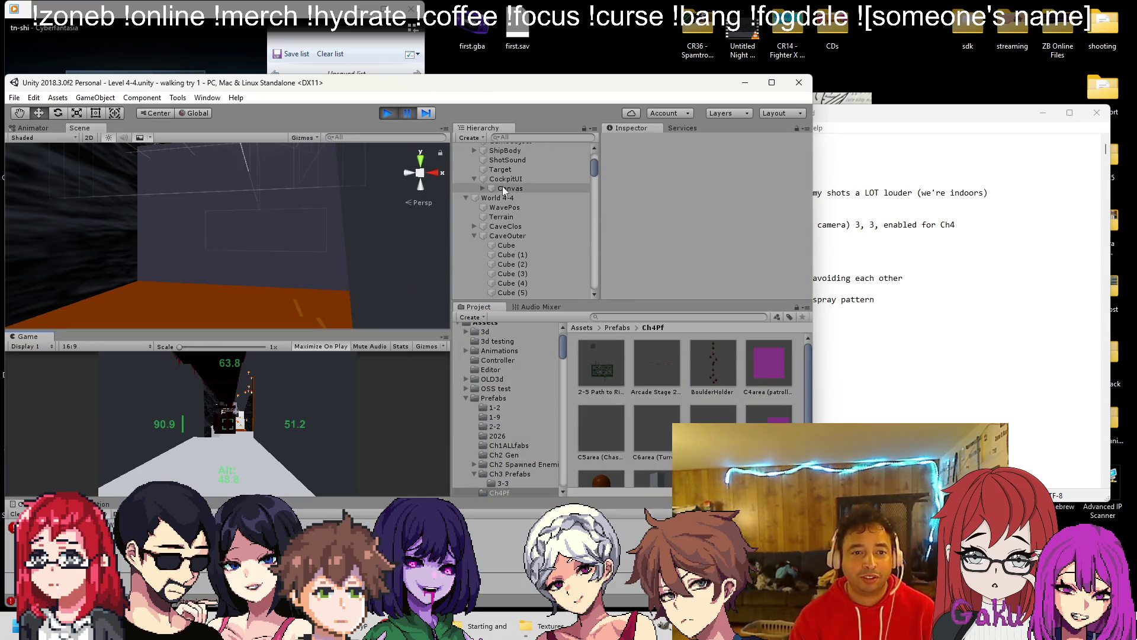
click(484, 214)
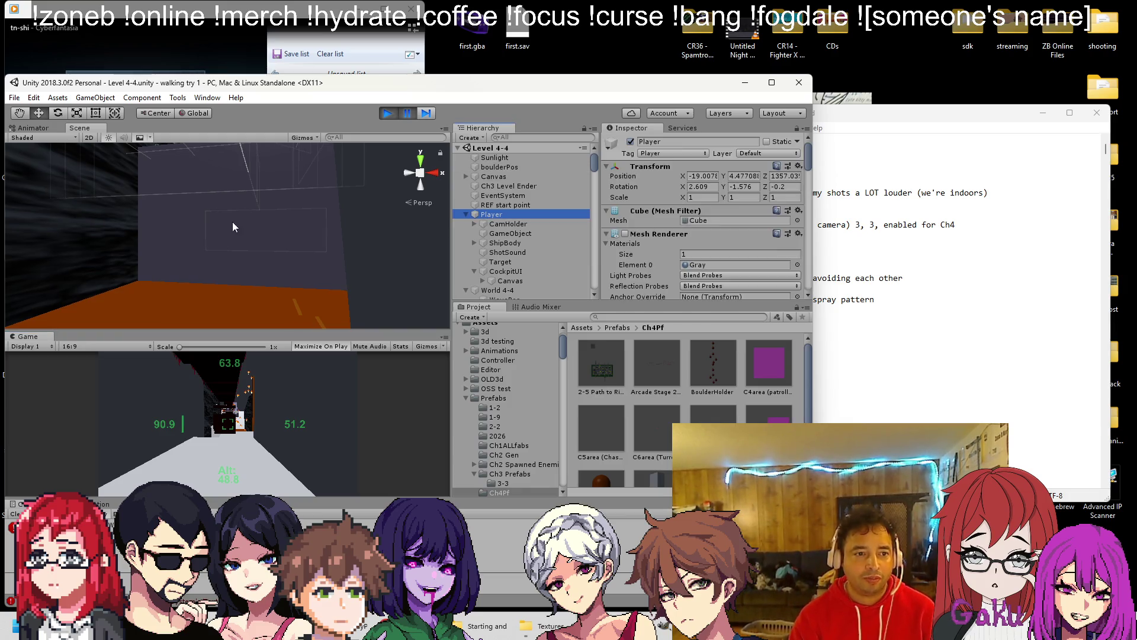
double_click(530, 221)
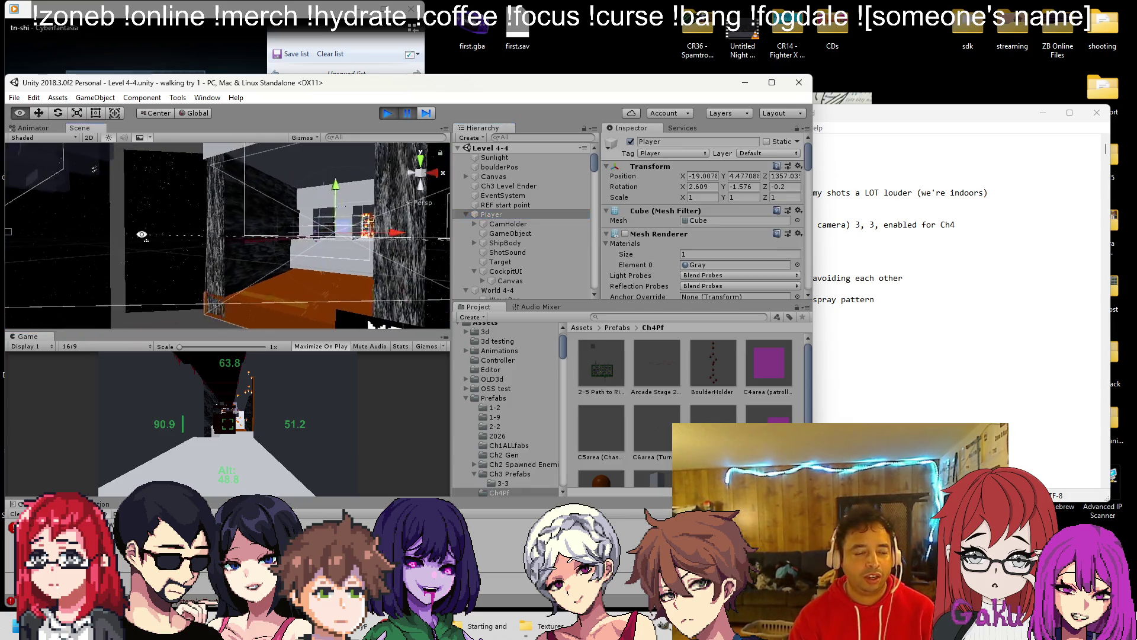
mouse_move(300, 205)
mouse_down()
mouse_move(312, 276)
mouse_move(127, 288)
mouse_move(237, 250)
mouse_move(377, 259)
mouse_up()
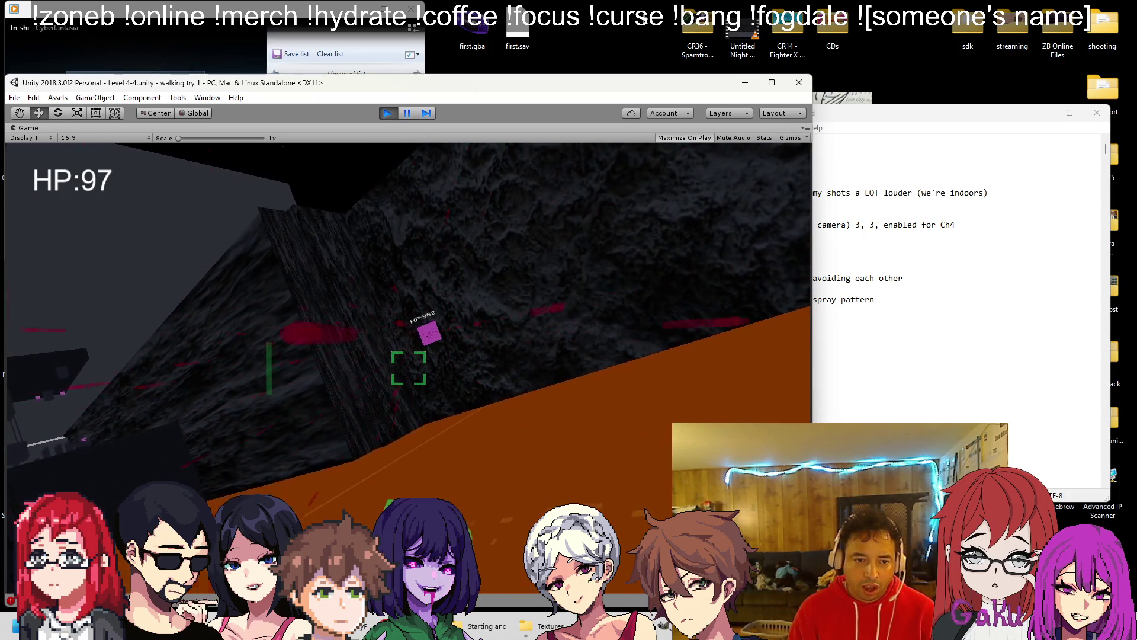
key(Escape)
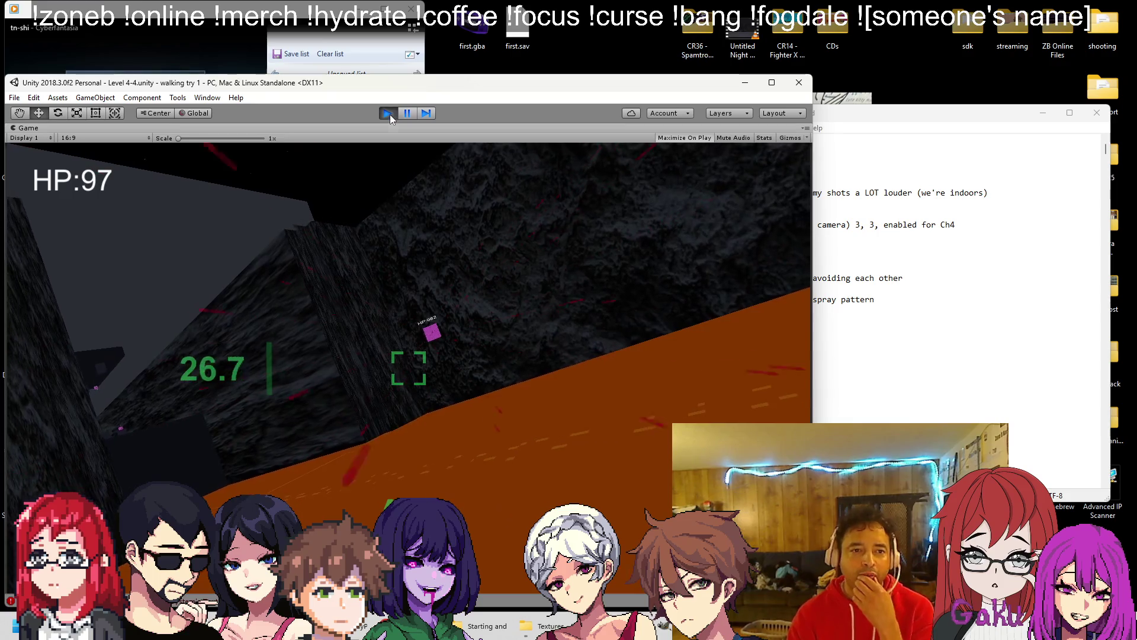
click(388, 113)
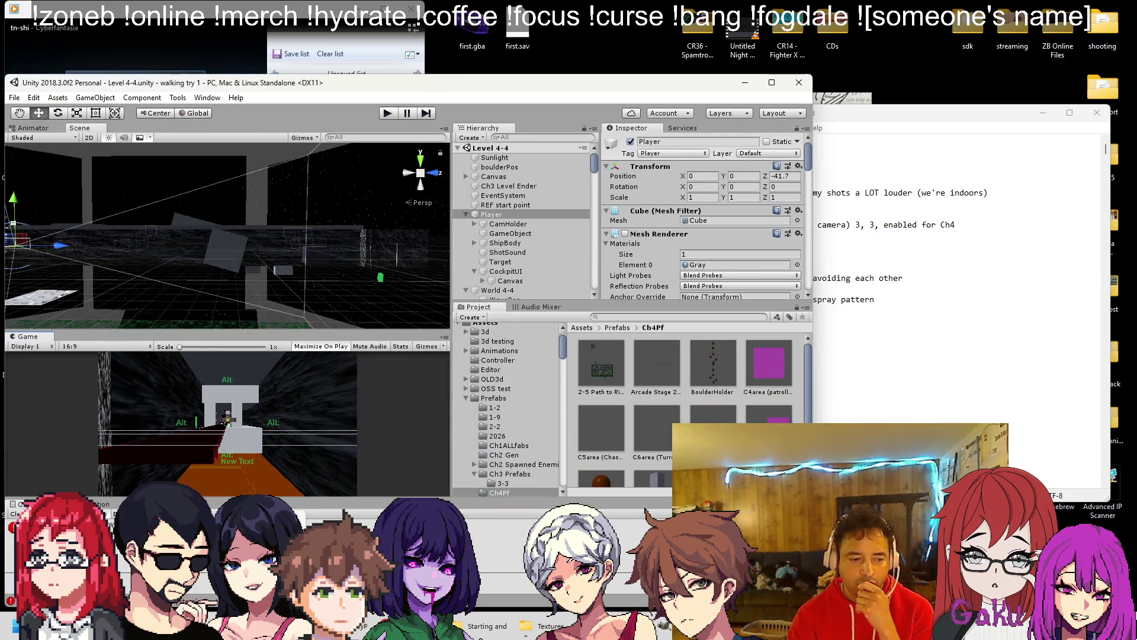
key(alt+Tab)
Step: Change line 55 to SweepX(-50f, 50f, 3f) and save the turret script
key(shift+Left)
text(3)
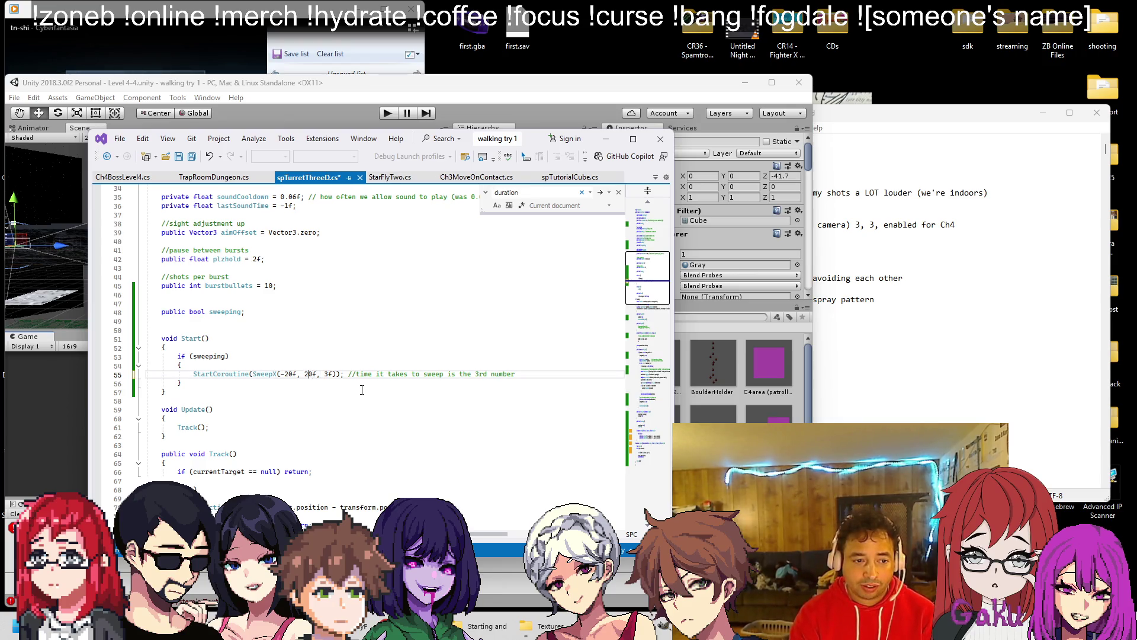
key(shift+Right)
key(shift+Right)
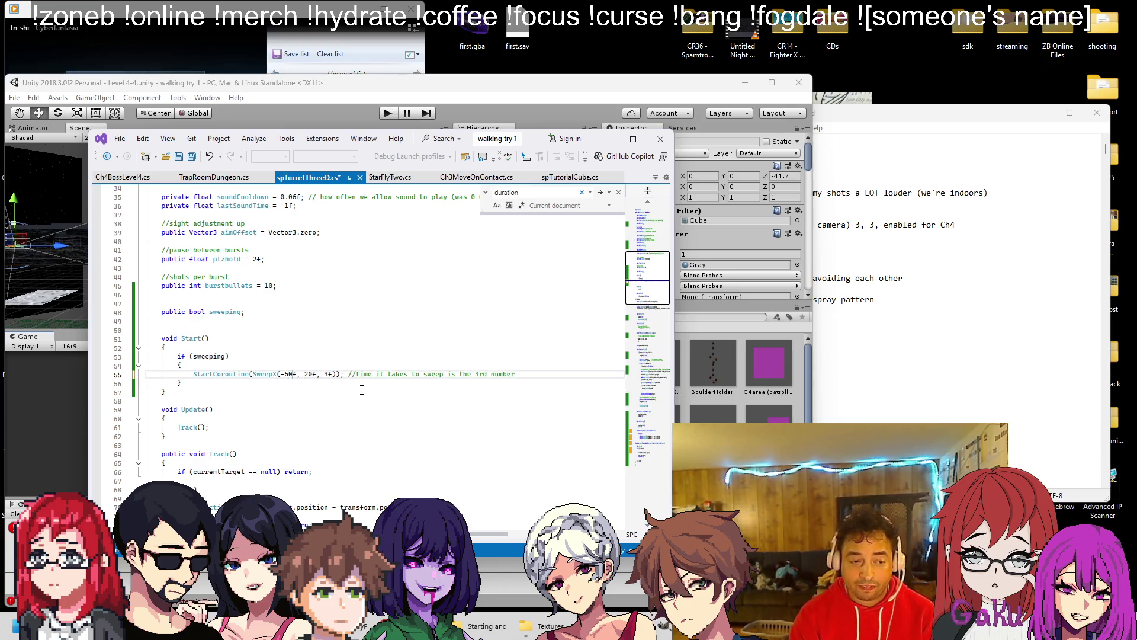
text(50)
key(ctrl+s)
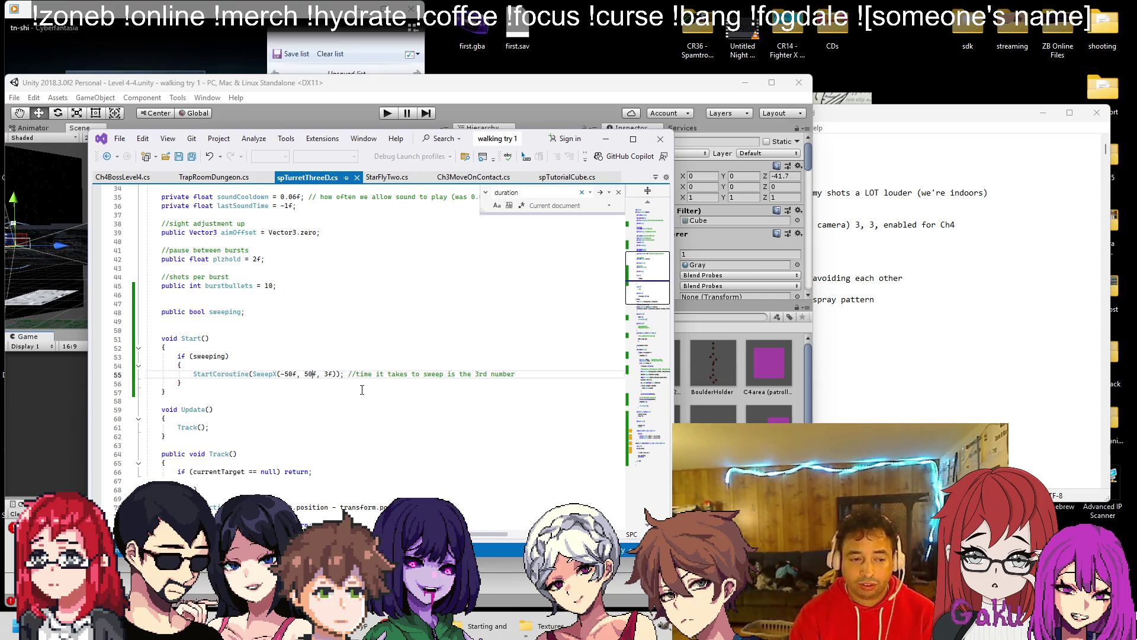
key(alt+Tab)
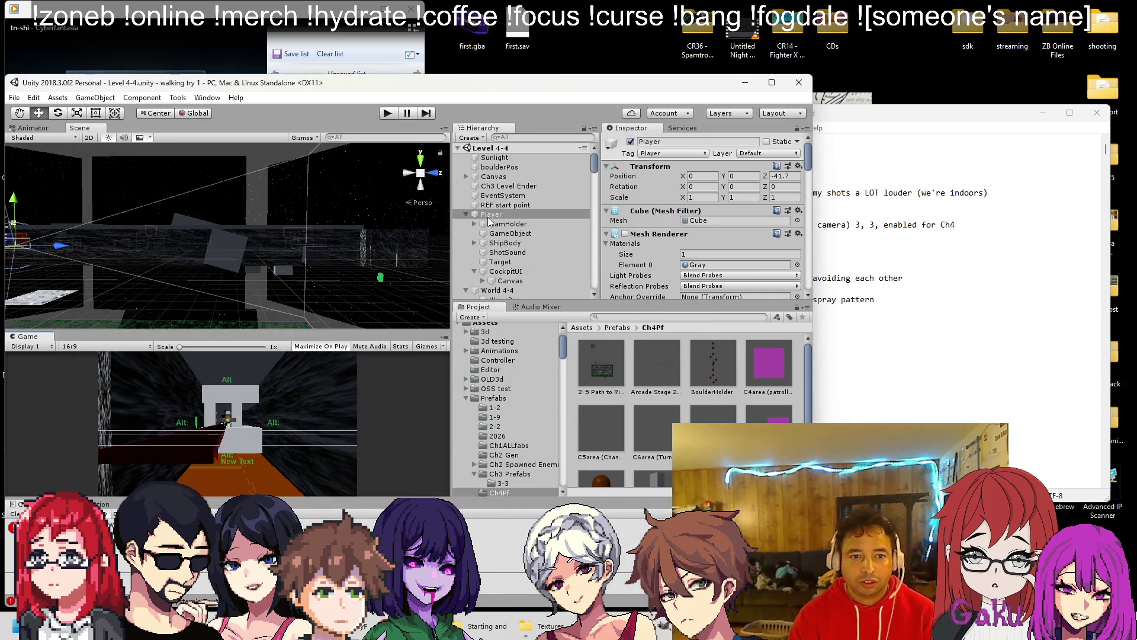
Step: Drag the Player ship forward along Z to 6760 and start a new play test
click(161, 257)
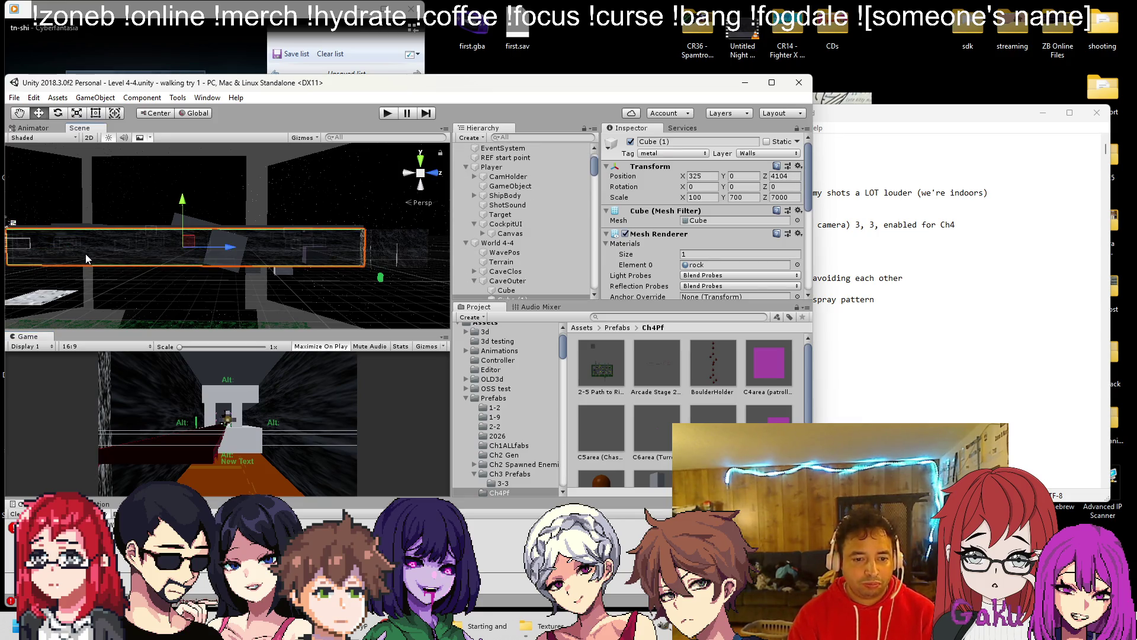
click(425, 257)
drag(52, 247, 364, 251)
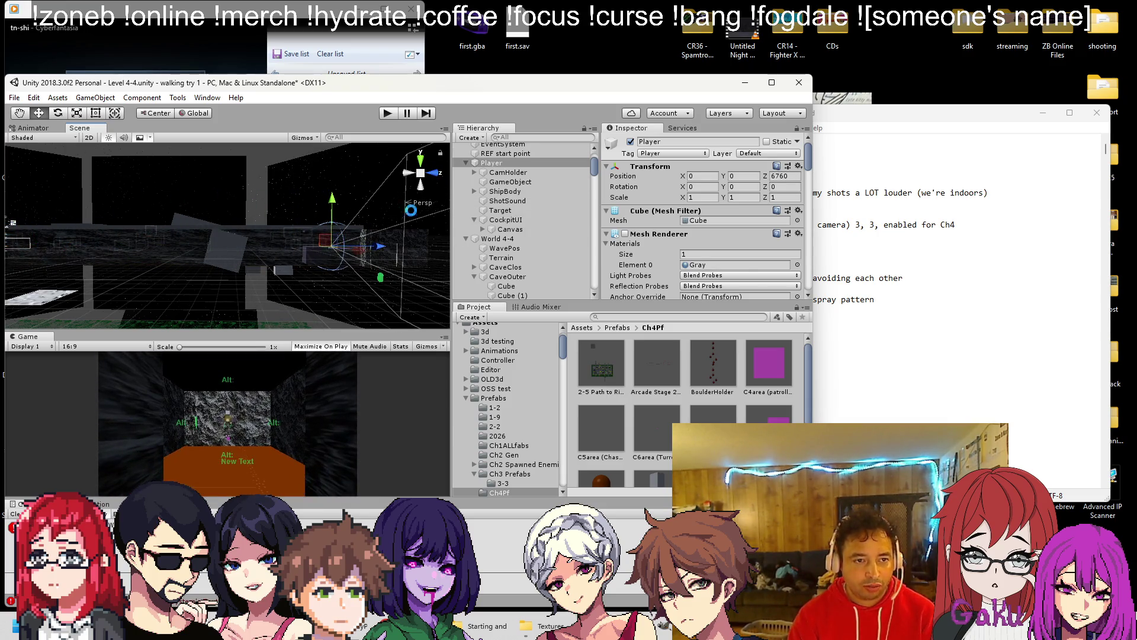
click(387, 113)
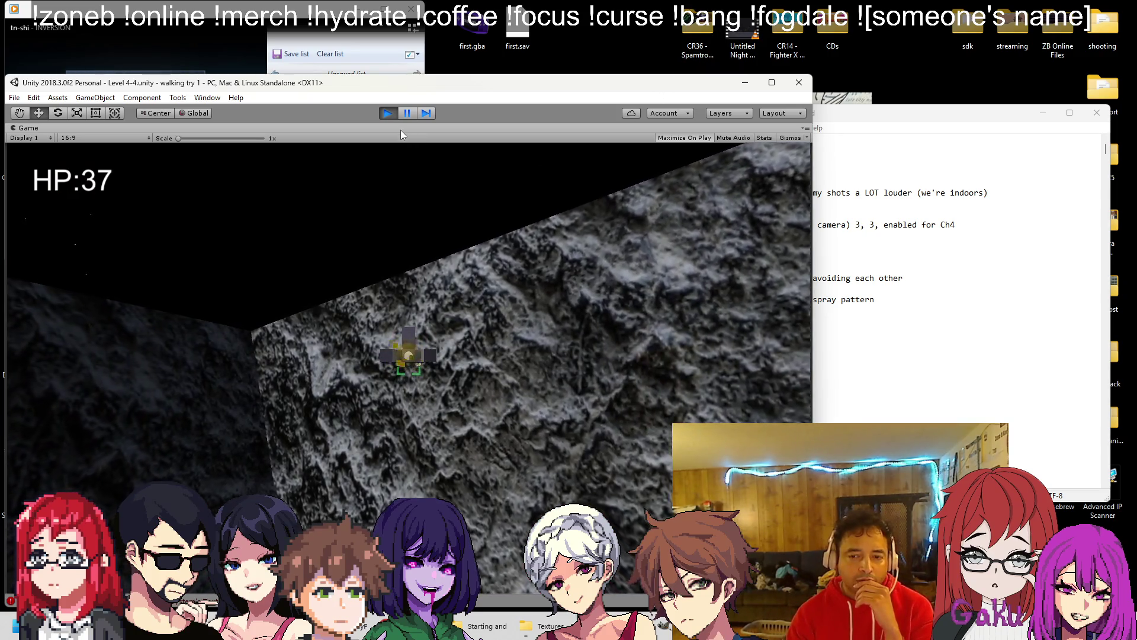
Step: Stop the level 4-4 play test after reaching the cave enemy with 37 HP left
click(388, 113)
Step: Delete the 'work on boss wave spray pattern' line, then select the C5area (ChaseShoot) prefab in Unity
click(899, 342)
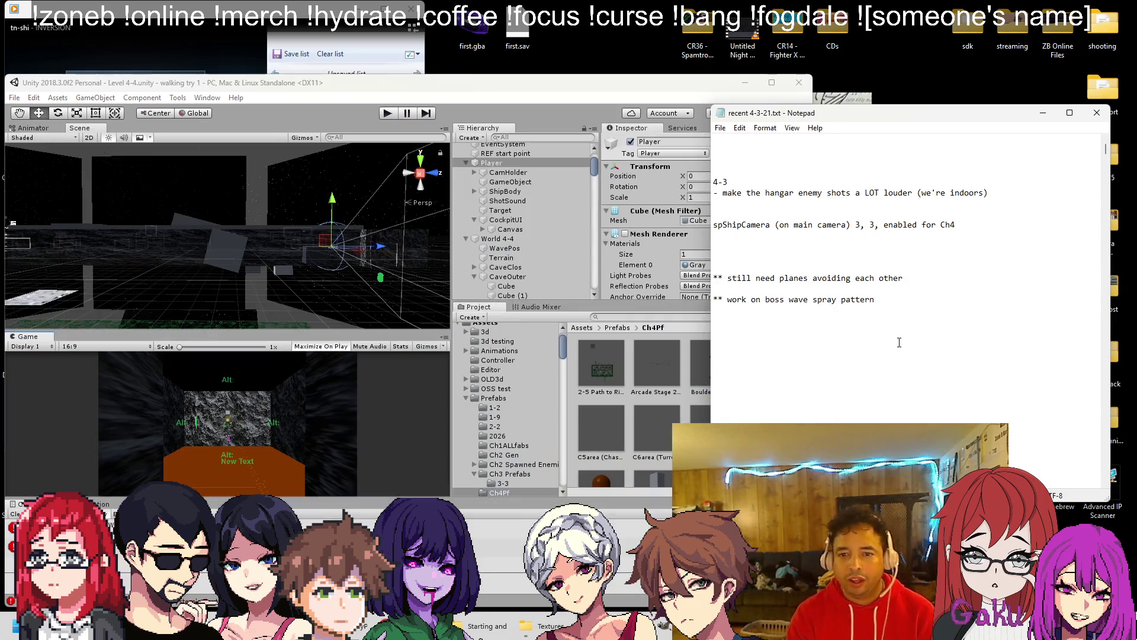
key(shift+Up)
key(BackSpace)
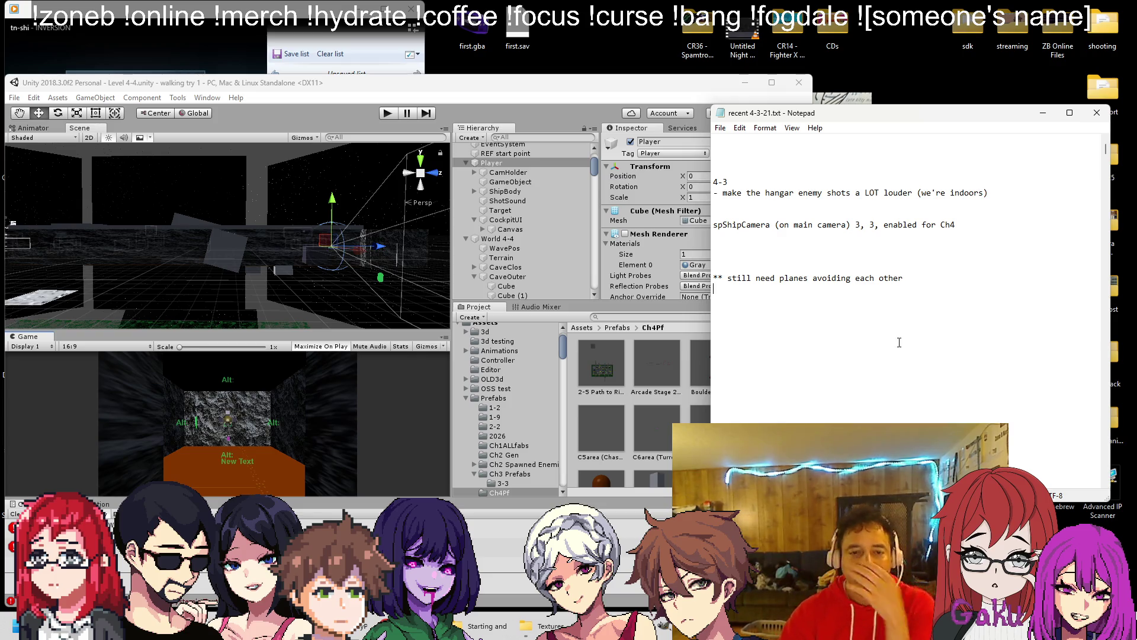
click(631, 403)
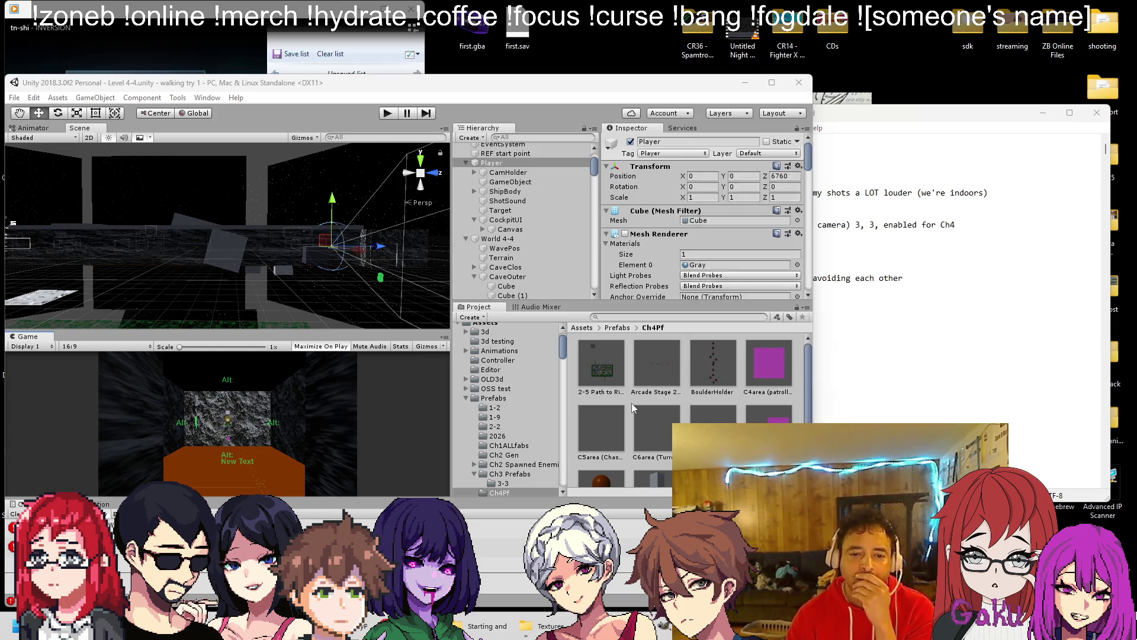
click(591, 421)
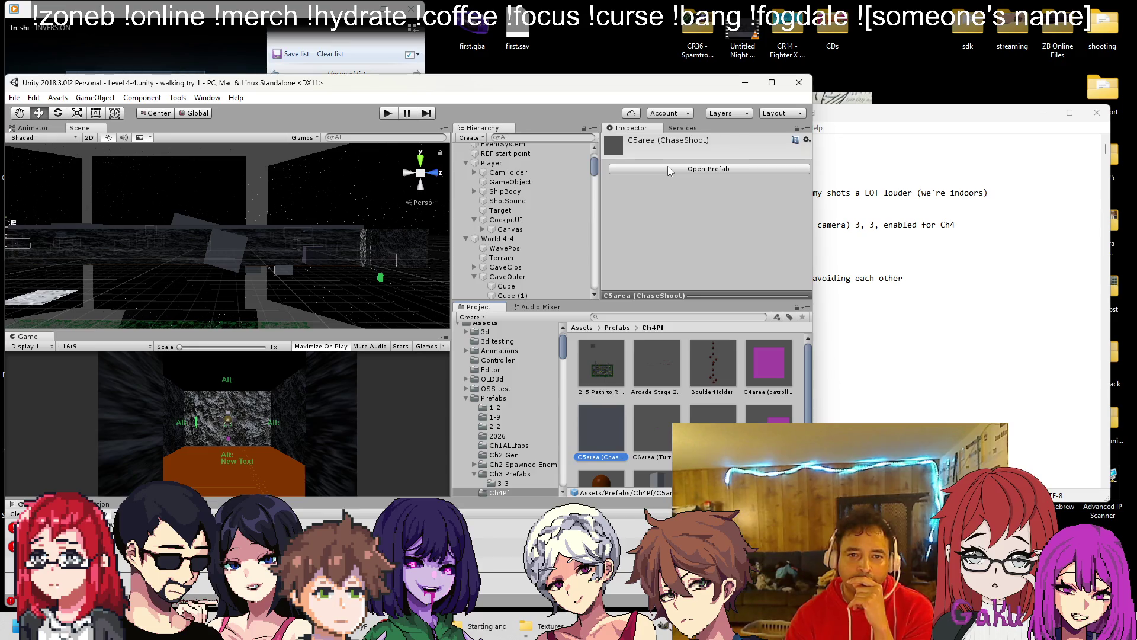
Step: In the opened prefab, set eHolder's Obstacle Avoid Distance to 50 and Avoid Strength to 500
double_click(613, 448)
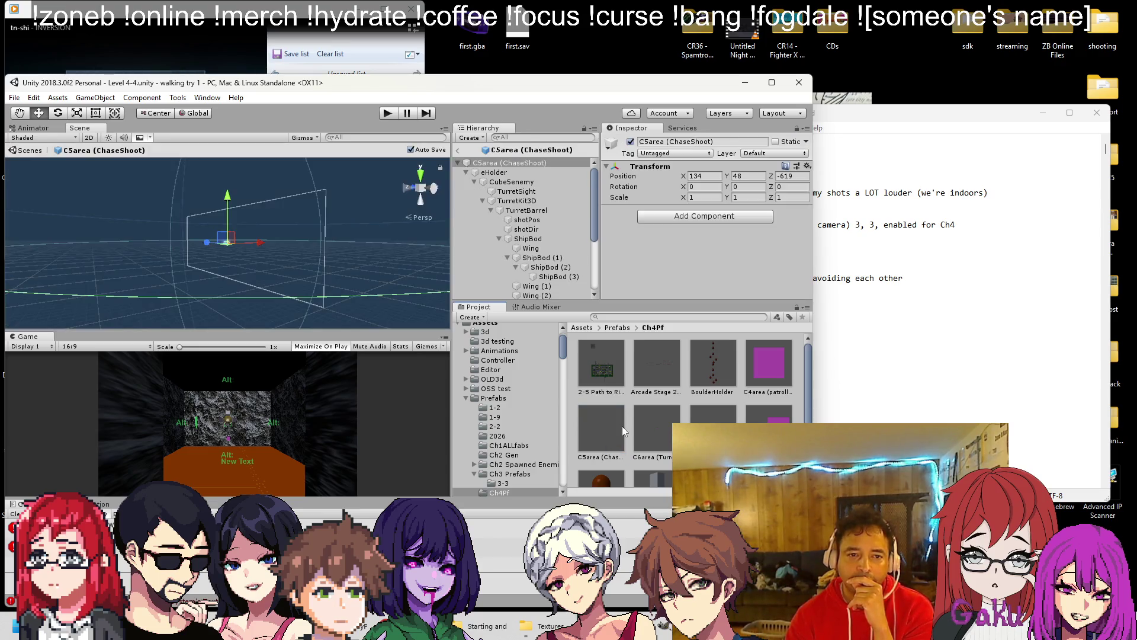
click(514, 182)
click(494, 172)
scroll(703, 223, down, 3)
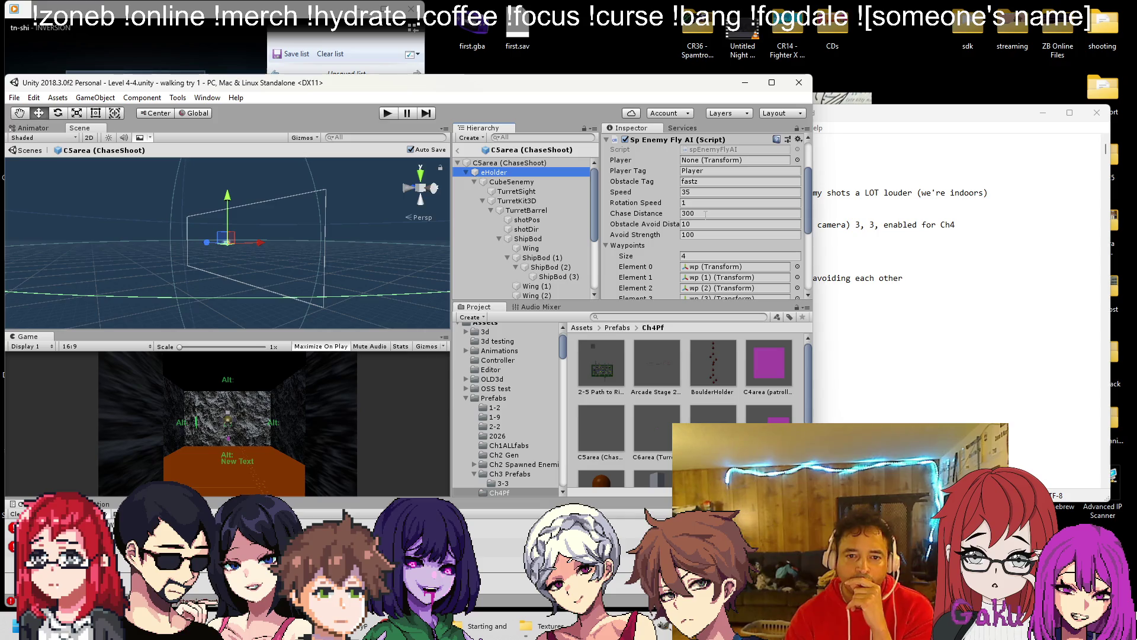
click(706, 224)
text(50)
key(Tab)
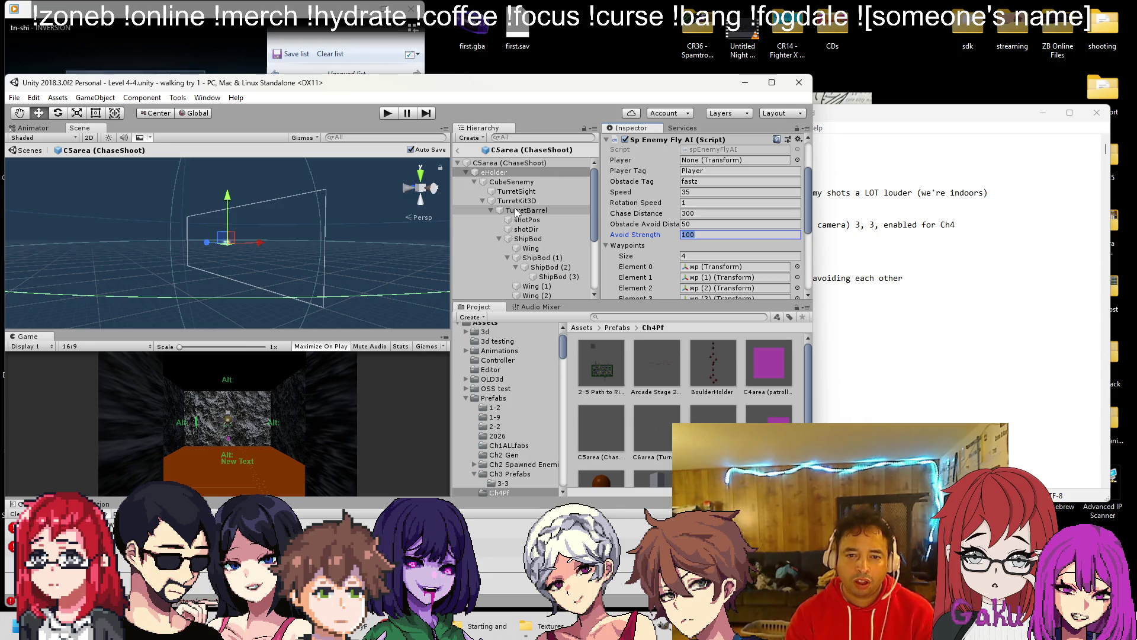
text(500)
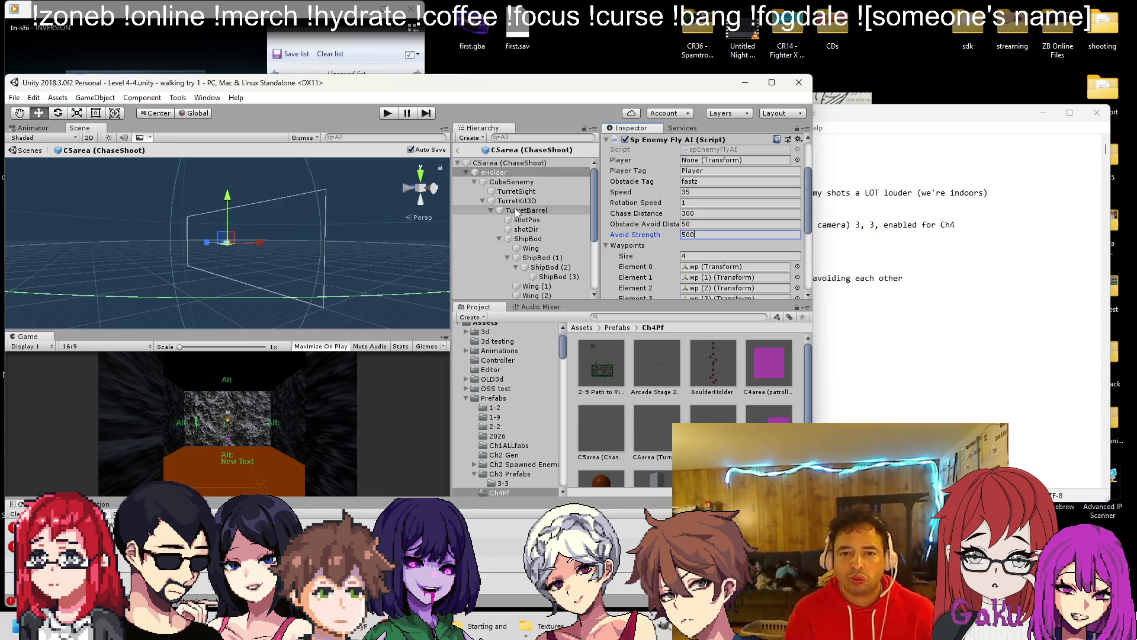
Step: Change eHolder's Obstacle Avoid Distance to 10 and Avoid Strength to 1000, then save
scroll(649, 205, up, 3)
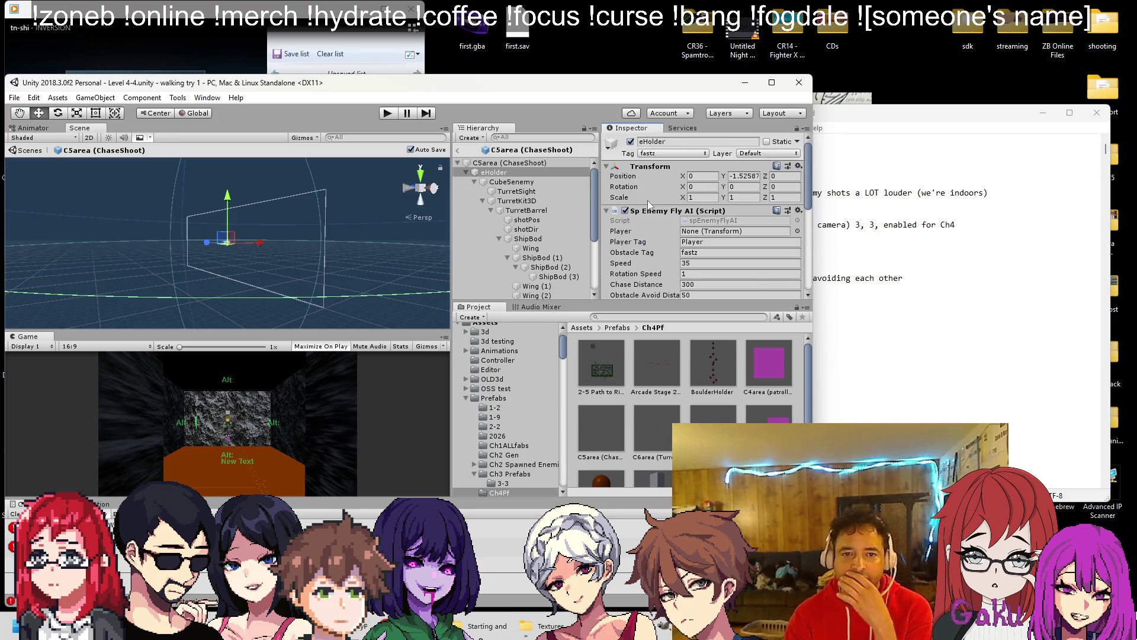
click(504, 171)
scroll(641, 224, down, 3)
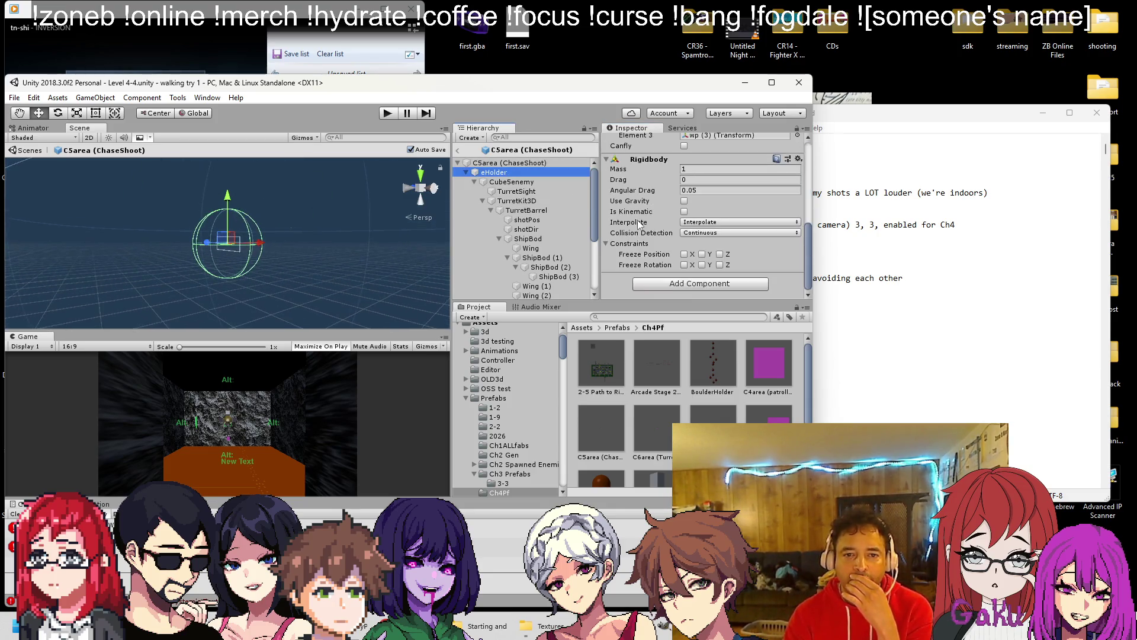
scroll(641, 224, down, 2)
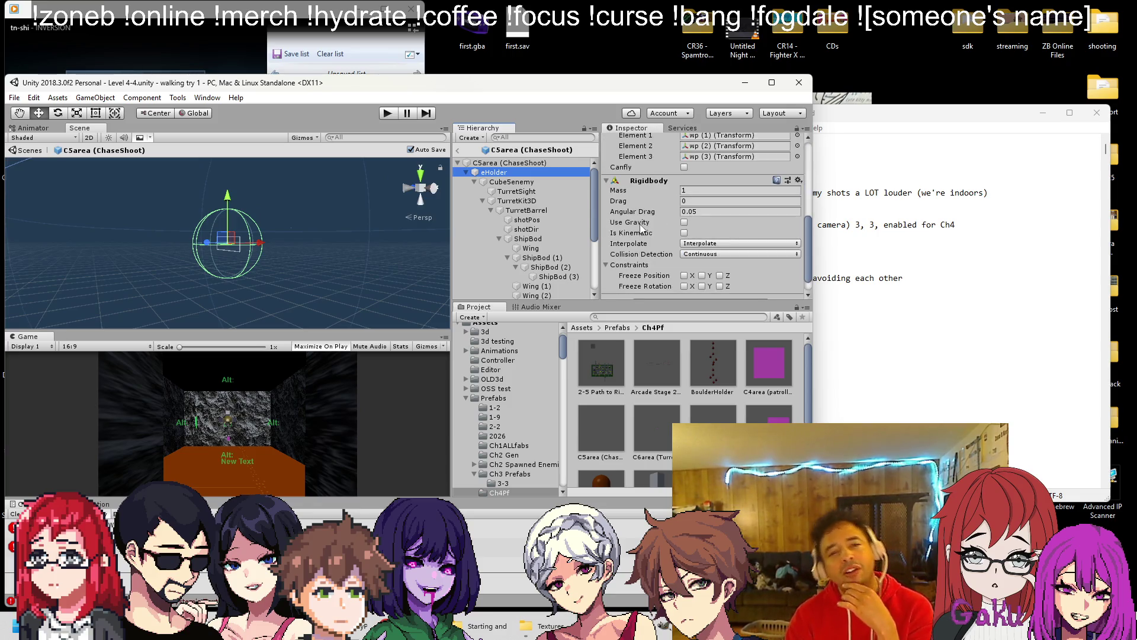
scroll(681, 230, up, 5)
click(702, 226)
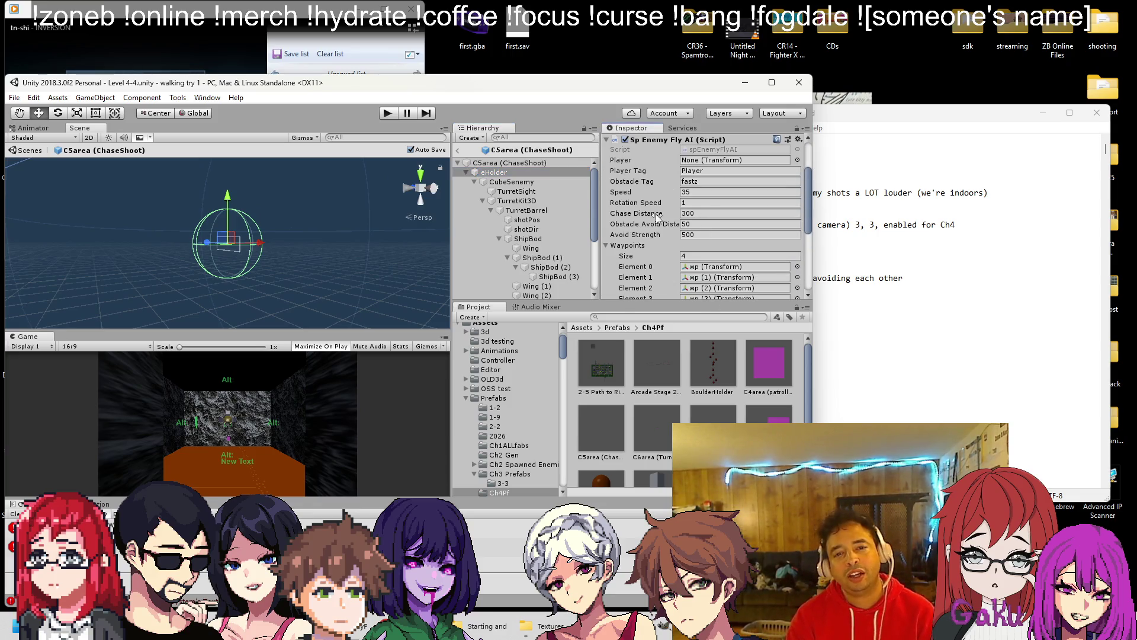
text(10)
key(Tab)
text(1000)
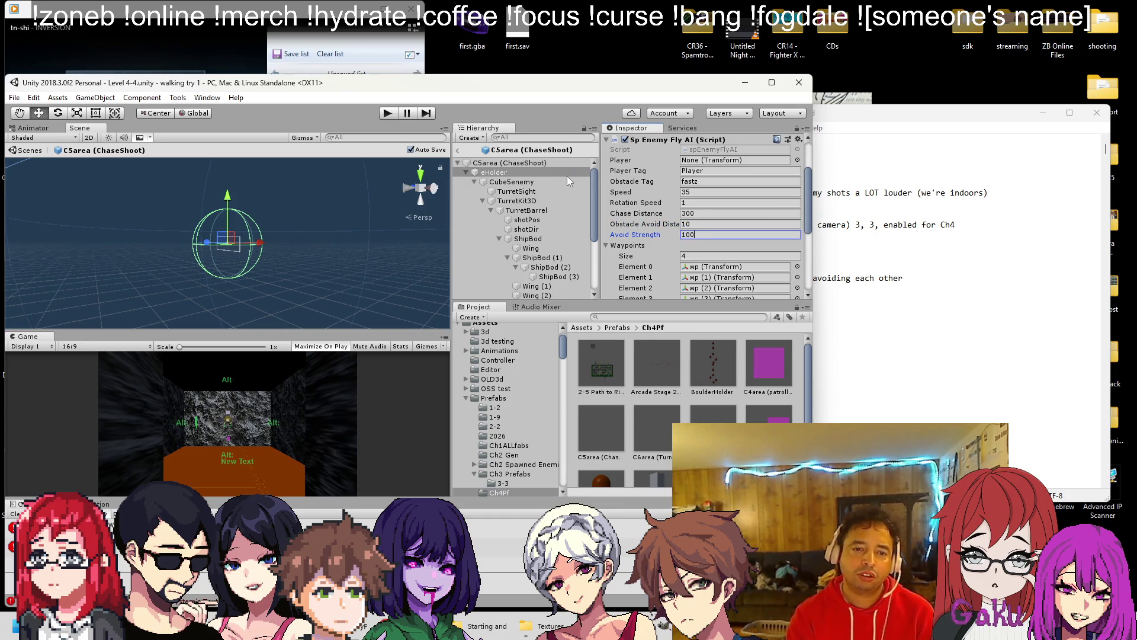
key(ctrl+s)
Step: Set the 'enemy tag' object's Tag to fastz
scroll(646, 184, up, 3)
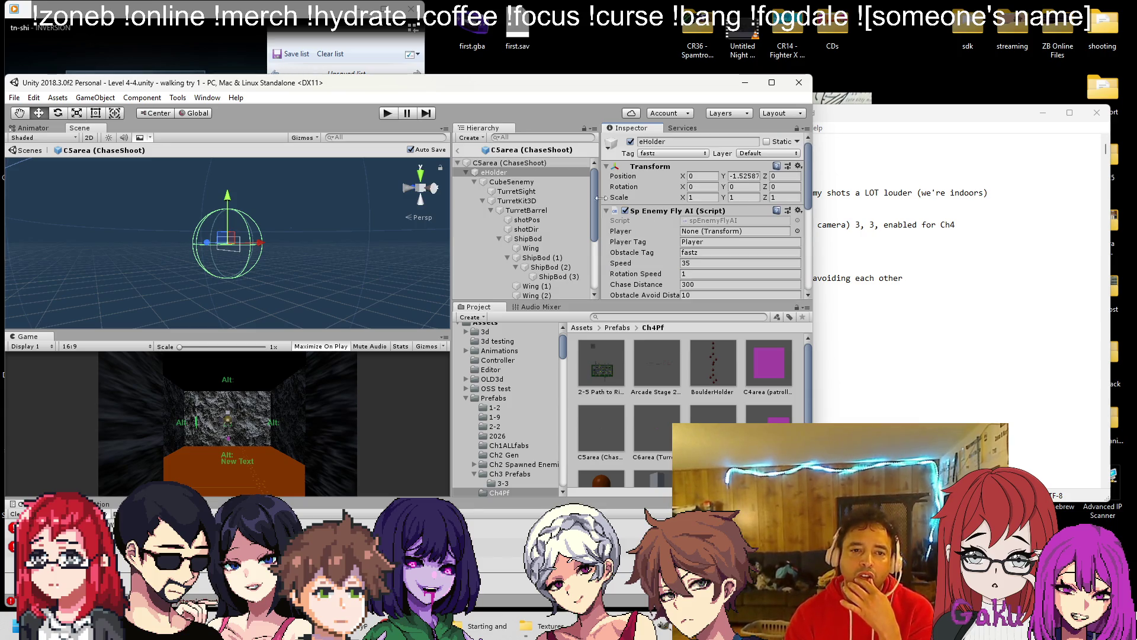
click(544, 184)
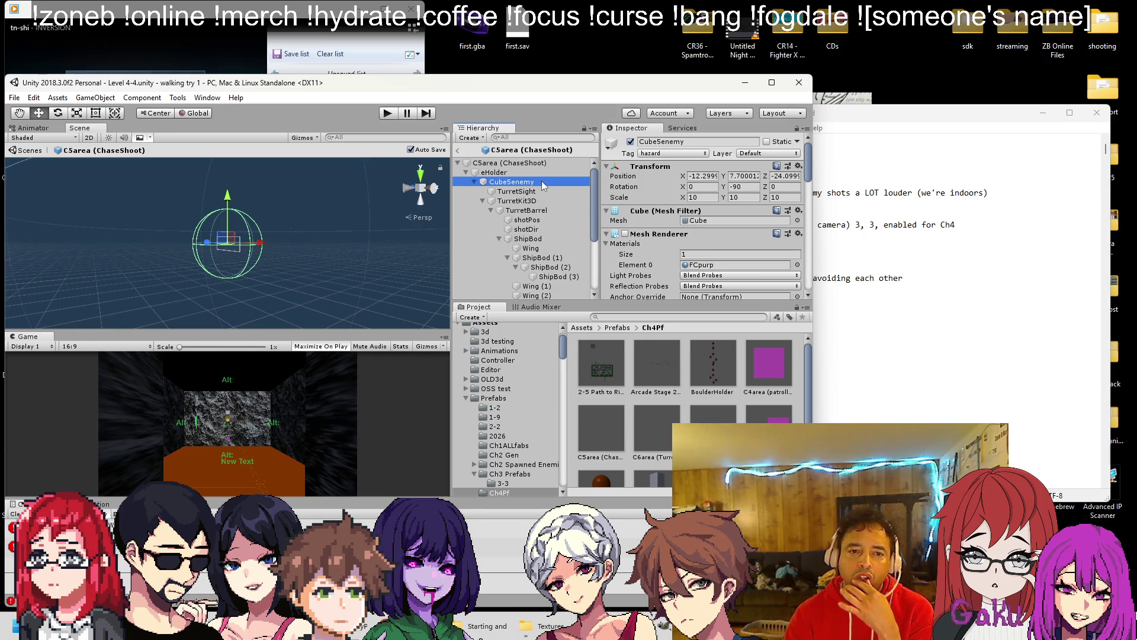
scroll(533, 207, down, 4)
click(532, 230)
click(673, 152)
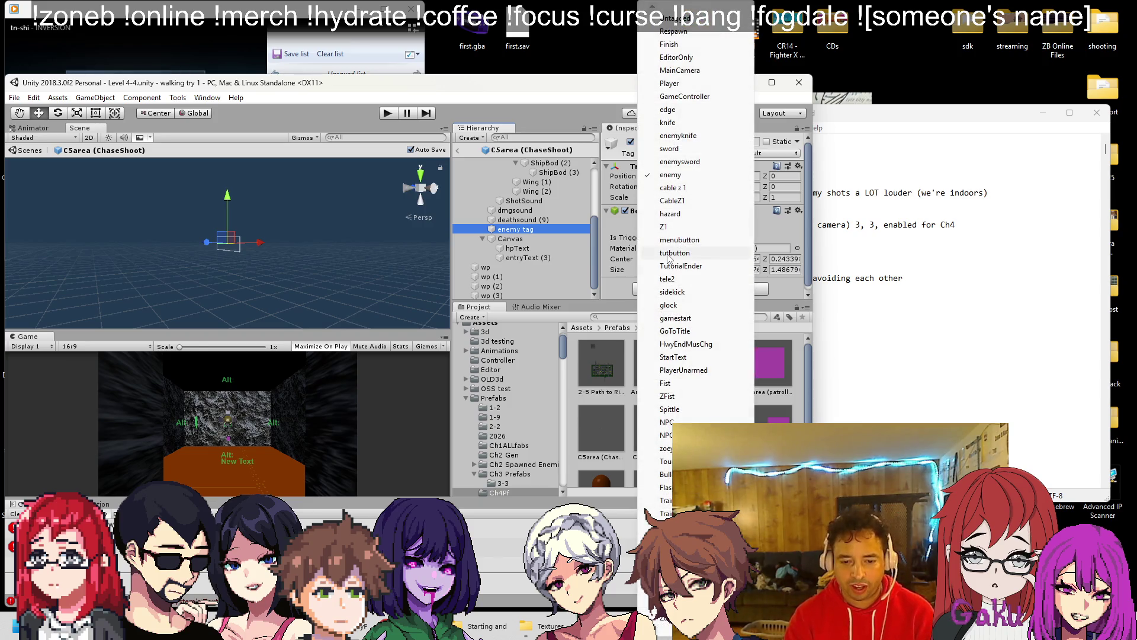
scroll(676, 385, down, 1)
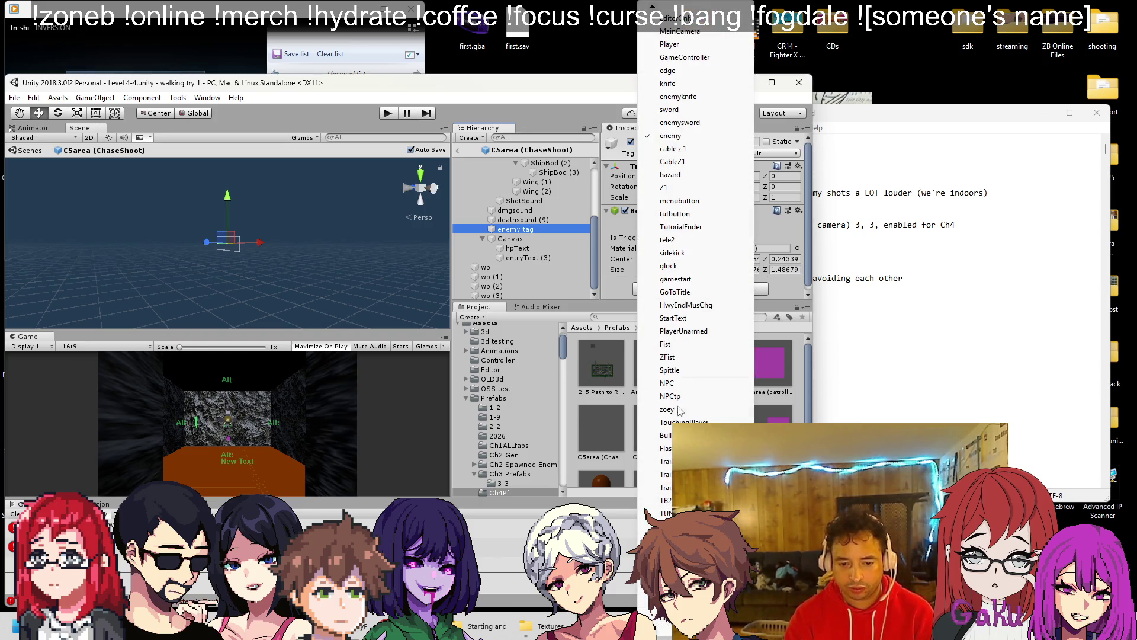
click(675, 394)
Step: Pick a tag for eHolder from the tag list and start play mode
scroll(500, 203, up, 4)
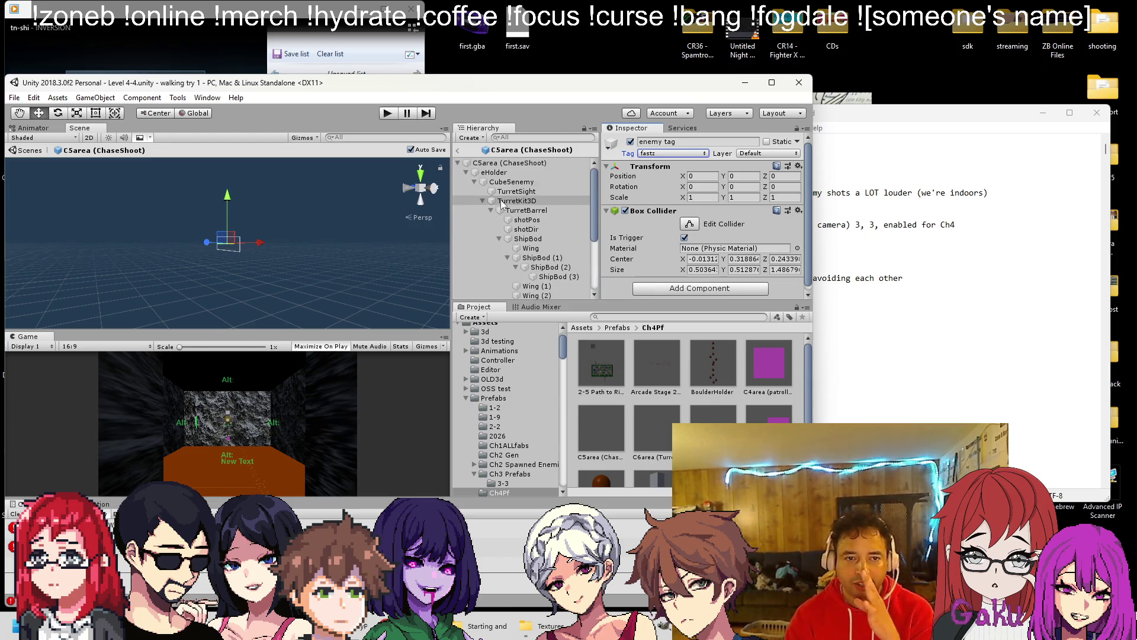
click(494, 172)
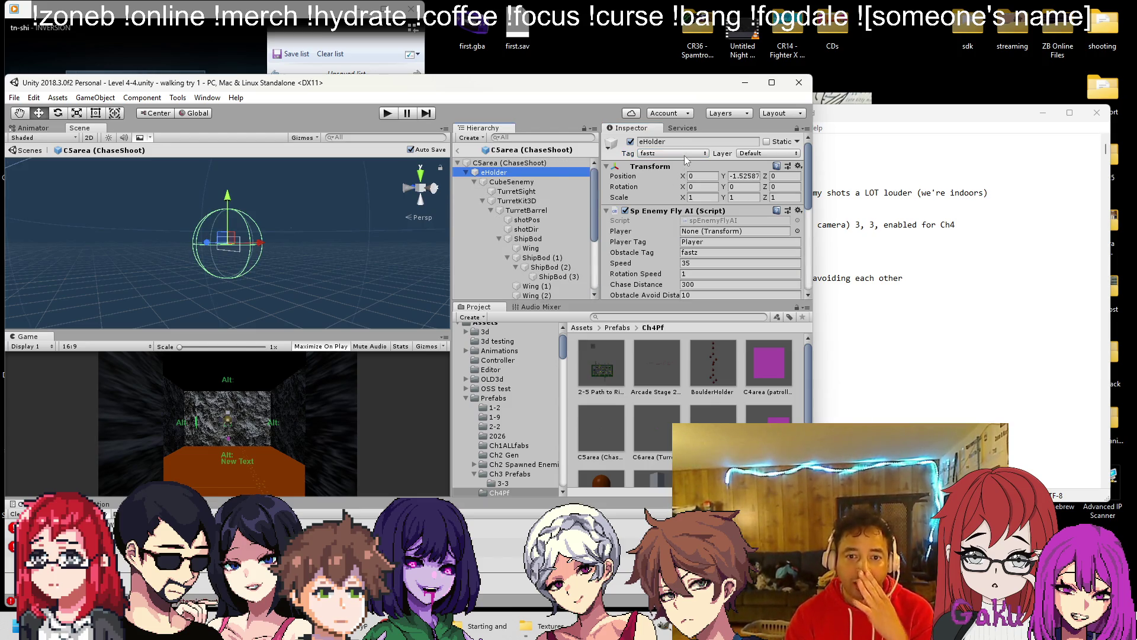
click(665, 154)
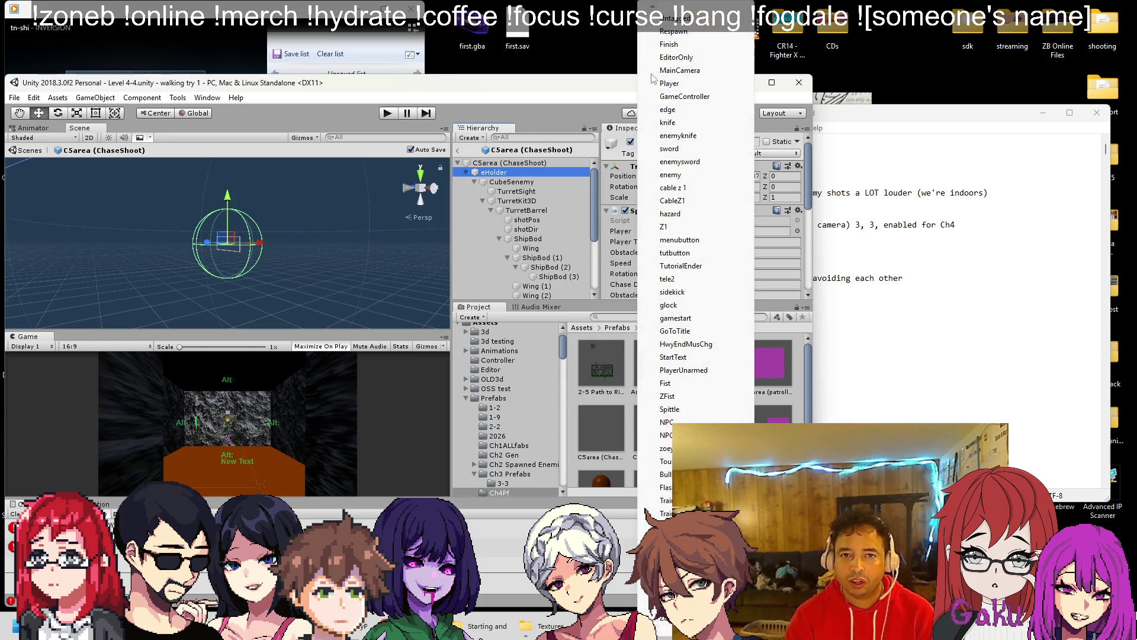
click(665, 21)
scroll(647, 206, down, 3)
scroll(648, 206, down, 4)
click(384, 113)
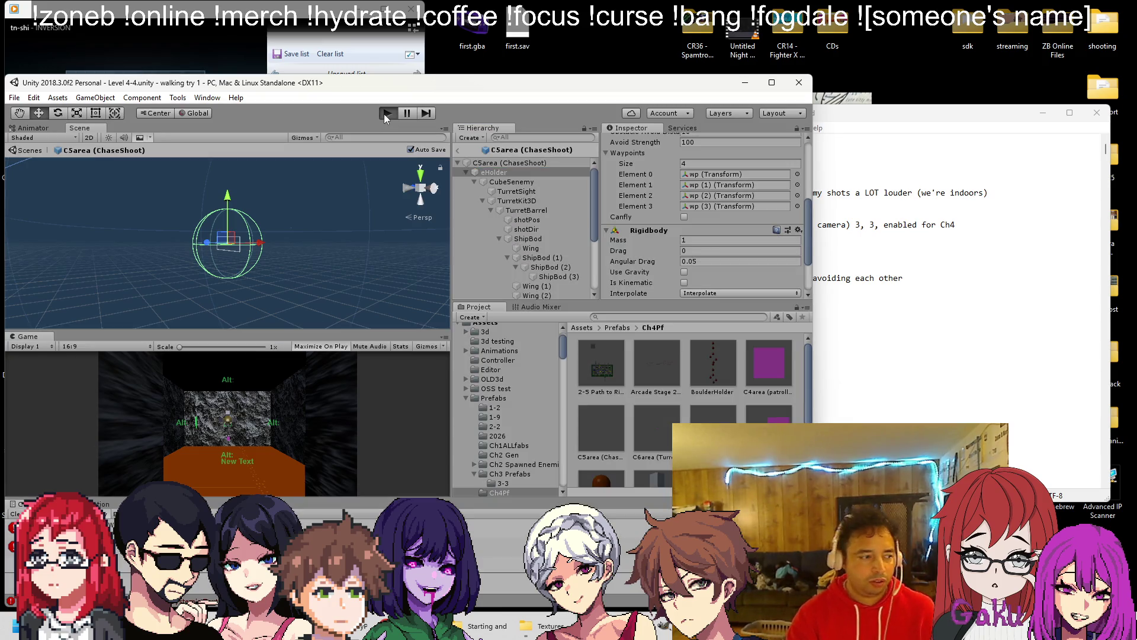